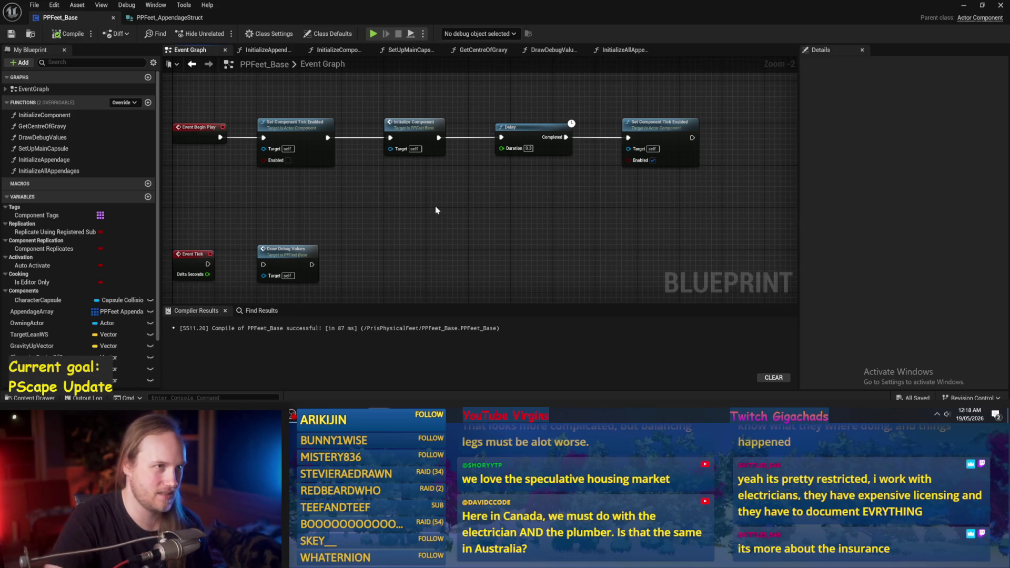
# - Recompile the PPFeet_Base blueprint from its Event Graph
pyautogui.moveTo(471, 196)
pyautogui.mouseDown()
pyautogui.moveTo(505, 189)
pyautogui.moveTo(511, 198)
pyautogui.mouseUp()
pyautogui.moveTo(568, 216); pyautogui.dragTo(515, 224)
pyautogui.click(68, 34)
# - Look over the Event Graph, then open the InitializeComponent function graph
pyautogui.moveTo(436, 138); pyautogui.dragTo(508, 154)
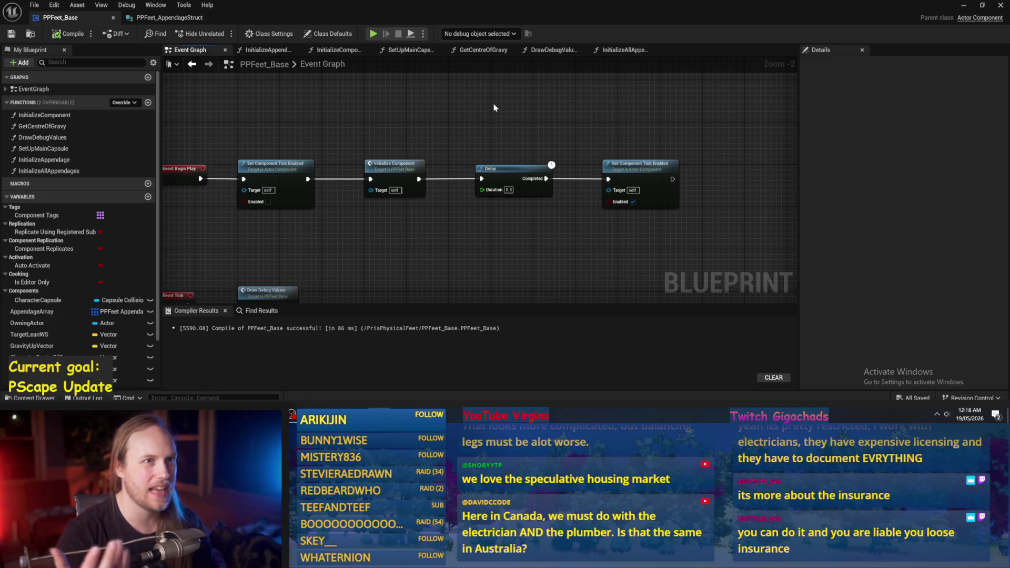
pyautogui.moveTo(485, 253); pyautogui.dragTo(510, 221)
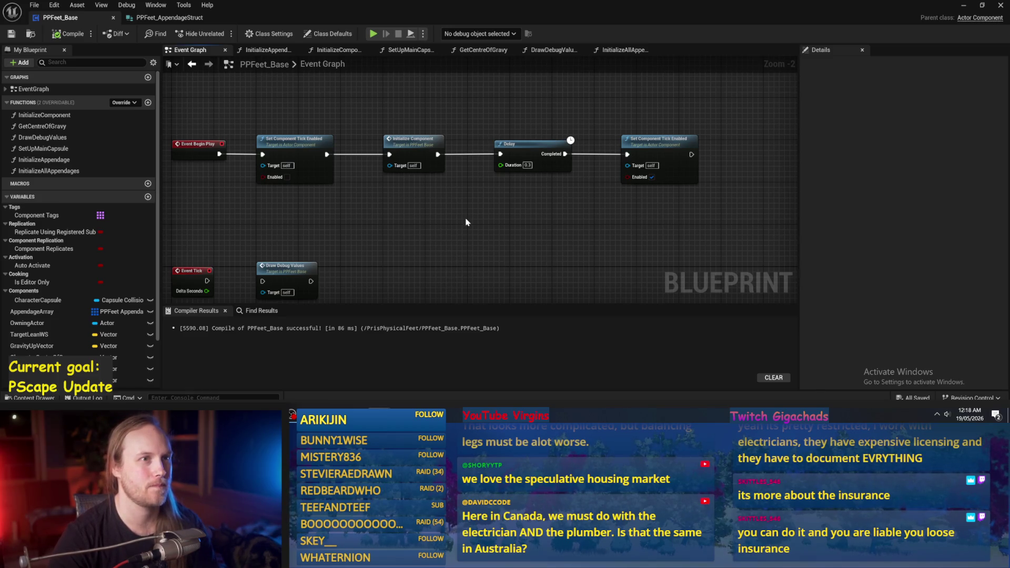
pyautogui.moveTo(466, 220)
pyautogui.mouseDown()
pyautogui.moveTo(516, 165)
pyautogui.moveTo(462, 232)
pyautogui.moveTo(461, 220)
pyautogui.moveTo(498, 191)
pyautogui.moveTo(449, 203)
pyautogui.mouseUp()
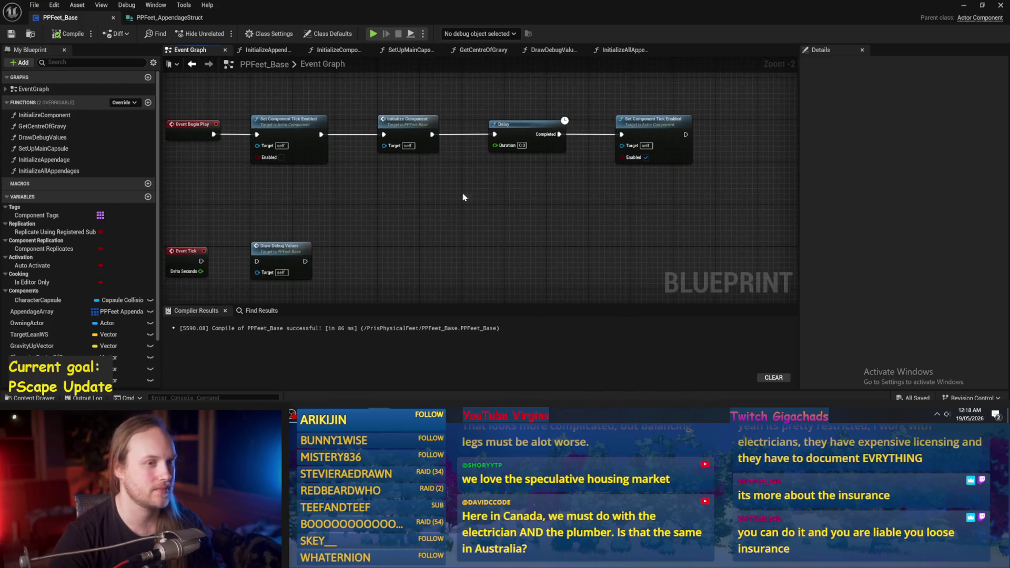
pyautogui.doubleClick(423, 138)
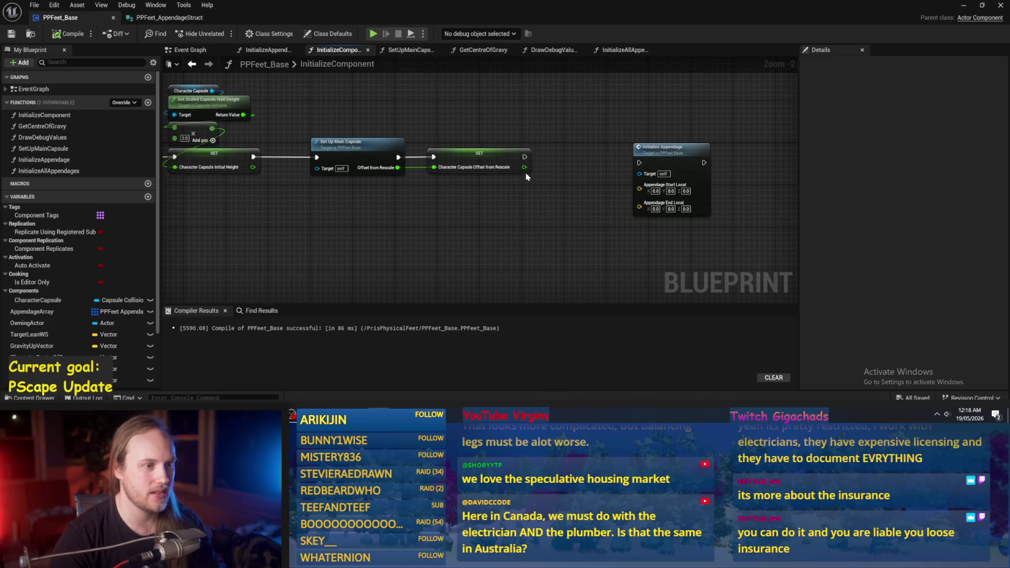
# - Replace the Initialize Appendage node with Initialize All Appendages, wired after SET
pyautogui.click(658, 150)
pyautogui.press('Delete')
pyautogui.rightClick(601, 162)
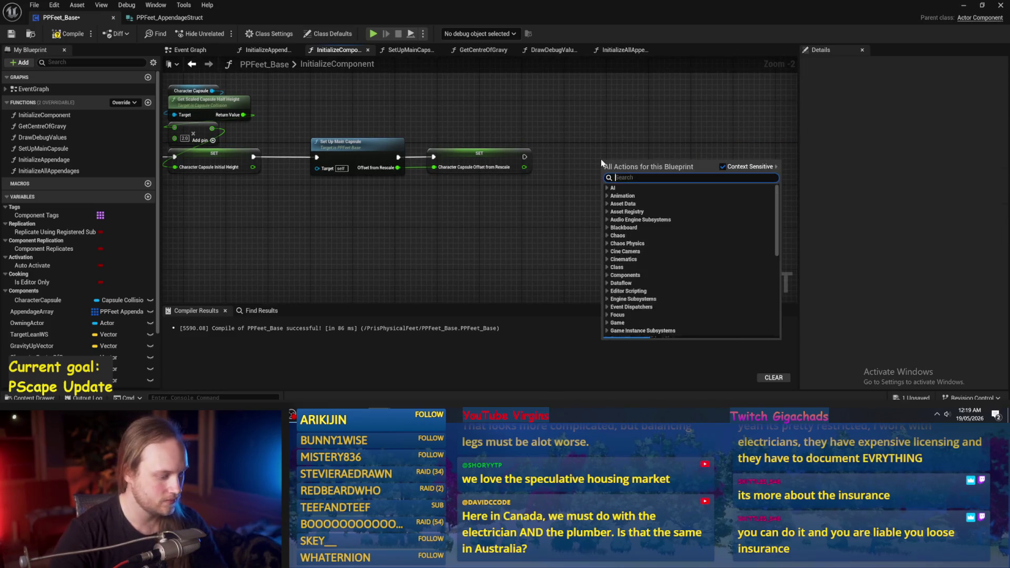
pyautogui.write('initial')
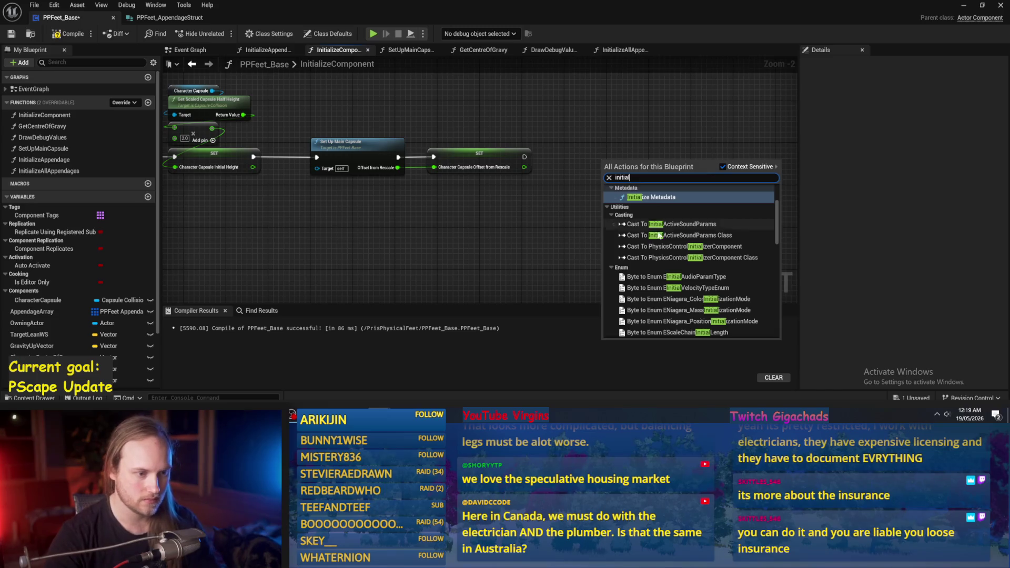
pyautogui.scroll(-10, 671, 295)
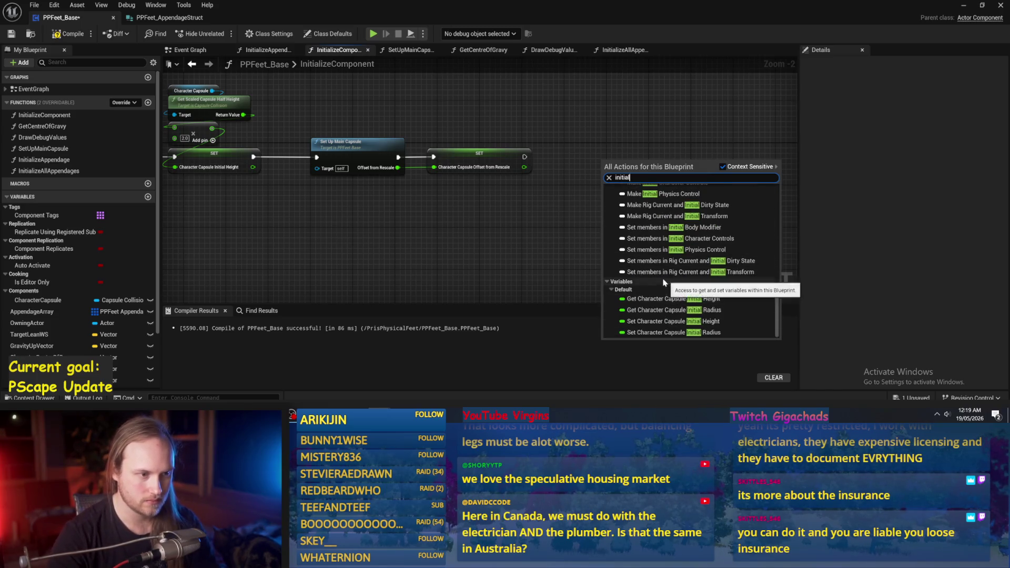
pyautogui.write('ize')
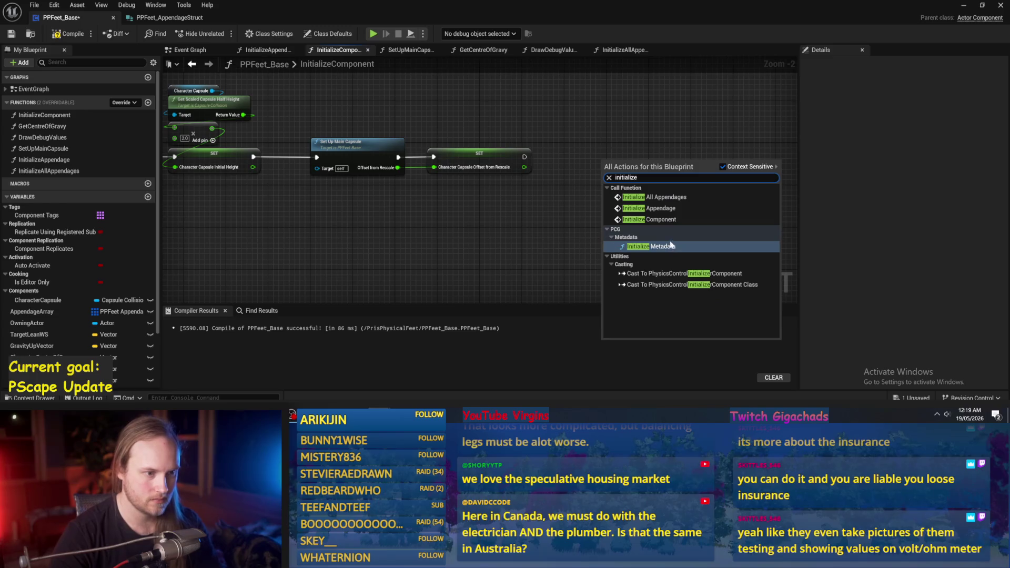
pyautogui.click(668, 197)
pyautogui.scroll(2, 573, 158)
pyautogui.moveTo(508, 155); pyautogui.dragTo(582, 155)
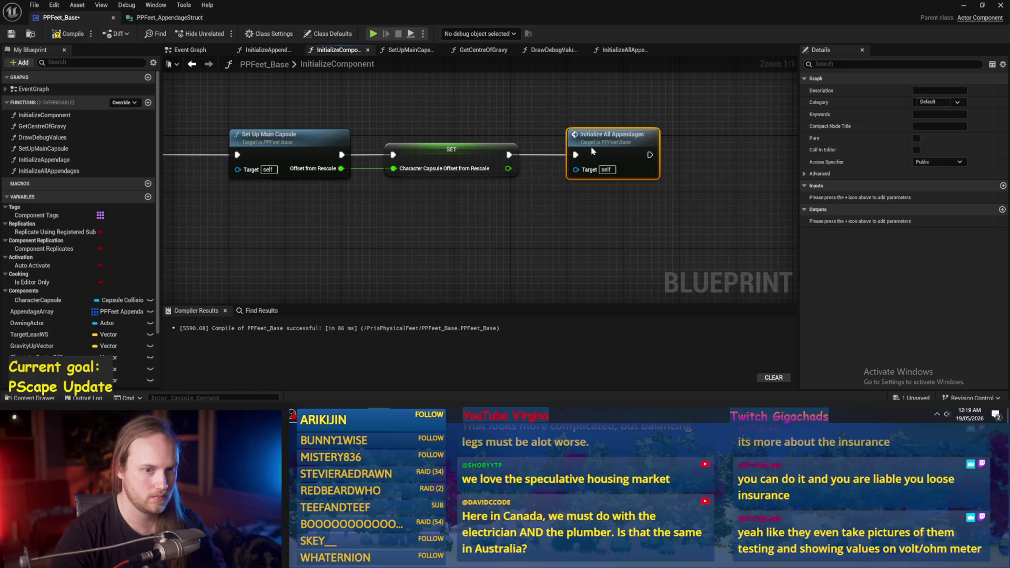
# - Compile and save PPFeet_Base, then return to the level editor
pyautogui.doubleClick(590, 149)
pyautogui.click(68, 34)
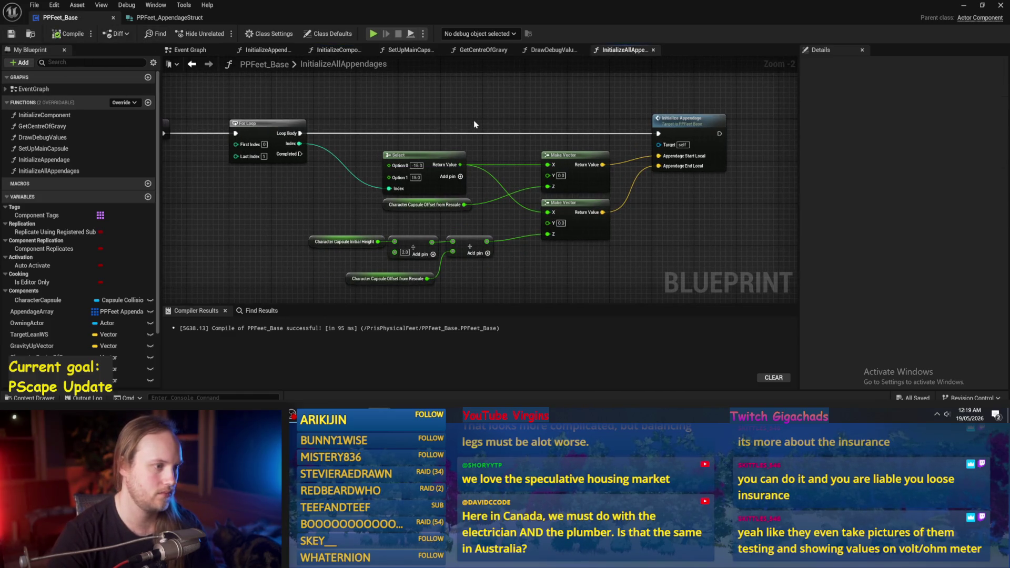
pyautogui.scroll(-1, 474, 124)
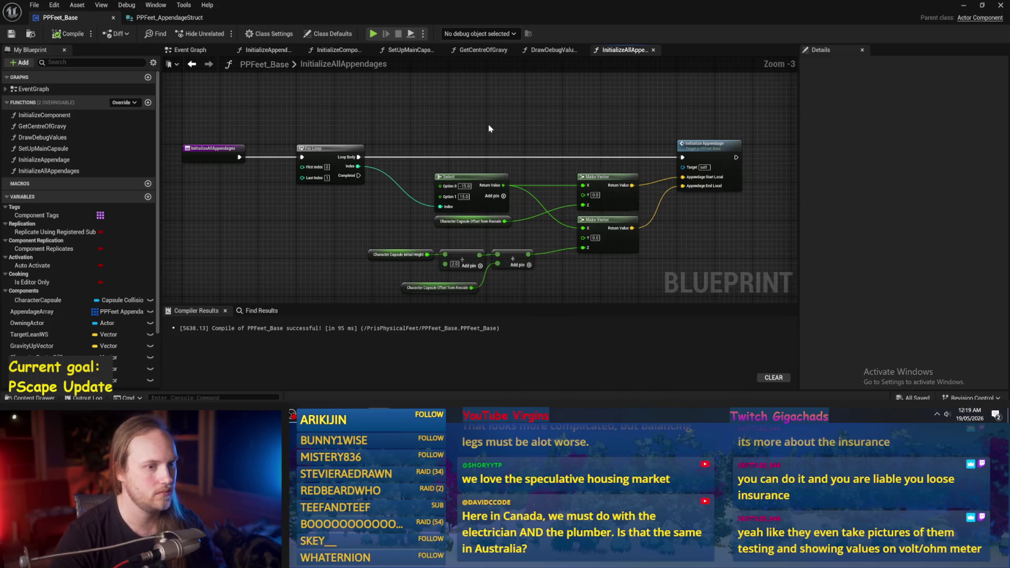
pyautogui.doubleClick(601, 138)
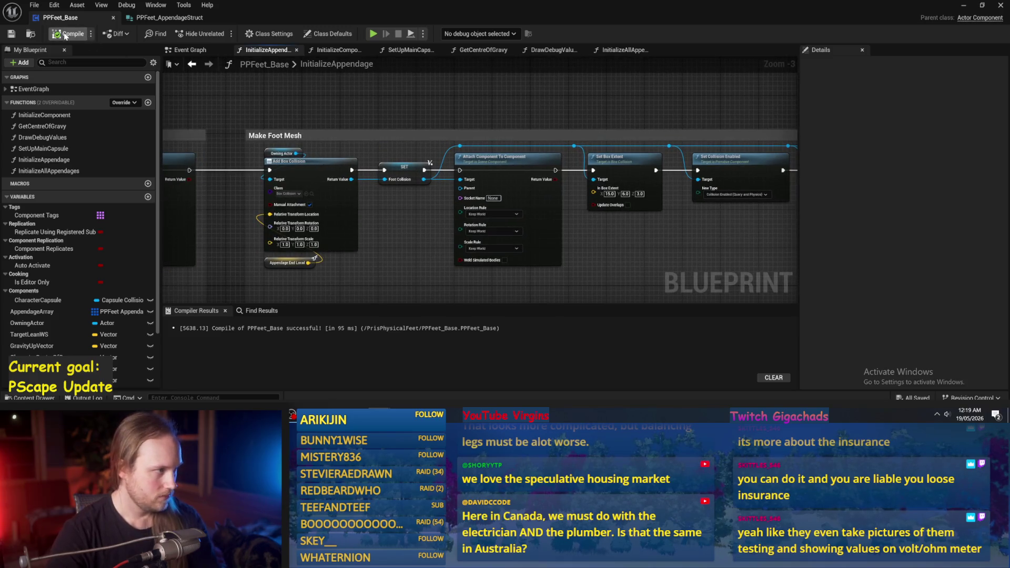
pyautogui.click(8, 35)
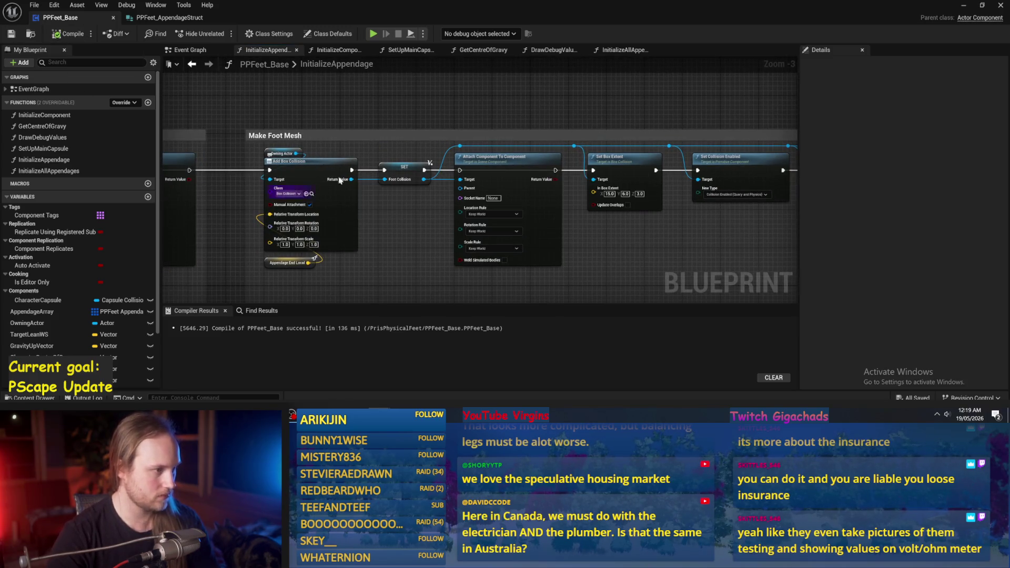
pyautogui.click(971, 15)
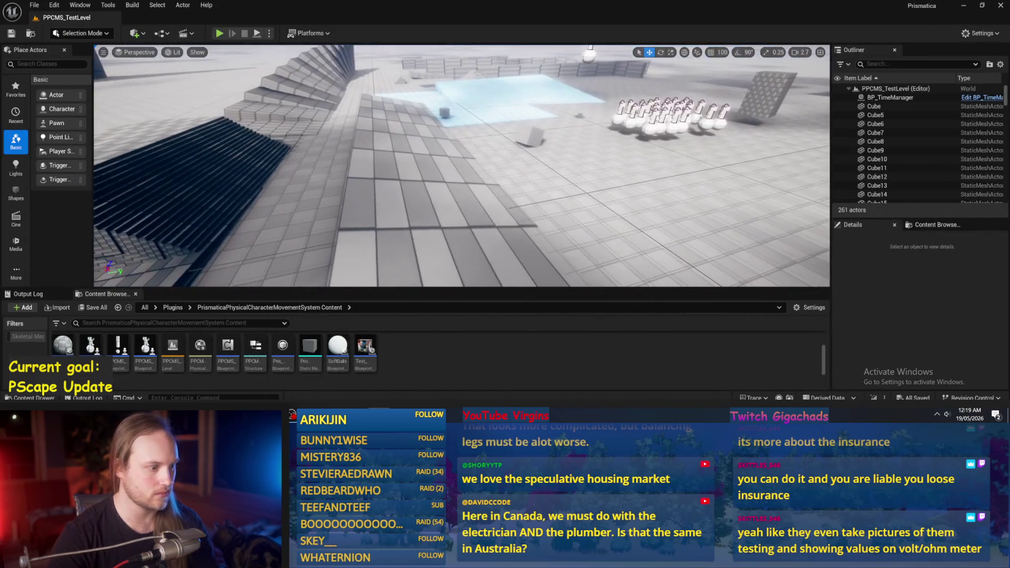
# - Load PPFeet_TestLevel from the Plugins > PrisPhysicalFeet Content folder
pyautogui.click(172, 308)
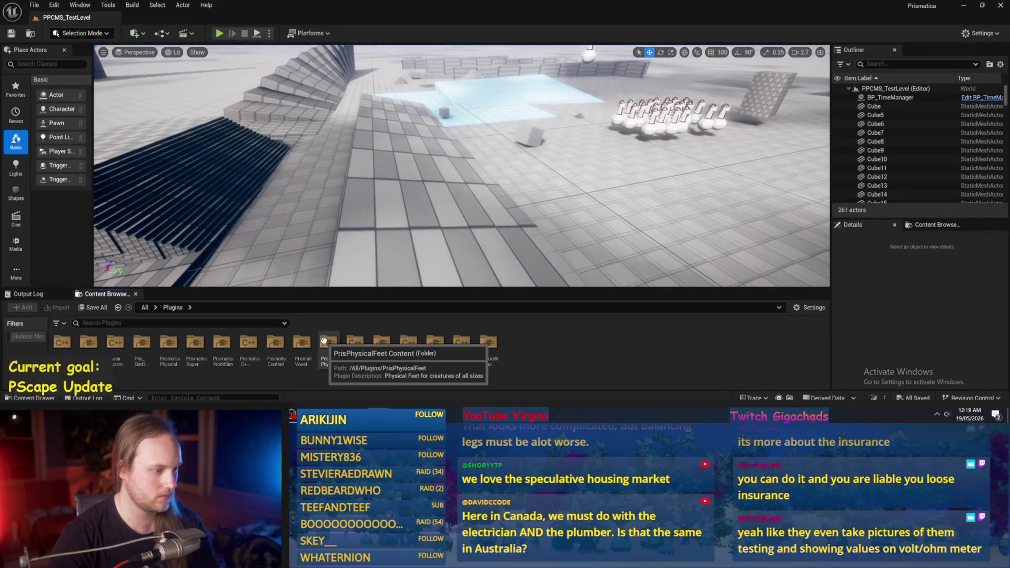
pyautogui.doubleClick(324, 339)
pyautogui.doubleClick(222, 350)
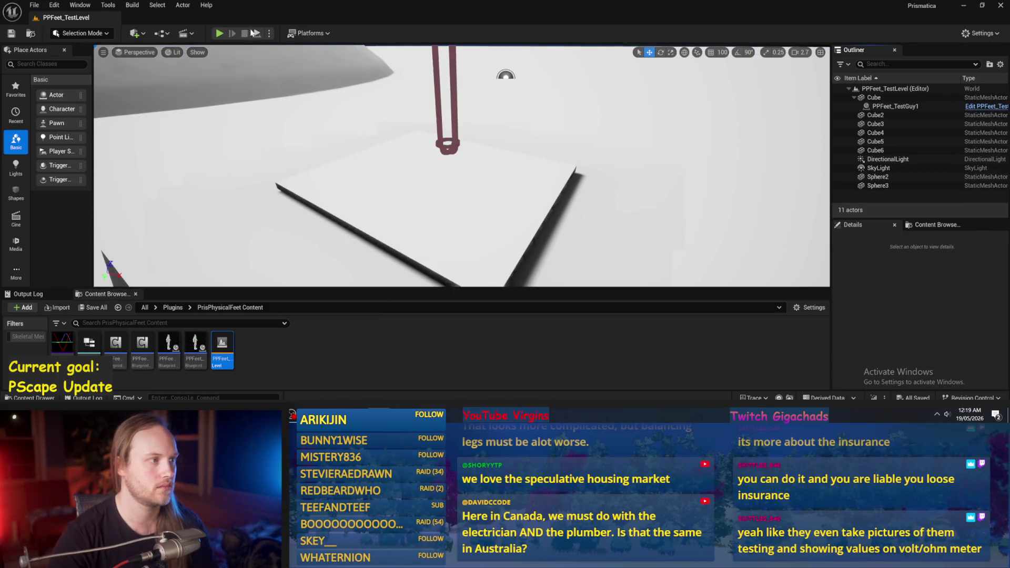
# - Playtest the level, then bring the PPFeet_Base blueprint editor back
pyautogui.click(220, 33)
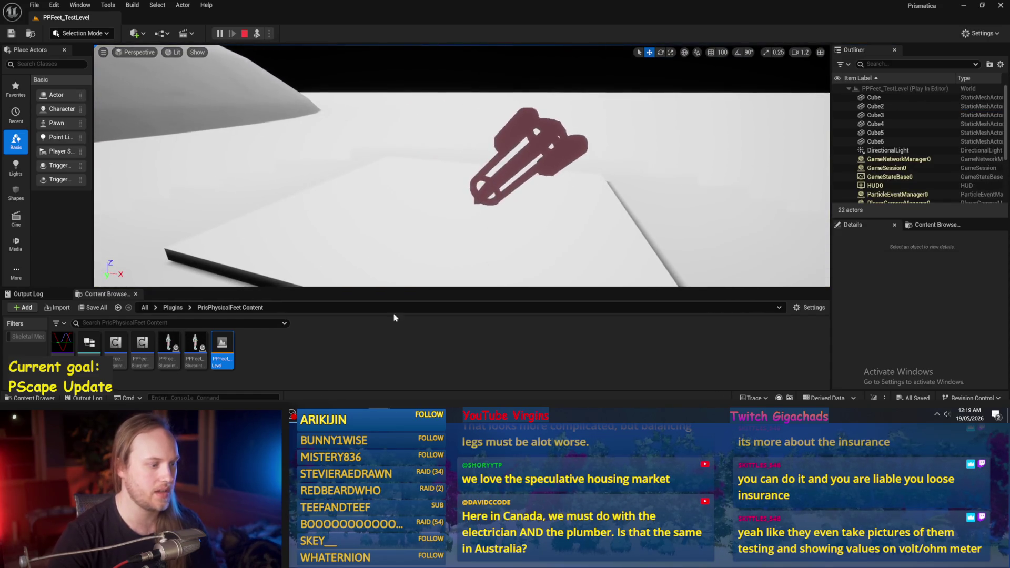
pyautogui.press('Escape')
pyautogui.moveTo(370, 408)
pyautogui.click(404, 390)
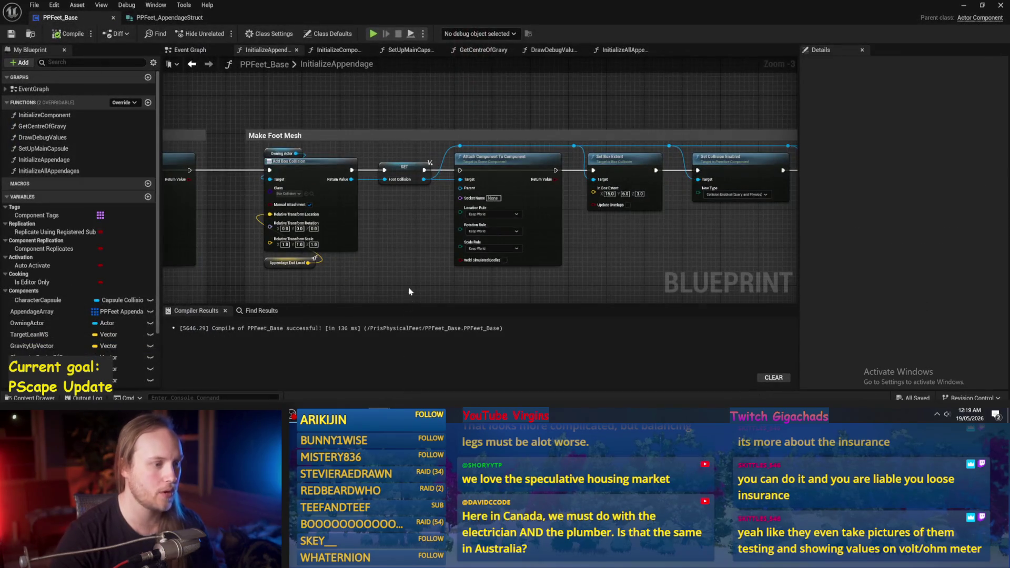
# - Pan and zoom through InitializeAppendage to review the leg joint and Make Leg Mesh nodes
pyautogui.moveTo(412, 270); pyautogui.dragTo(451, 243)
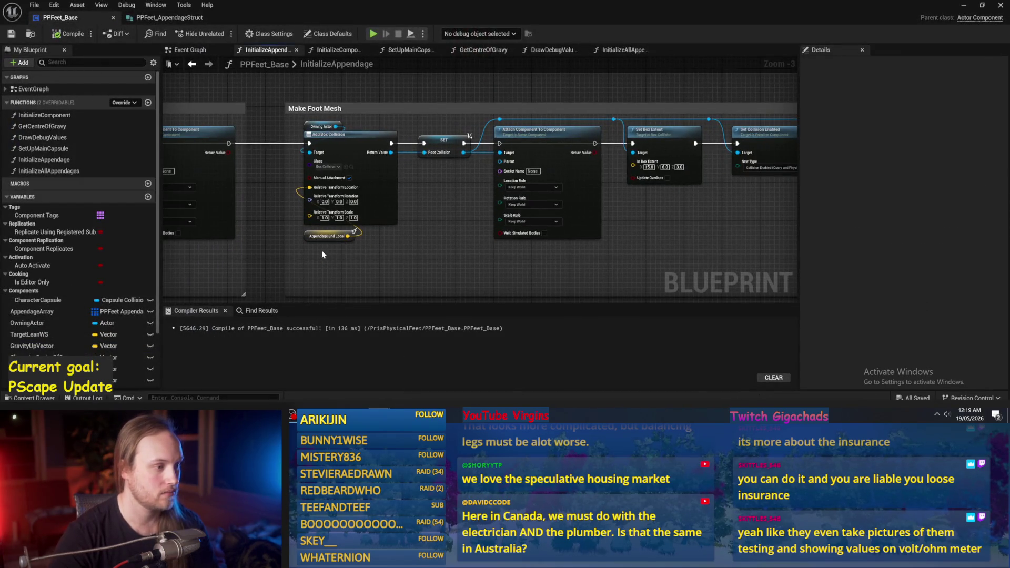
pyautogui.moveTo(322, 255); pyautogui.dragTo(566, 232)
pyautogui.scroll(-2, 666, 232)
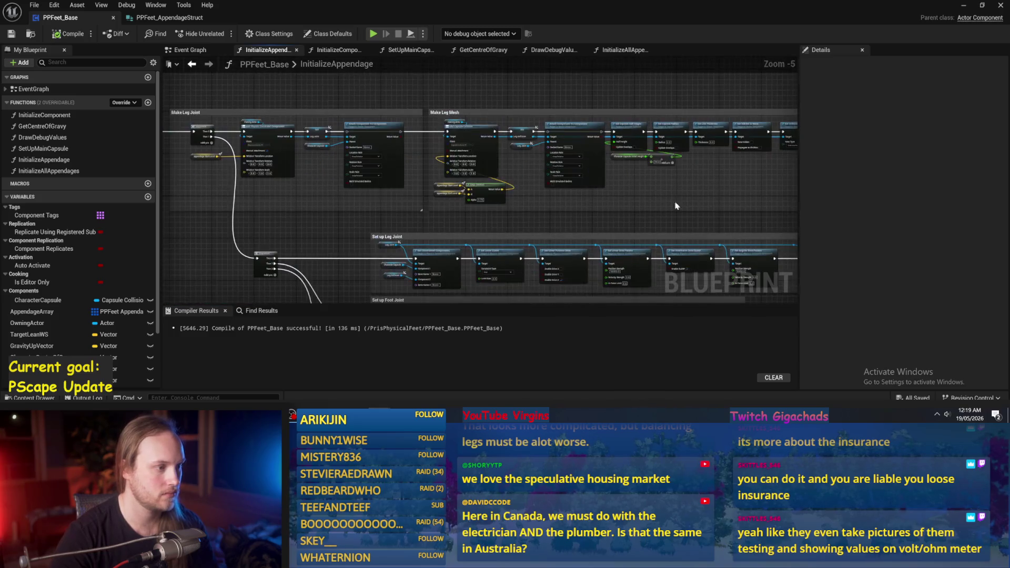
pyautogui.scroll(1, 453, 213)
pyautogui.scroll(1, 383, 162)
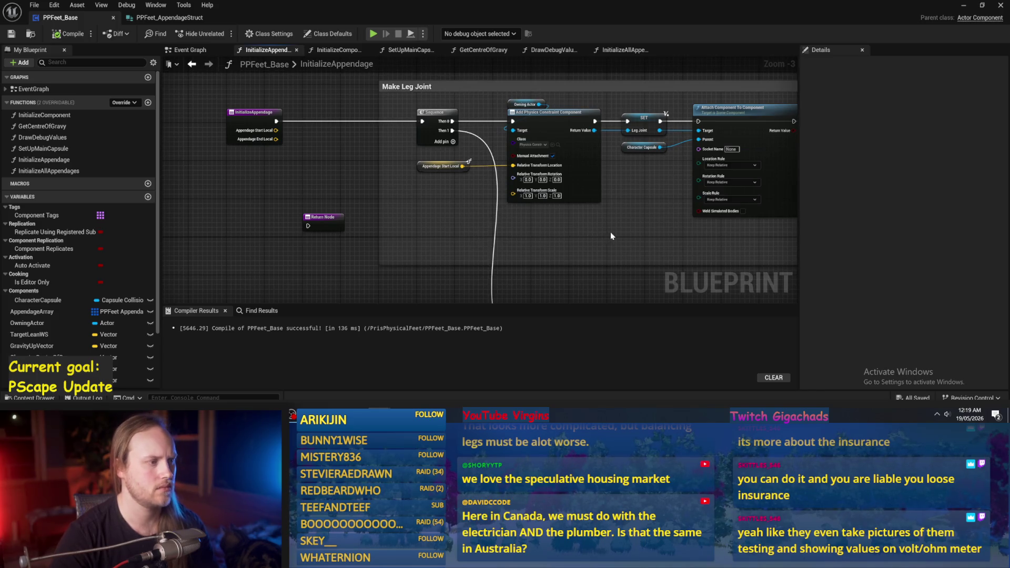
pyautogui.moveTo(636, 235)
pyautogui.mouseDown()
pyautogui.moveTo(521, 220)
pyautogui.moveTo(550, 240)
pyautogui.moveTo(543, 247)
pyautogui.moveTo(533, 208)
pyautogui.mouseUp()
pyautogui.scroll(2, 566, 224)
pyautogui.scroll(-1, 512, 198)
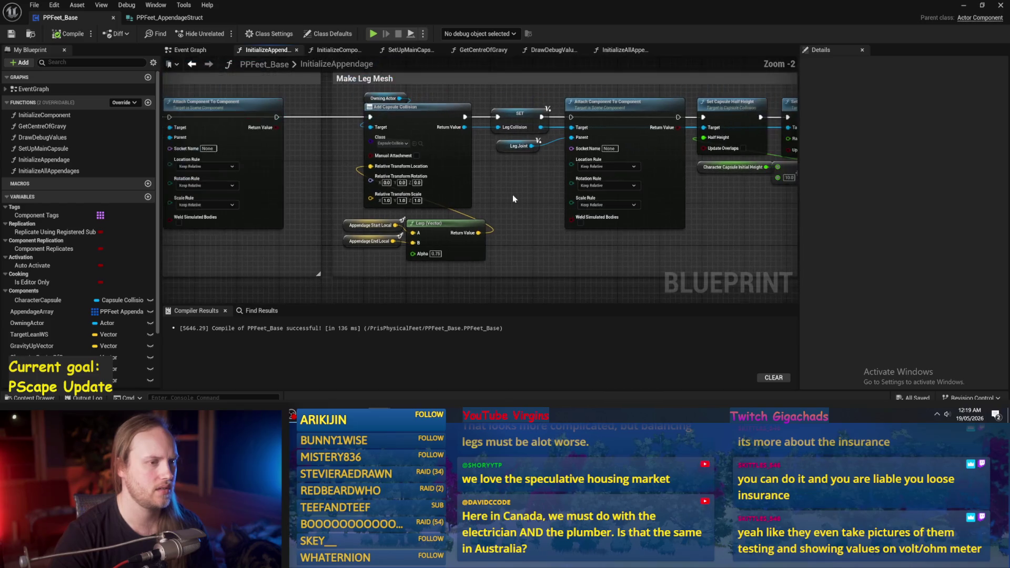
# - Check the earlier leg mesh nodes and Lerp, then switch to InitializeAllAppendages
pyautogui.moveTo(525, 185)
pyautogui.mouseDown()
pyautogui.moveTo(474, 170)
pyautogui.moveTo(402, 171)
pyautogui.mouseUp()
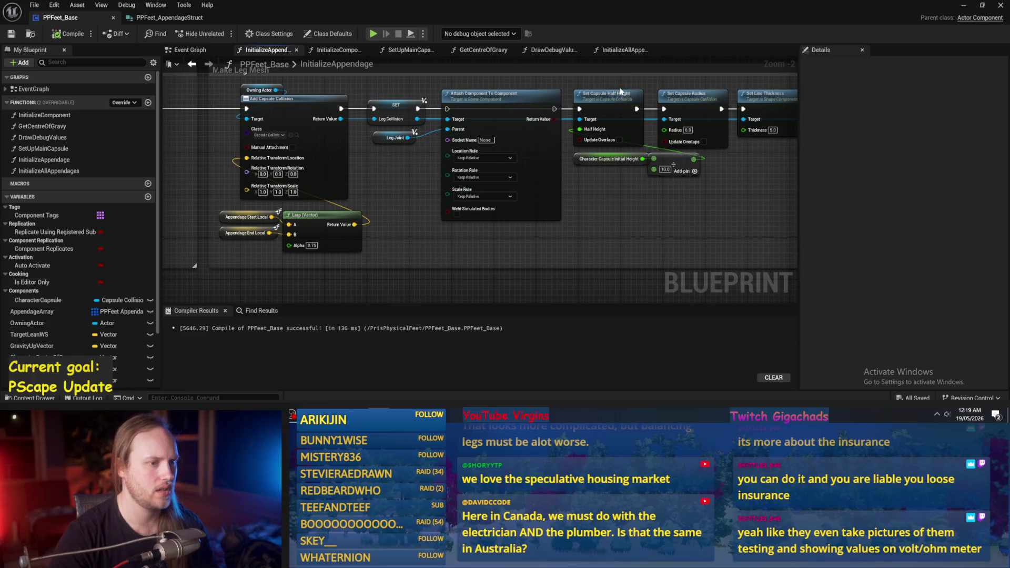
pyautogui.moveTo(618, 164)
pyautogui.mouseDown()
pyautogui.moveTo(505, 196)
pyautogui.moveTo(615, 191)
pyautogui.moveTo(571, 196)
pyautogui.mouseUp()
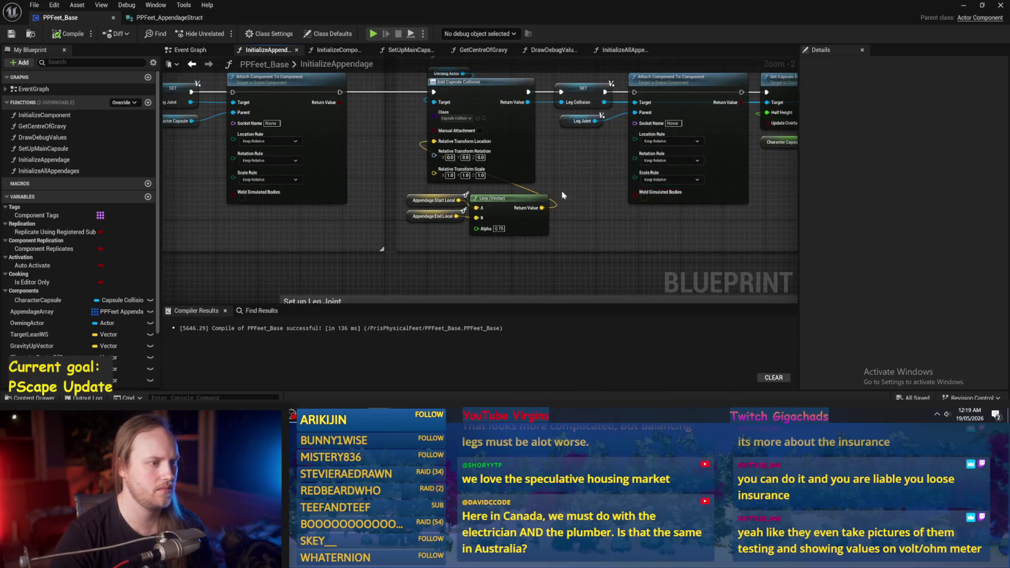
pyautogui.scroll(1, 572, 189)
pyautogui.scroll(1, 475, 230)
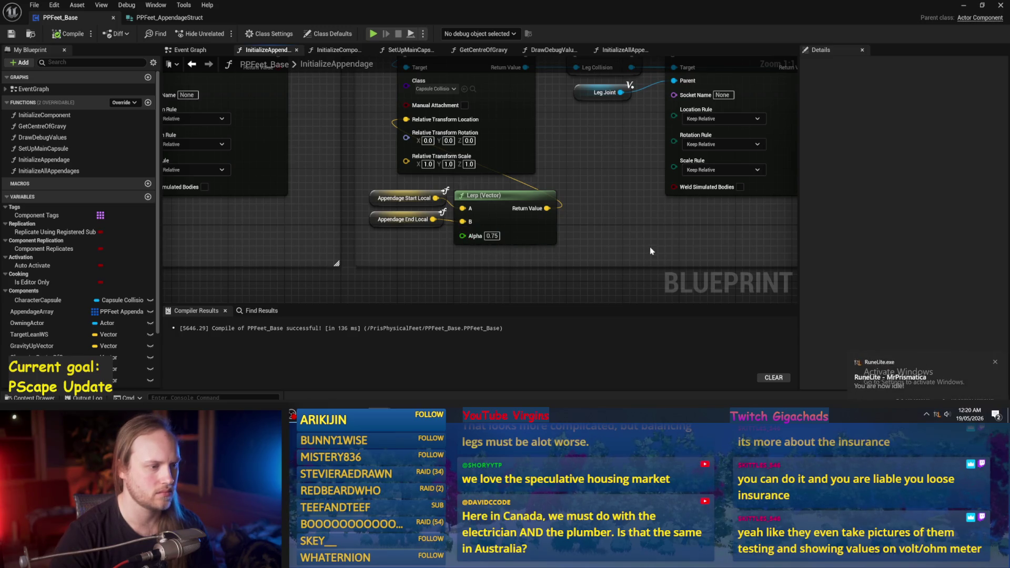
pyautogui.moveTo(609, 236); pyautogui.dragTo(566, 214)
pyautogui.scroll(-1, 421, 158)
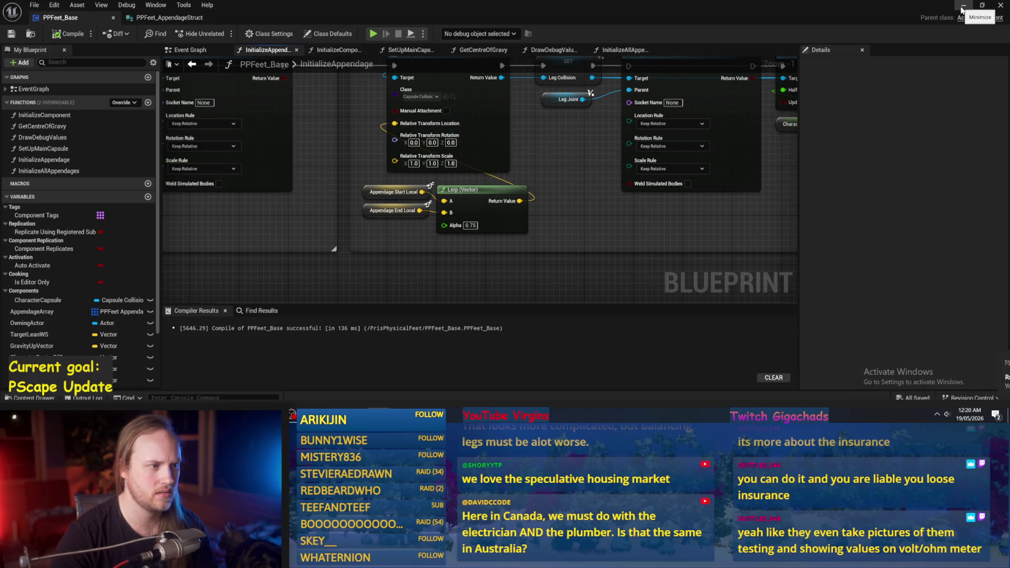
pyautogui.scroll(-1, 658, 173)
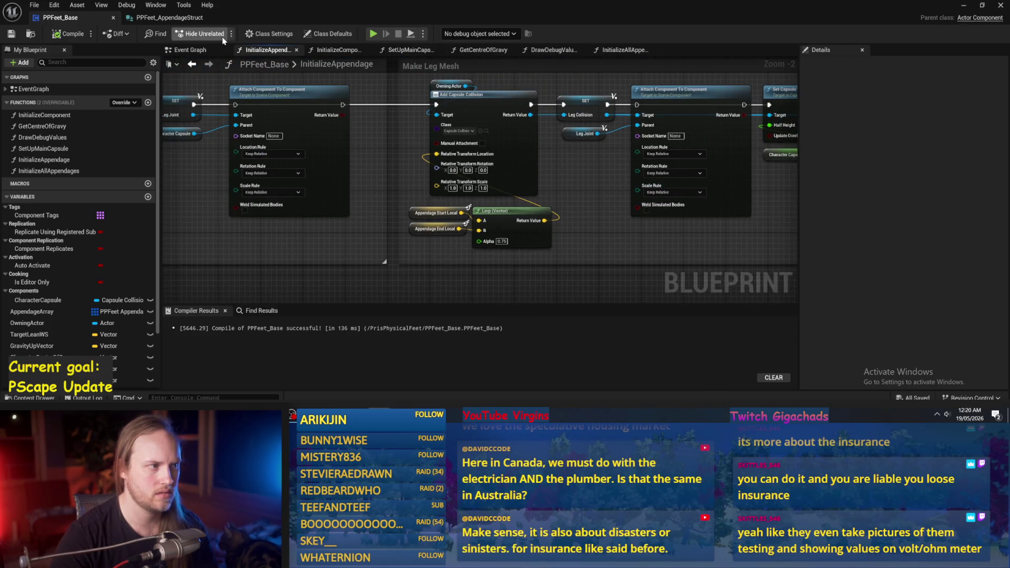
pyautogui.click(624, 50)
pyautogui.scroll(1, 413, 168)
pyautogui.scroll(1, 413, 168)
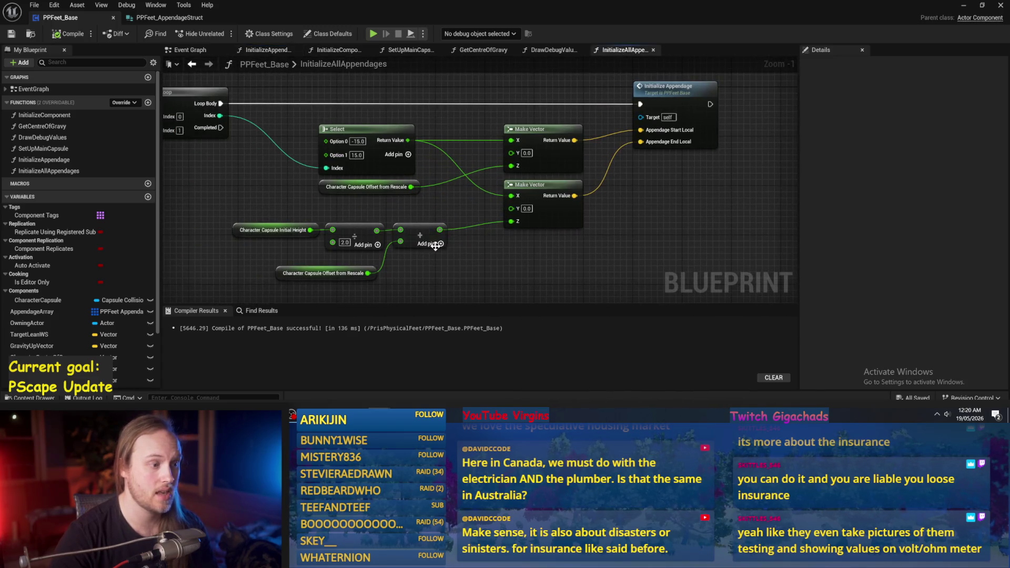
# - Replace the divide-by-2.0 node with Capsule Initial Height × -0.5 wired into Add
pyautogui.moveTo(426, 256); pyautogui.dragTo(466, 240)
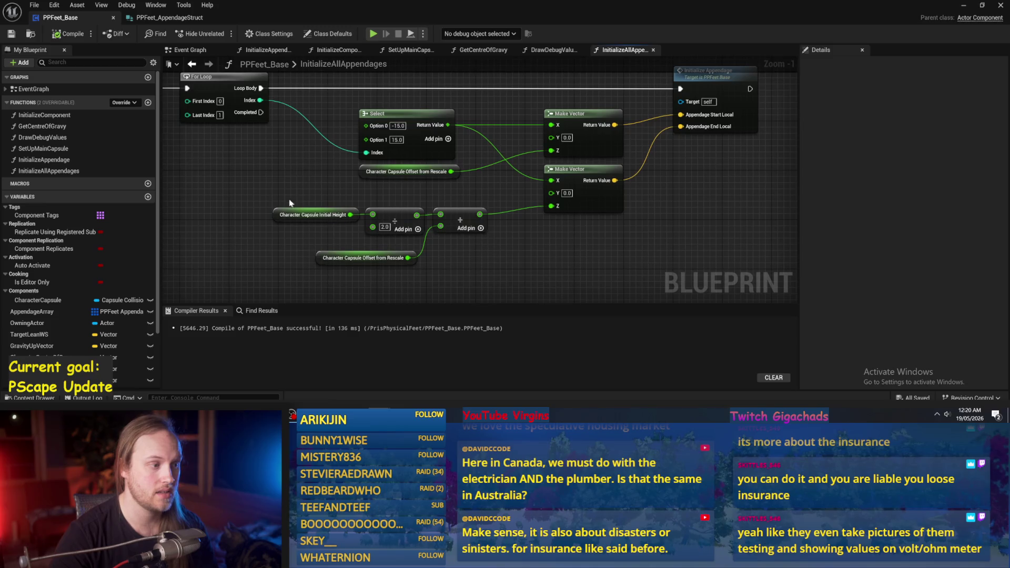
pyautogui.click(395, 221)
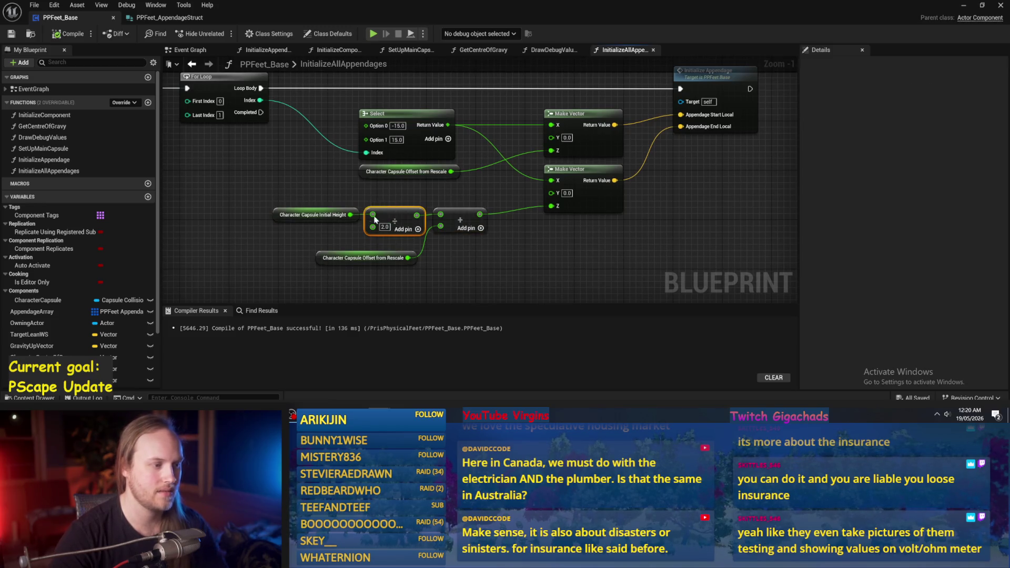
pyautogui.press('Delete')
pyautogui.moveTo(351, 214)
pyautogui.mouseDown()
pyautogui.moveTo(445, 220)
pyautogui.moveTo(377, 218)
pyautogui.mouseUp()
pyautogui.write('*')
pyautogui.press('Return')
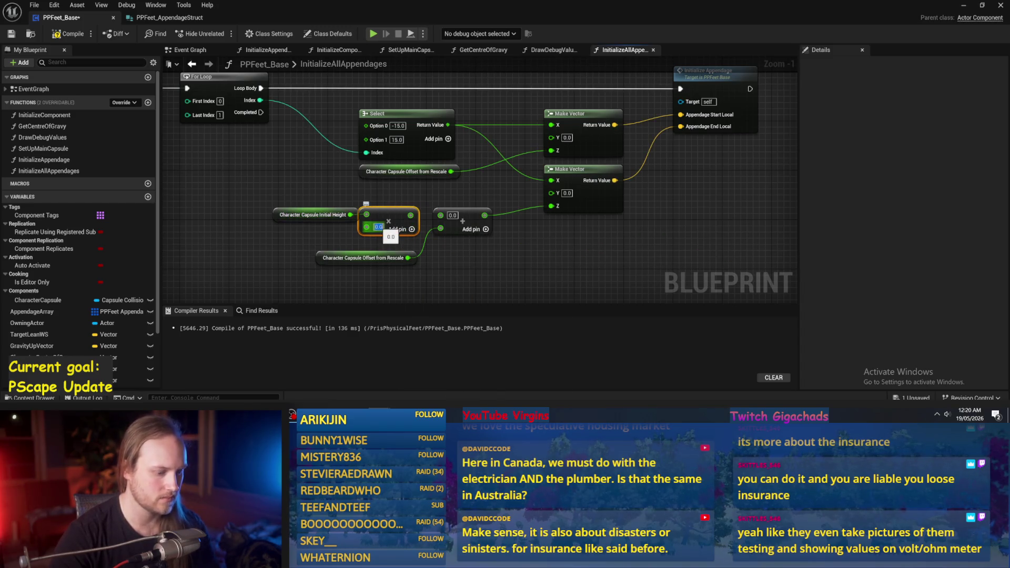
pyautogui.click(378, 227)
pyautogui.write('-0.5')
pyautogui.press('Return')
pyautogui.moveTo(413, 215); pyautogui.dragTo(441, 215)
# - Compile and save the PPFeet_Base blueprint
pyautogui.press('F7')
pyautogui.hotkey('ctrl', 's')
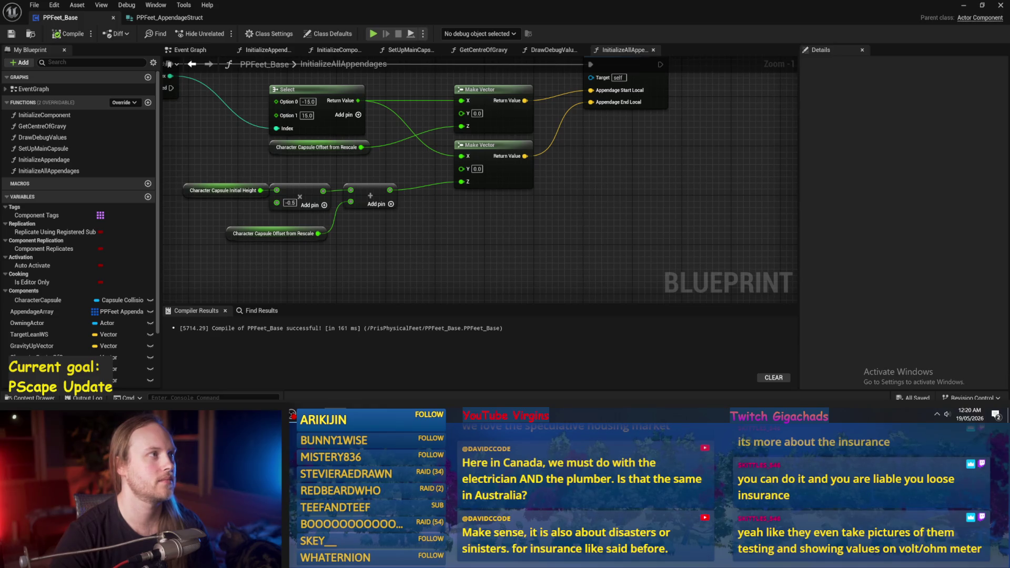
pyautogui.moveTo(593, 201); pyautogui.dragTo(571, 224)
pyautogui.click(964, 4)
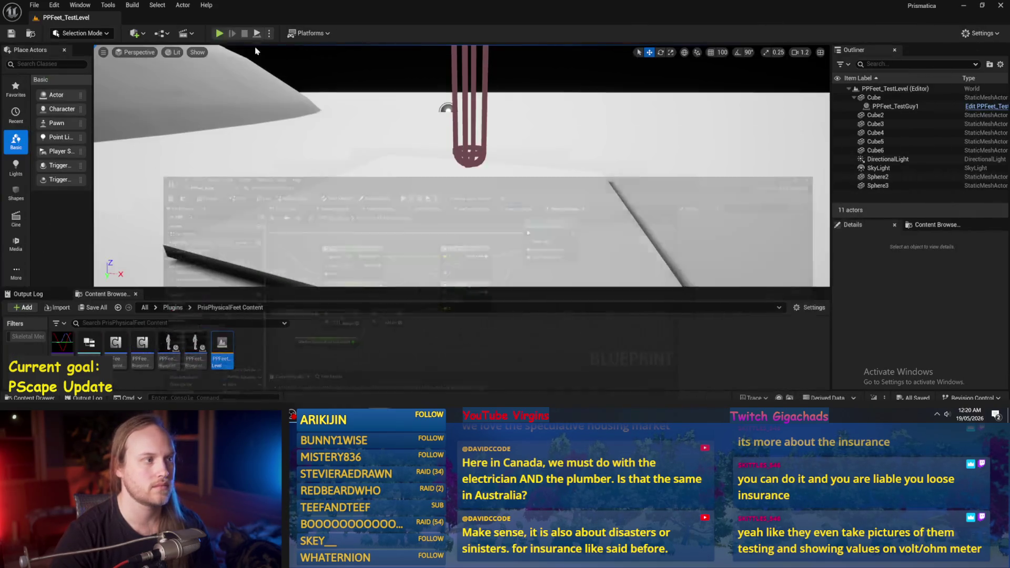
pyautogui.hotkey('alt', 'p')
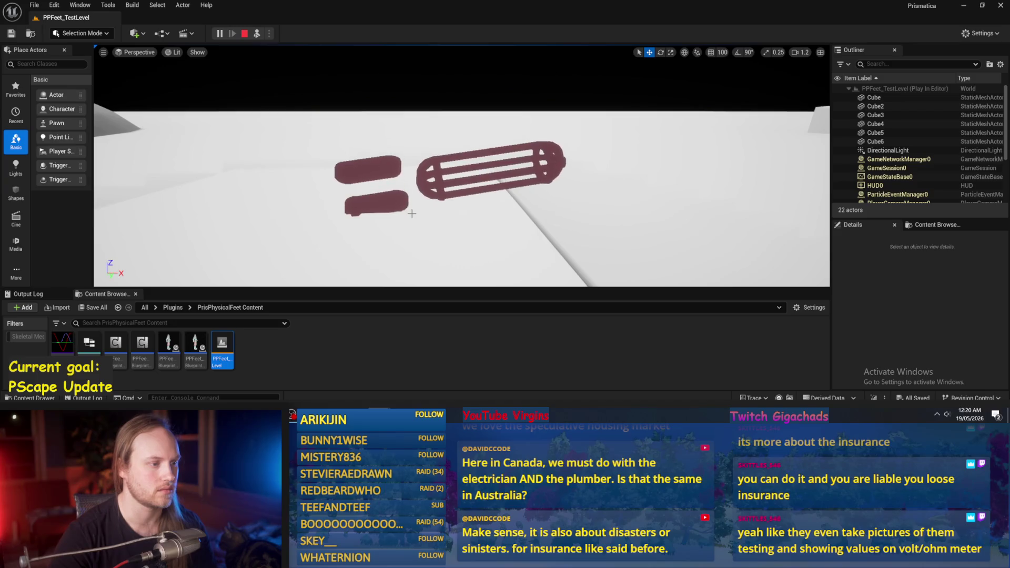
pyautogui.press('Escape')
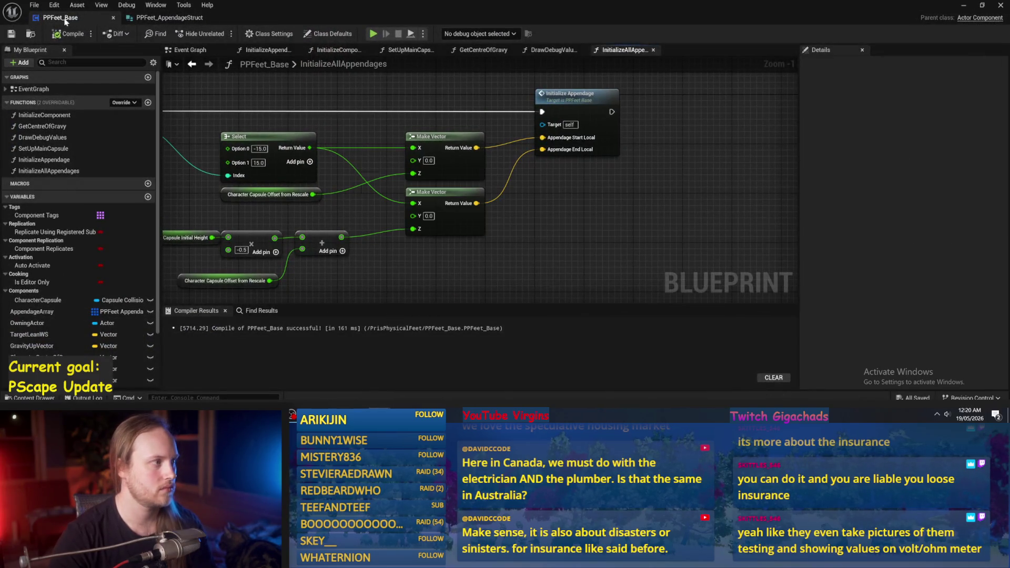
pyautogui.click(68, 33)
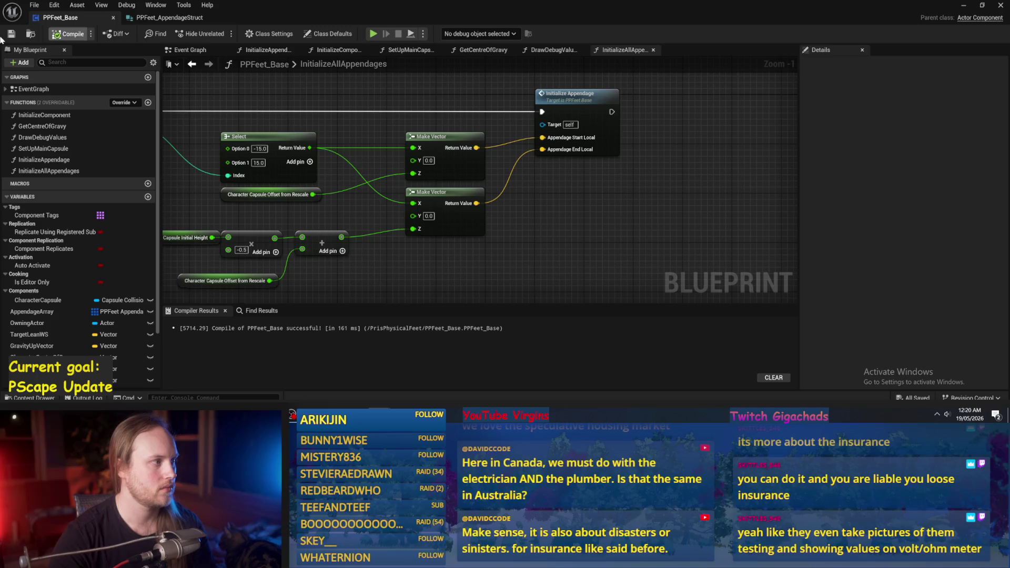
# - In InitializeAppendage, move the foot mesh's Attach Component To Component node below the chain
pyautogui.scroll(-1, 602, 219)
pyautogui.scroll(-1, 601, 216)
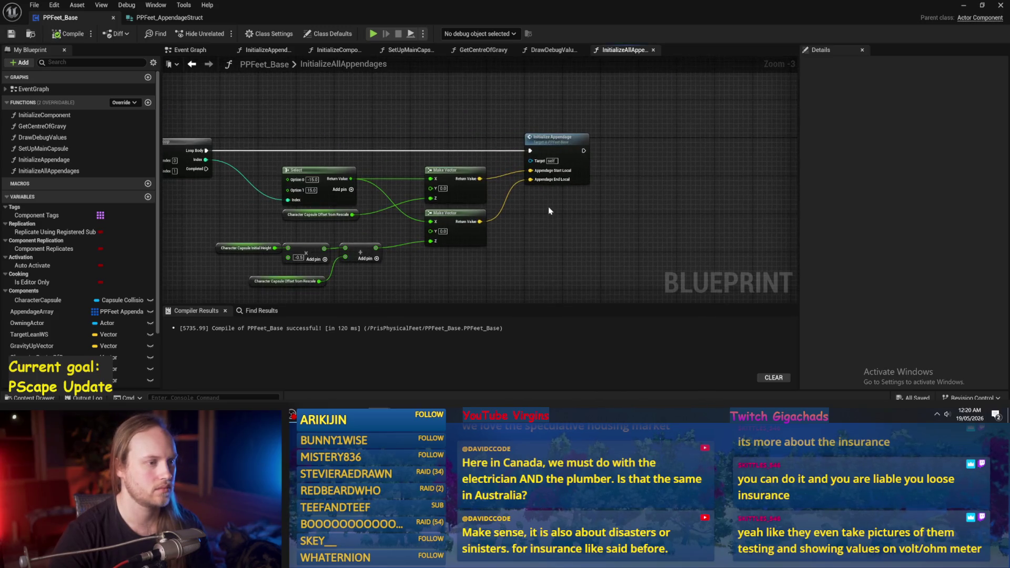
pyautogui.doubleClick(557, 138)
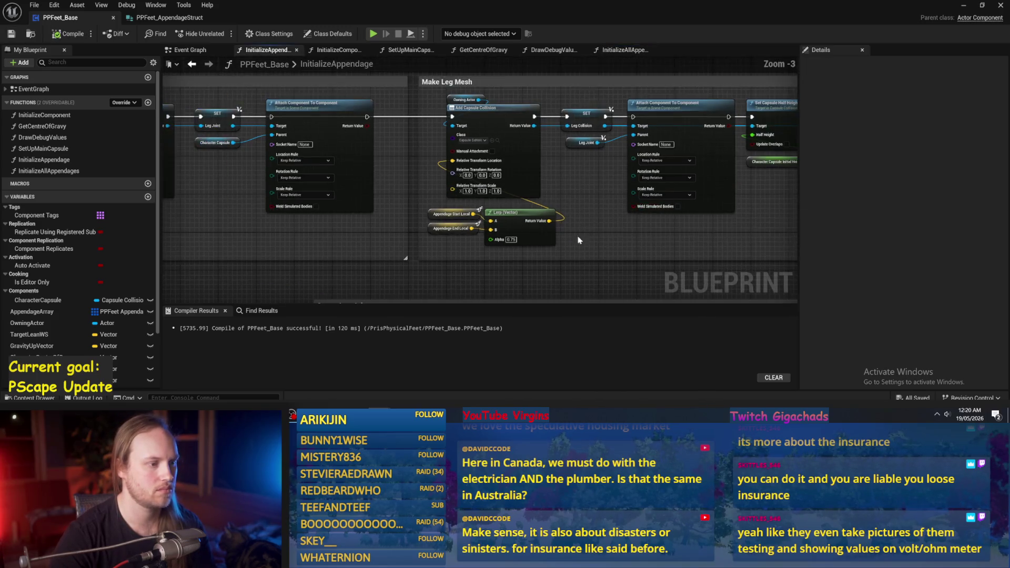
pyautogui.moveTo(506, 194)
pyautogui.mouseDown()
pyautogui.moveTo(329, 185)
pyautogui.moveTo(352, 189)
pyautogui.moveTo(221, 211)
pyautogui.moveTo(334, 234)
pyautogui.mouseUp()
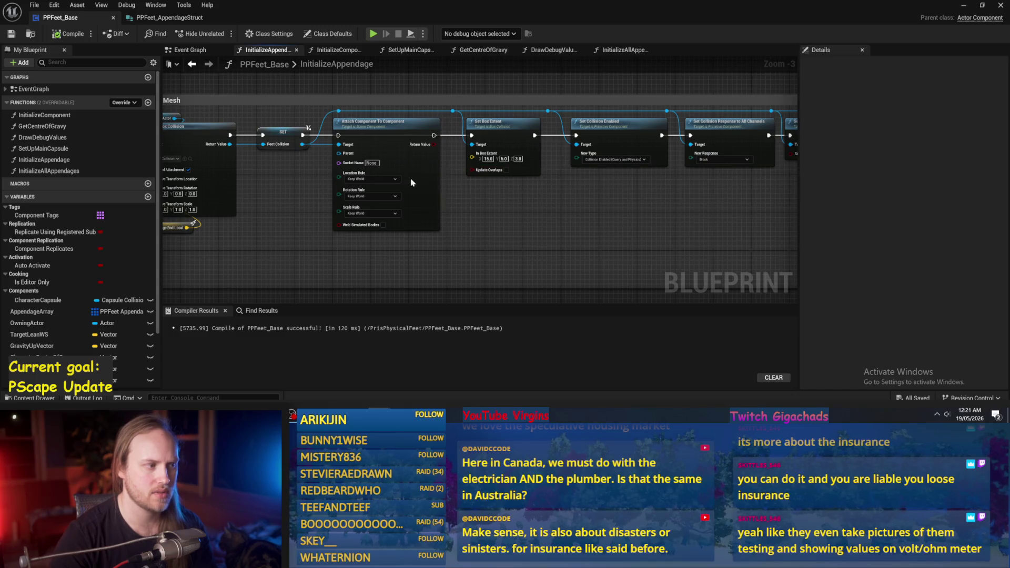
pyautogui.moveTo(412, 178); pyautogui.dragTo(408, 212)
pyautogui.scroll(3, 499, 134)
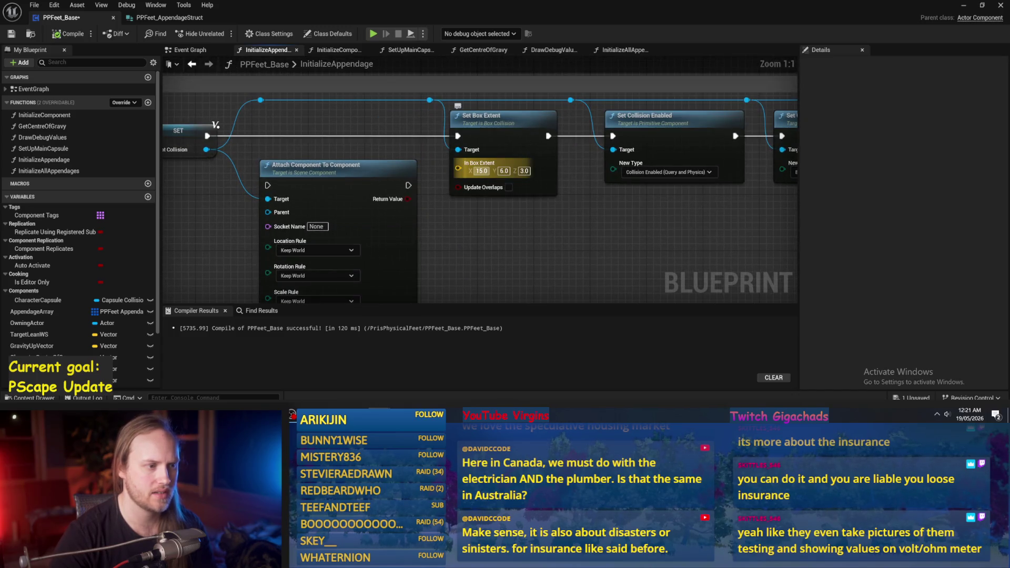
pyautogui.scroll(-2, 602, 230)
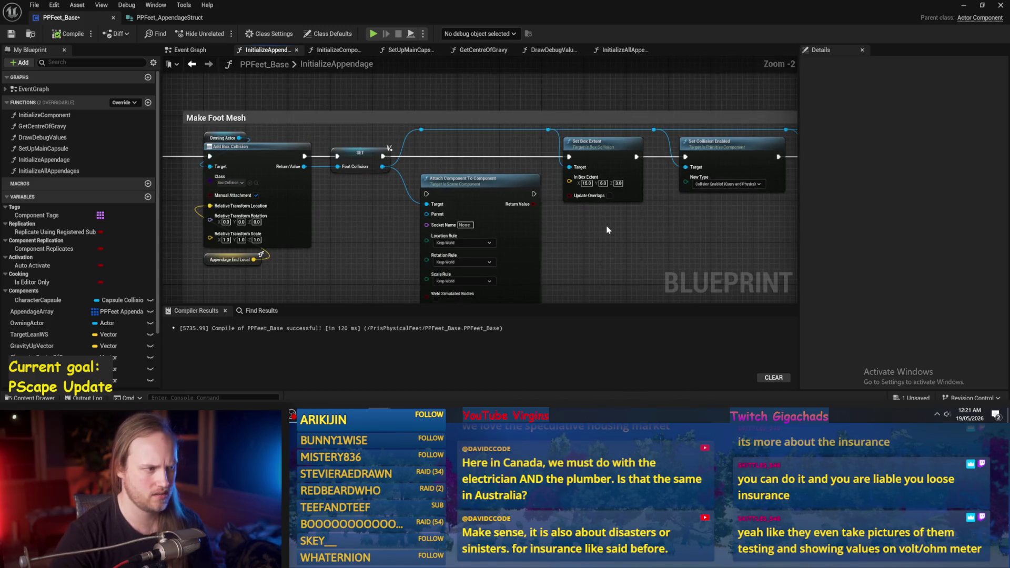
pyautogui.moveTo(298, 221); pyautogui.dragTo(408, 196)
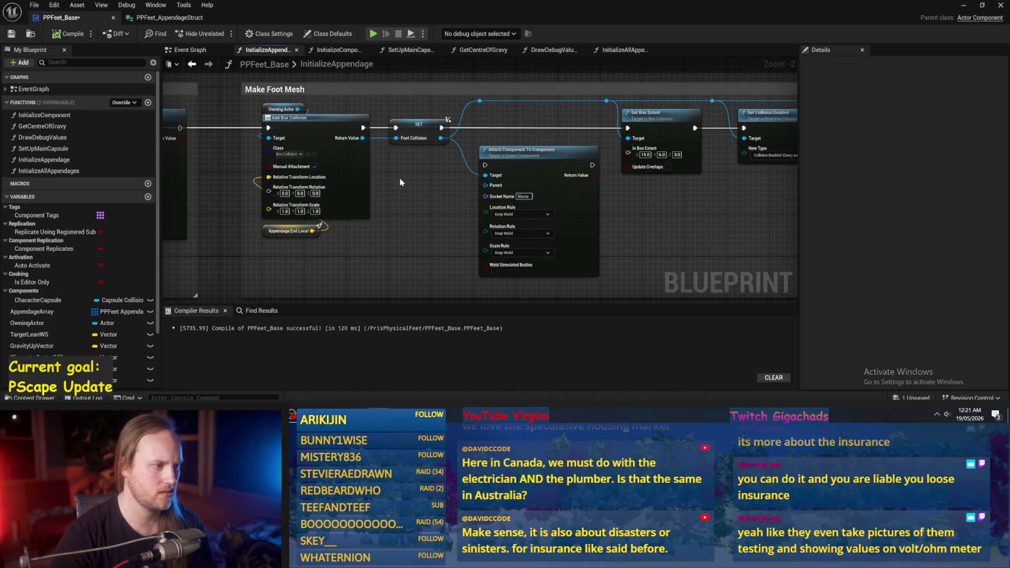
# - Compile and save PPFeet_Base, then review the leg and foot mesh nodes
pyautogui.click(68, 34)
pyautogui.click(11, 34)
pyautogui.moveTo(330, 243); pyautogui.dragTo(302, 232)
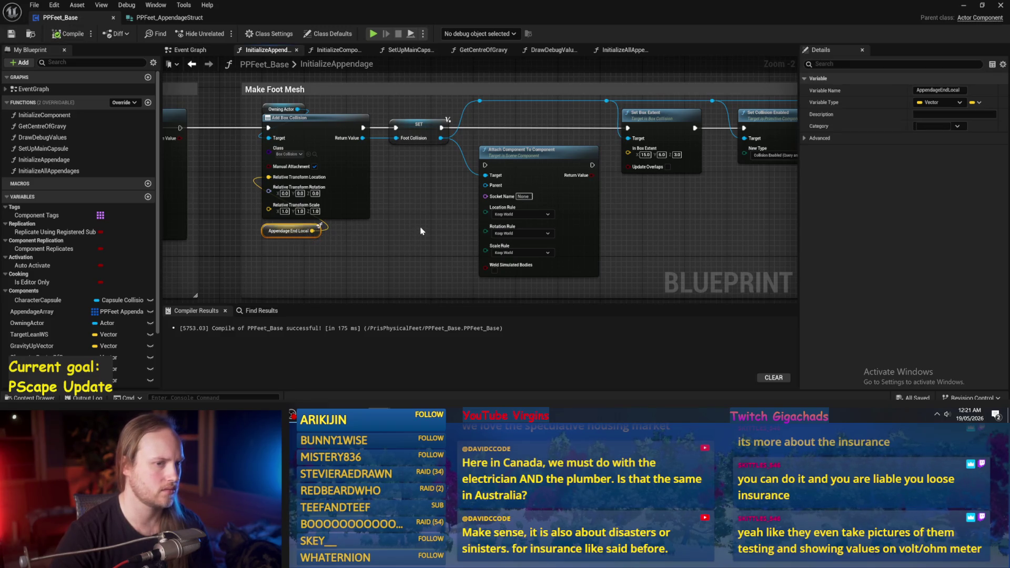
pyautogui.moveTo(421, 232); pyautogui.dragTo(320, 225)
pyautogui.moveTo(544, 229)
pyautogui.mouseDown()
pyautogui.moveTo(415, 216)
pyautogui.moveTo(591, 220)
pyautogui.mouseUp()
pyautogui.moveTo(337, 221); pyautogui.dragTo(479, 221)
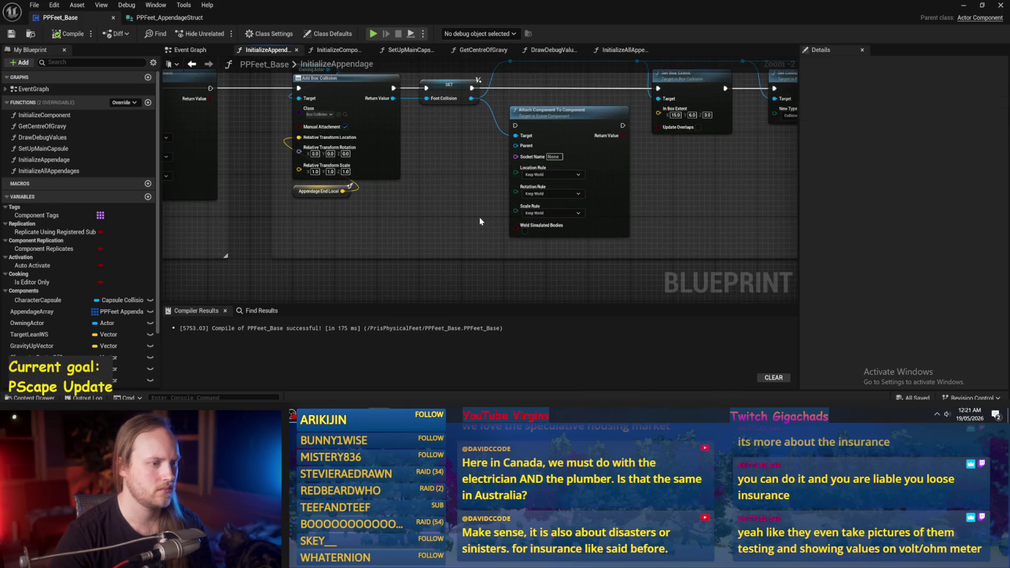
pyautogui.moveTo(207, 182); pyautogui.dragTo(451, 196)
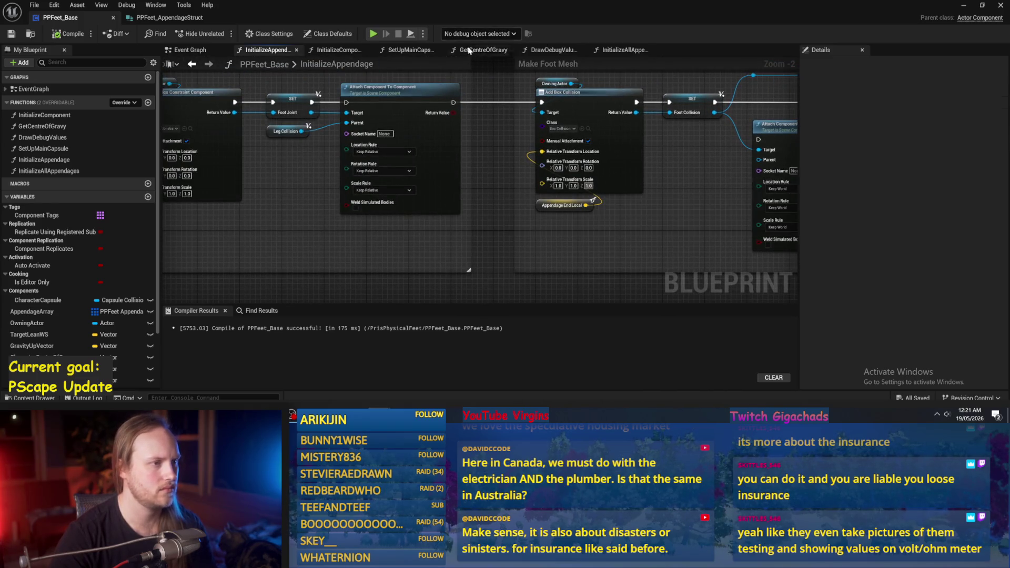
pyautogui.click(622, 50)
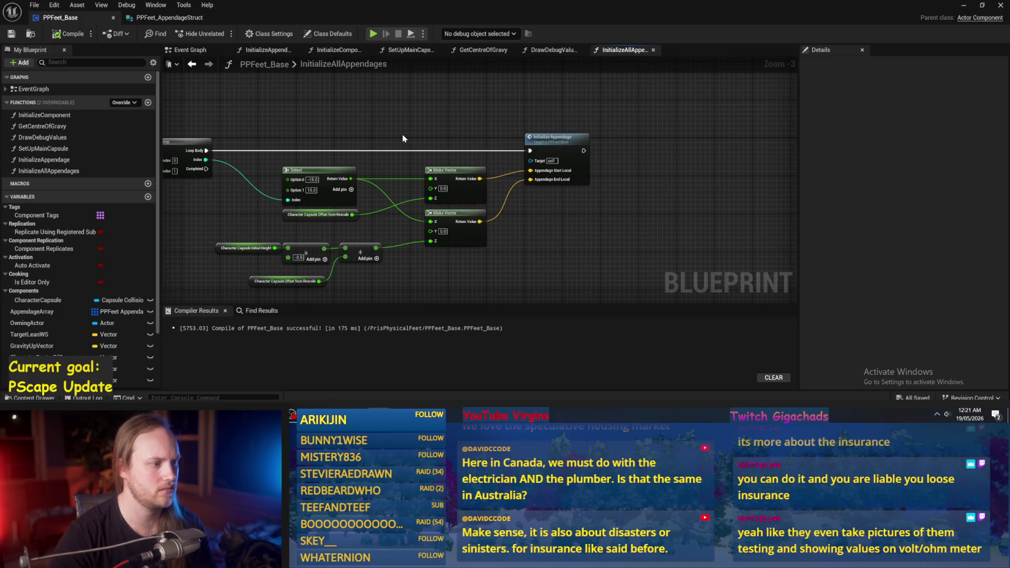
# - Add Capsule Initial Radius and radius × -1.0, wiring them into Select's Option 1 and Option 0
pyautogui.rightClick(332, 103)
pyautogui.write('capsule radiu')
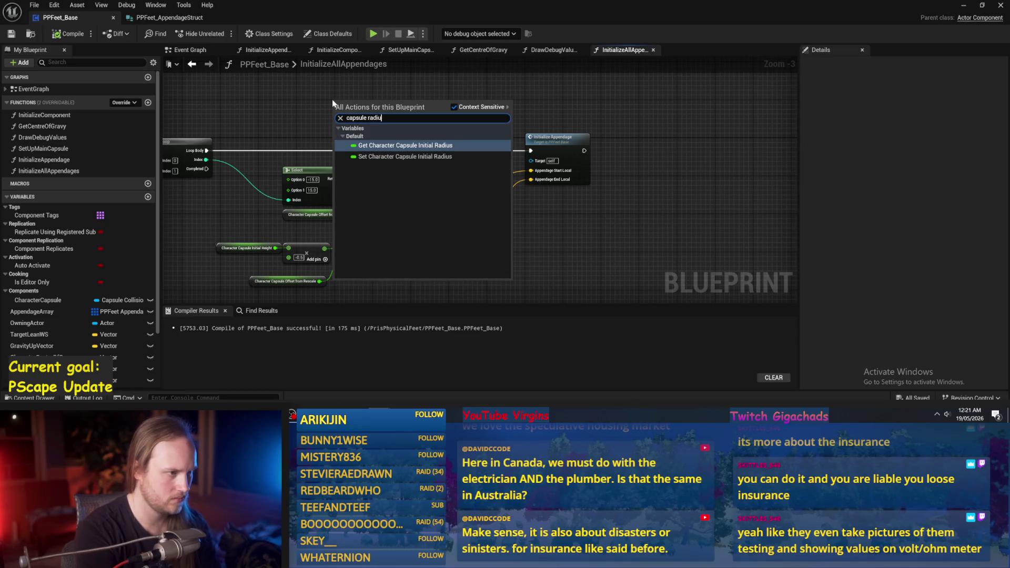
pyautogui.press('Return')
pyautogui.scroll(2, 414, 89)
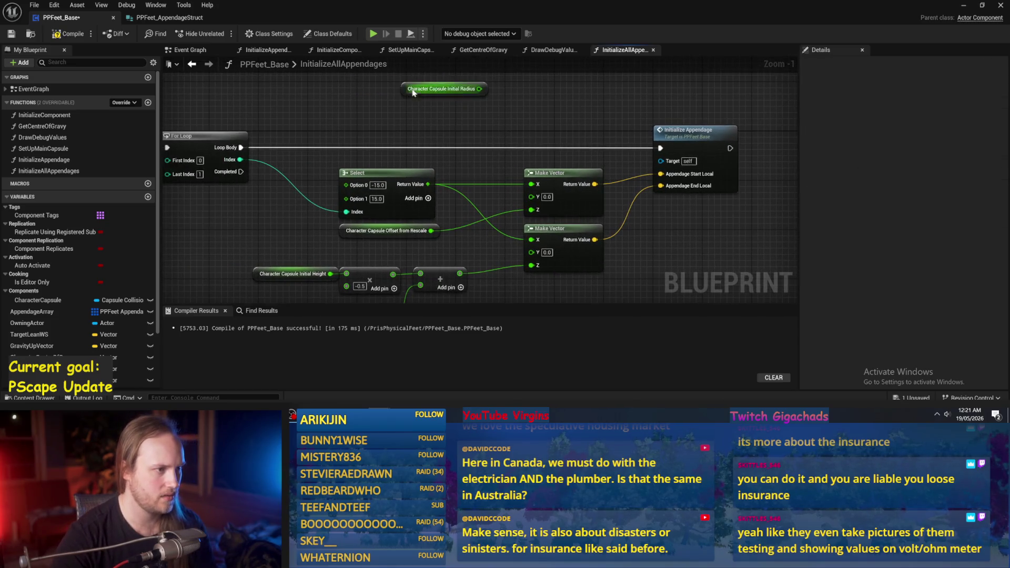
pyautogui.moveTo(413, 92); pyautogui.dragTo(260, 98)
pyautogui.moveTo(396, 96); pyautogui.dragTo(396, 97)
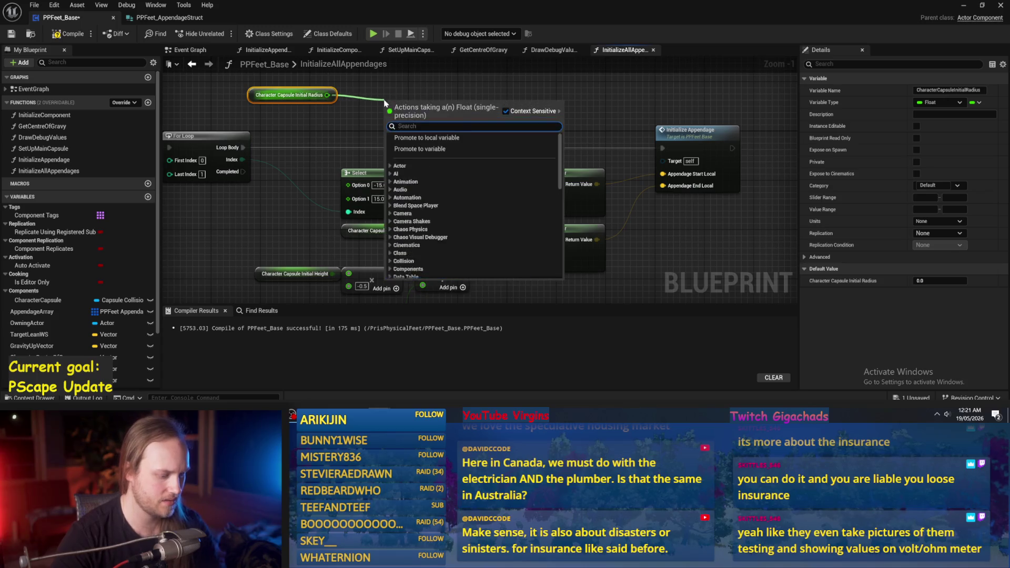
pyautogui.click(414, 122)
pyautogui.write('-1')
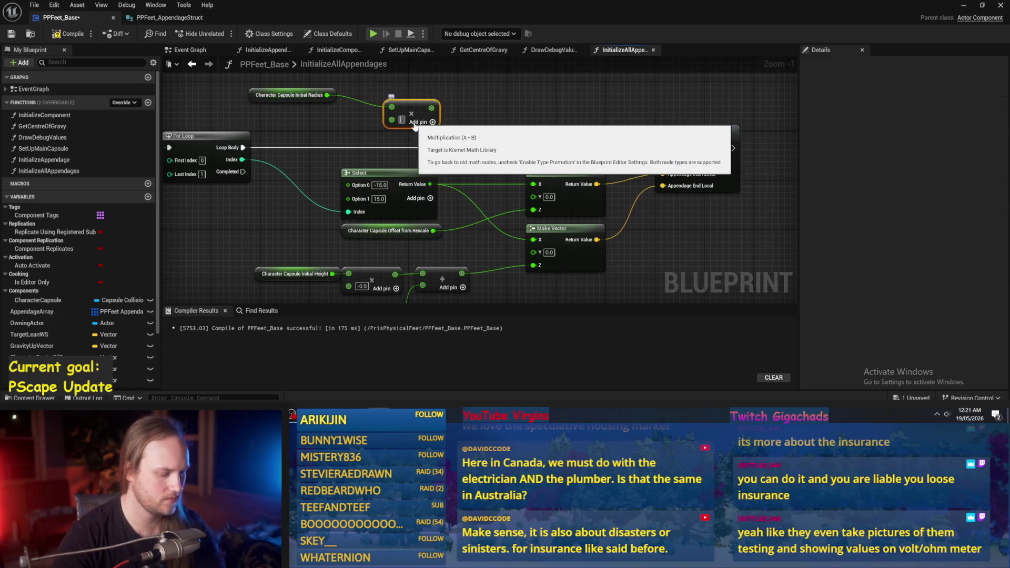
pyautogui.press('Return')
pyautogui.moveTo(438, 108)
pyautogui.mouseDown()
pyautogui.moveTo(363, 197)
pyautogui.moveTo(351, 197)
pyautogui.moveTo(350, 185)
pyautogui.mouseUp()
pyautogui.moveTo(327, 94); pyautogui.dragTo(348, 197)
# - Tidy the radius and multiply nodes, compile and save, then return to the level editor
pyautogui.moveTo(416, 104)
pyautogui.mouseDown()
pyautogui.moveTo(294, 105)
pyautogui.moveTo(387, 149)
pyautogui.moveTo(368, 142)
pyautogui.mouseUp()
pyautogui.moveTo(250, 95)
pyautogui.mouseDown()
pyautogui.moveTo(305, 138)
pyautogui.moveTo(343, 126)
pyautogui.mouseUp()
pyautogui.click(442, 111)
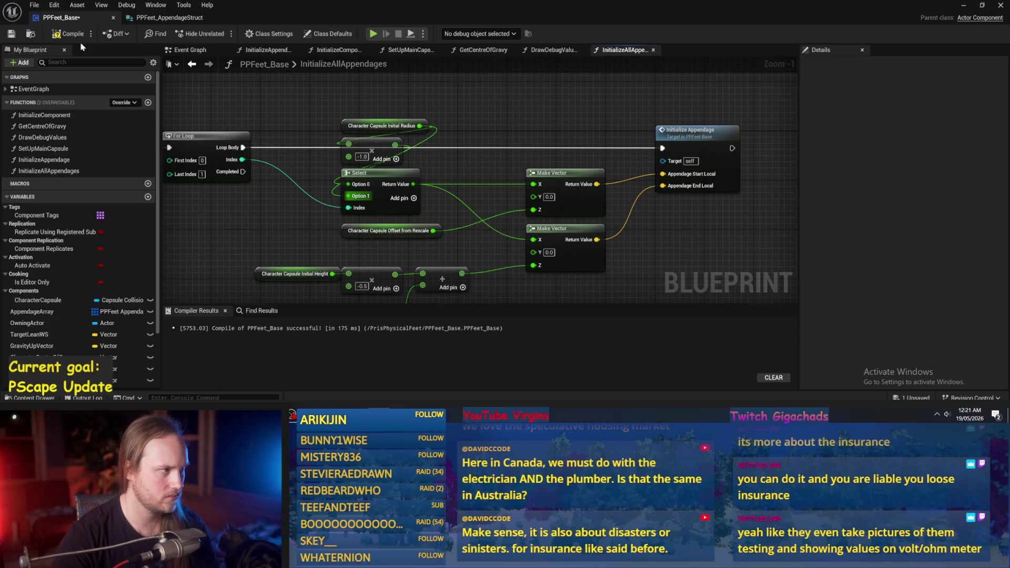
pyautogui.click(70, 34)
pyautogui.click(11, 34)
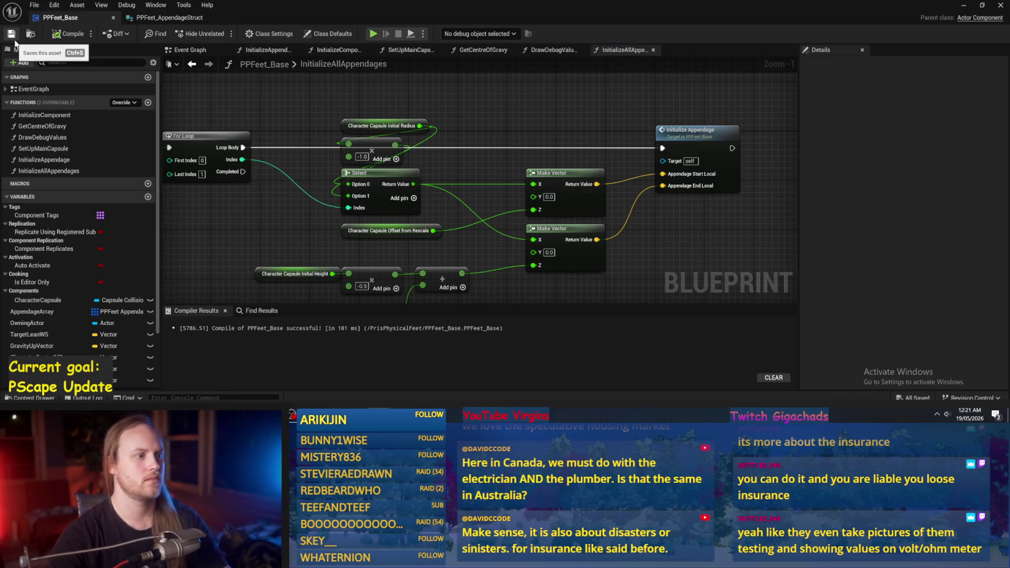
pyautogui.moveTo(387, 127); pyautogui.dragTo(331, 114)
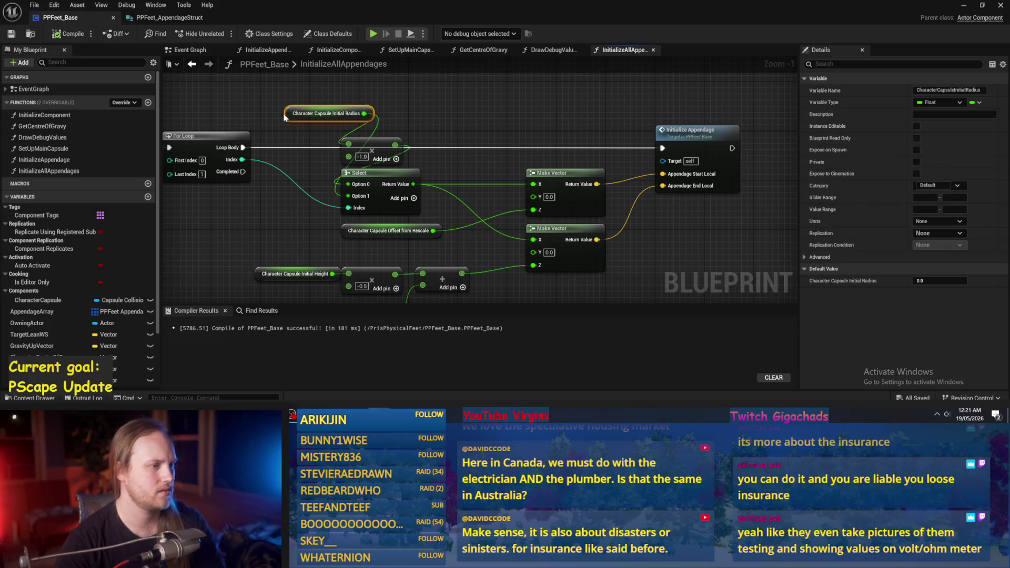
pyautogui.click(962, 7)
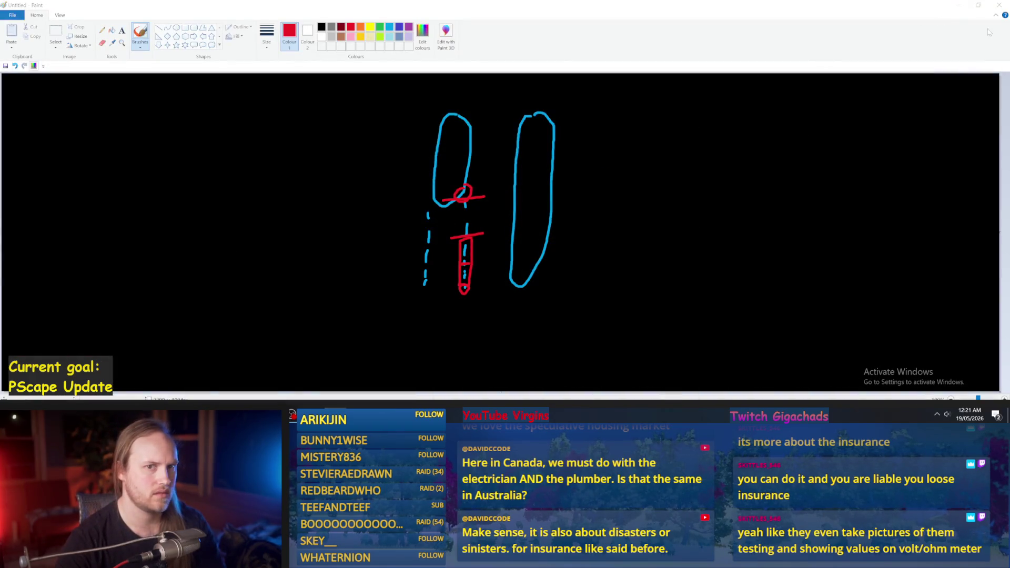
pyautogui.click(960, 8)
pyautogui.hotkey('alt', 'Tab')
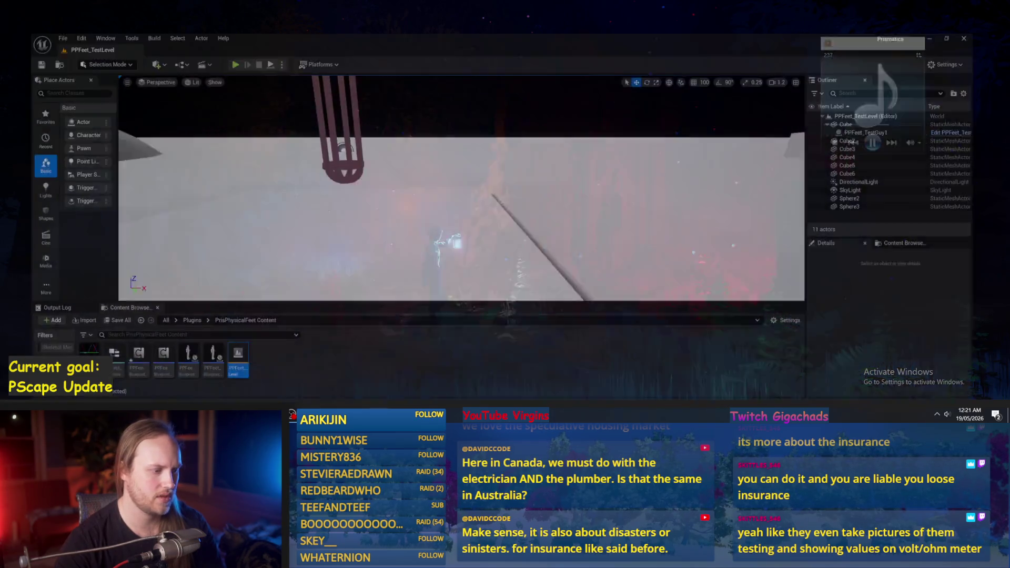
# - Run a short playtest of PPFeet_TestLevel and return to the InitializeAllAppendages graph
pyautogui.click(220, 33)
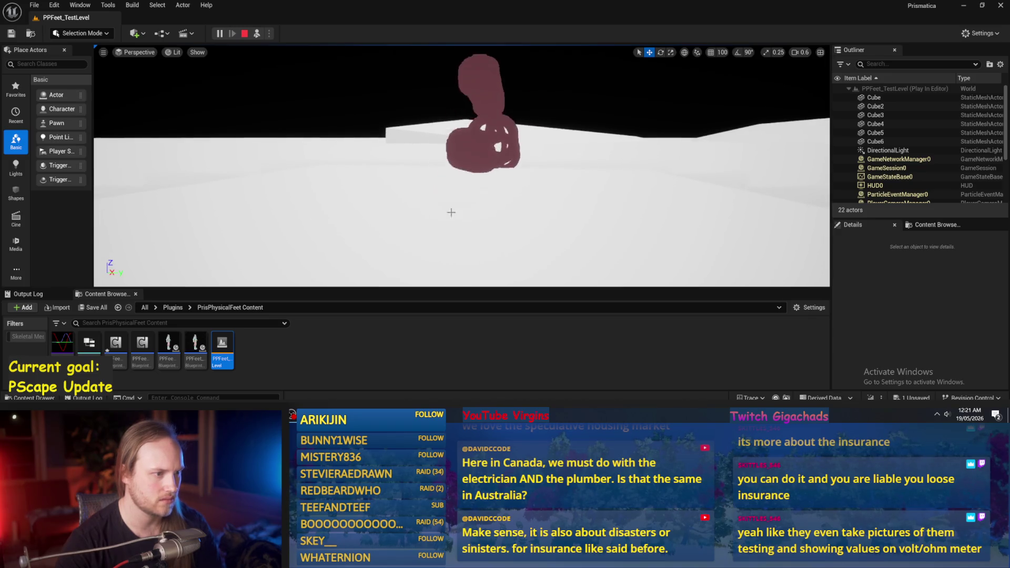
pyautogui.press('Escape')
pyautogui.scroll(2, 507, 153)
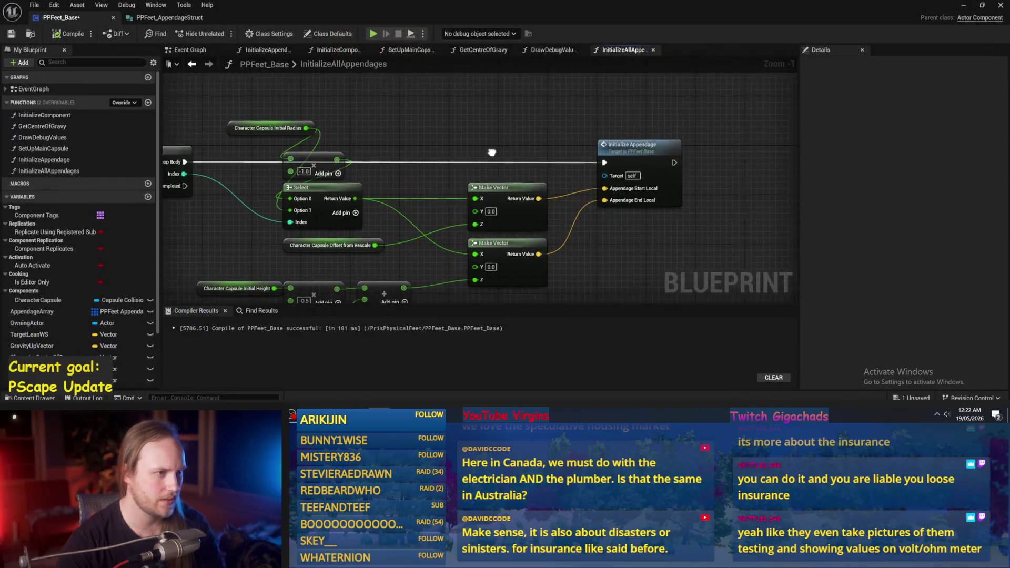
# - Browse the DrawDebugValues and GetCentreOfGravy graphs, then return to InitializeAllAppendages
pyautogui.click(553, 50)
pyautogui.scroll(-3, 582, 132)
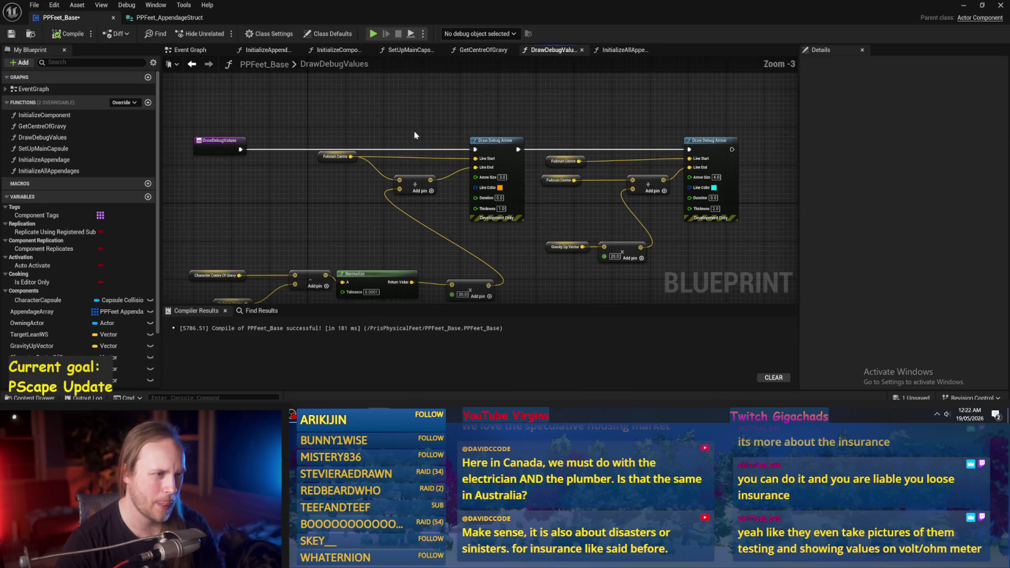
pyautogui.click(483, 50)
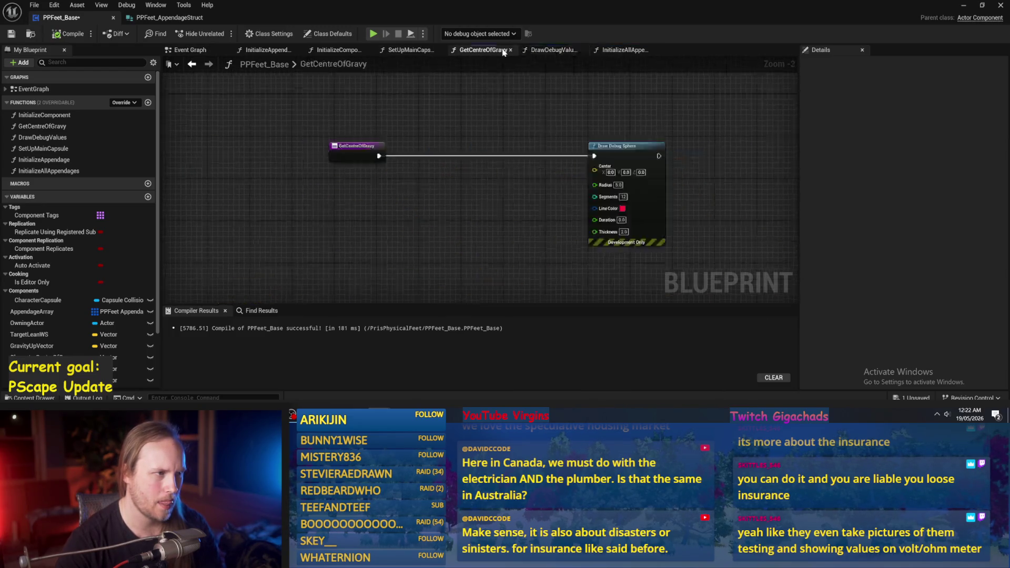
pyautogui.click(617, 49)
# - Place the Initial Radius and -1.0 multiply nodes above Select and save the blueprint
pyautogui.moveTo(499, 156)
pyautogui.mouseDown()
pyautogui.moveTo(509, 118)
pyautogui.moveTo(651, 130)
pyautogui.mouseUp()
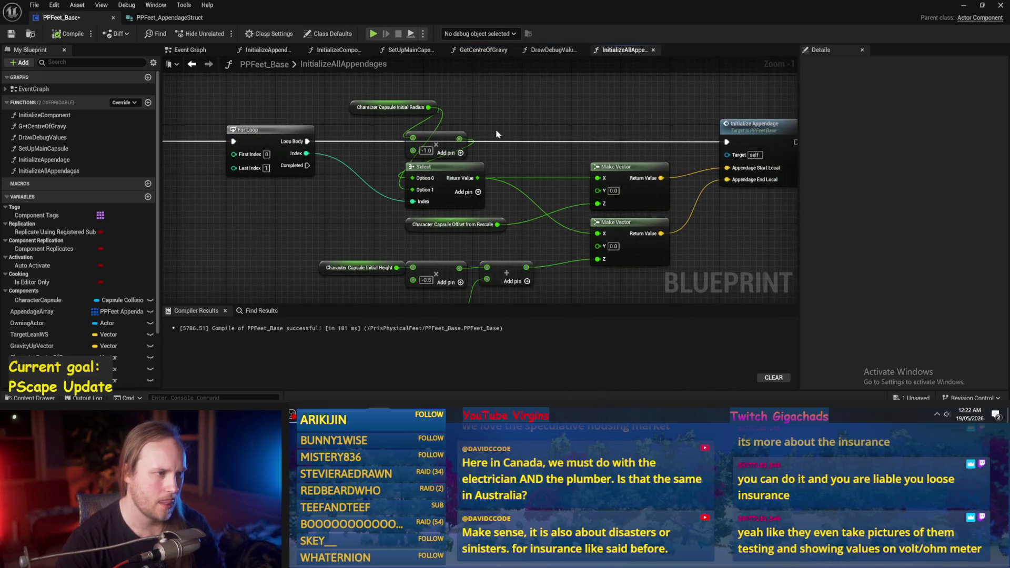
pyautogui.moveTo(347, 110); pyautogui.dragTo(230, 109)
pyautogui.moveTo(436, 137); pyautogui.dragTo(436, 101)
pyautogui.hotkey('ctrl', 's')
# - Open the InitializeAppendage function graph from the Initialize Appendage node
pyautogui.moveTo(507, 107); pyautogui.dragTo(378, 109)
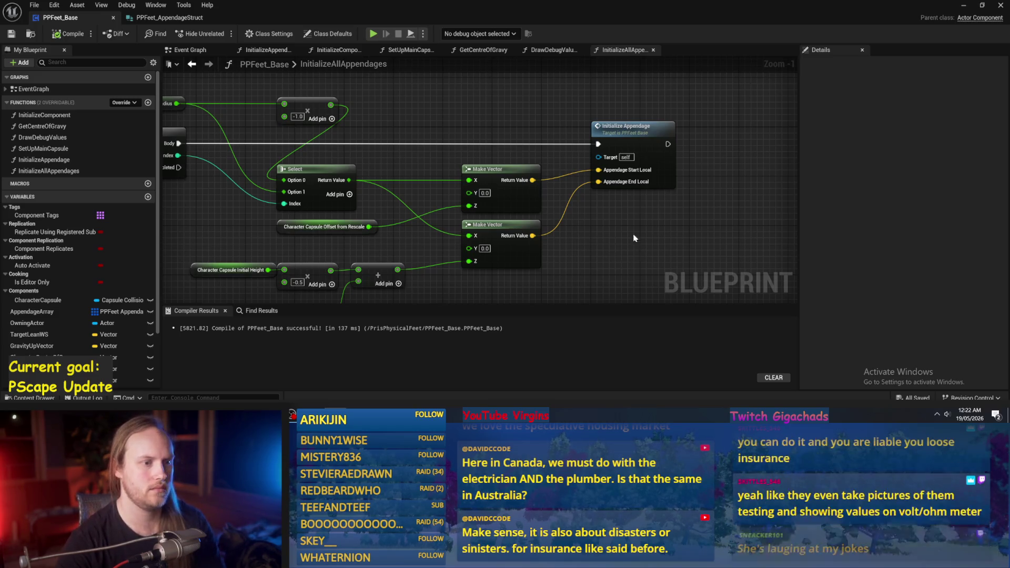
pyautogui.moveTo(655, 184); pyautogui.dragTo(611, 163)
pyautogui.doubleClick(625, 139)
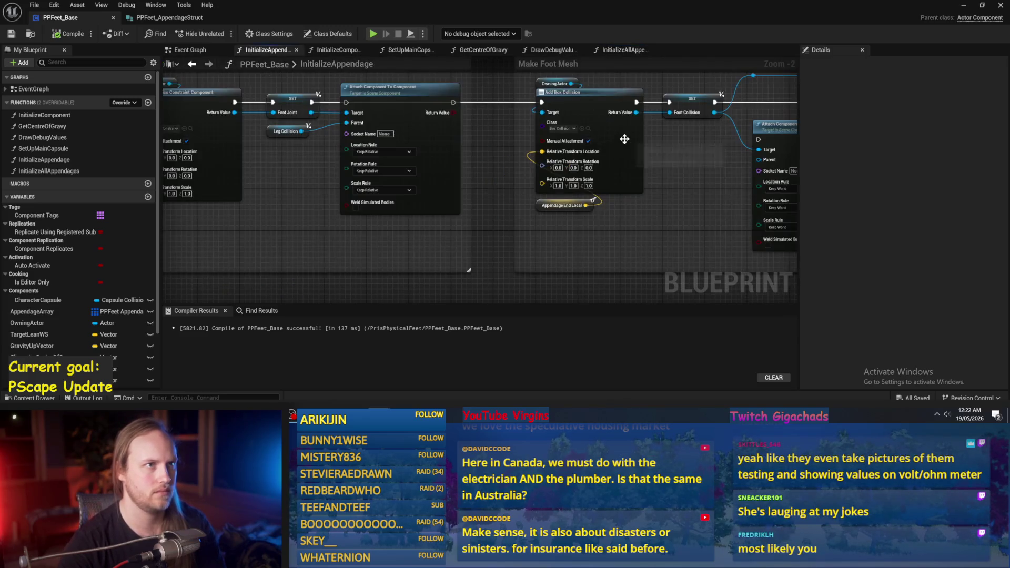
# - Review the Make Foot Joint, collision, Make Leg Mesh and leg joint sections of InitializeAppendage
pyautogui.moveTo(579, 242)
pyautogui.mouseDown()
pyautogui.moveTo(661, 207)
pyautogui.moveTo(433, 237)
pyautogui.moveTo(469, 248)
pyautogui.mouseUp()
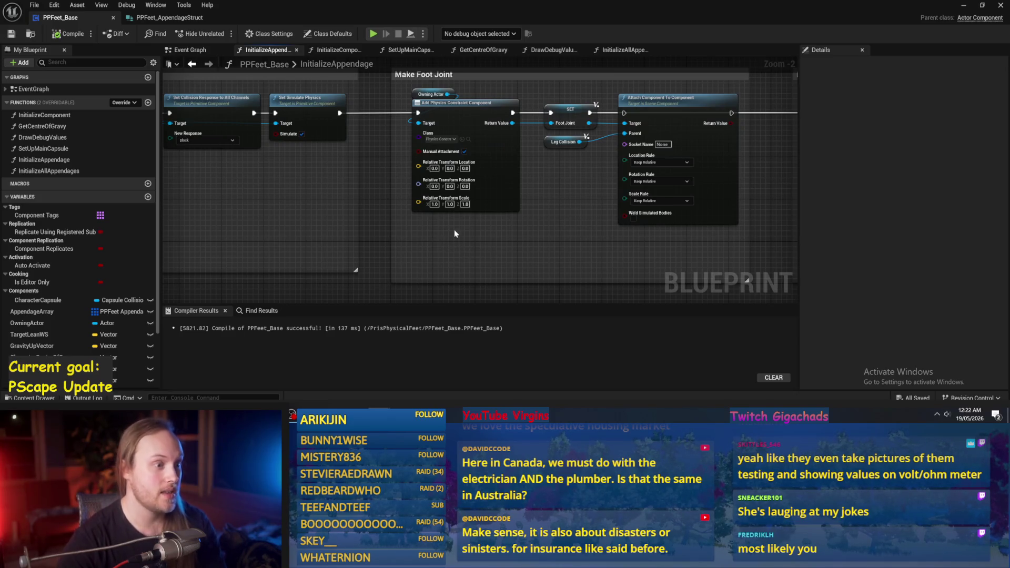
pyautogui.moveTo(456, 236); pyautogui.dragTo(445, 255)
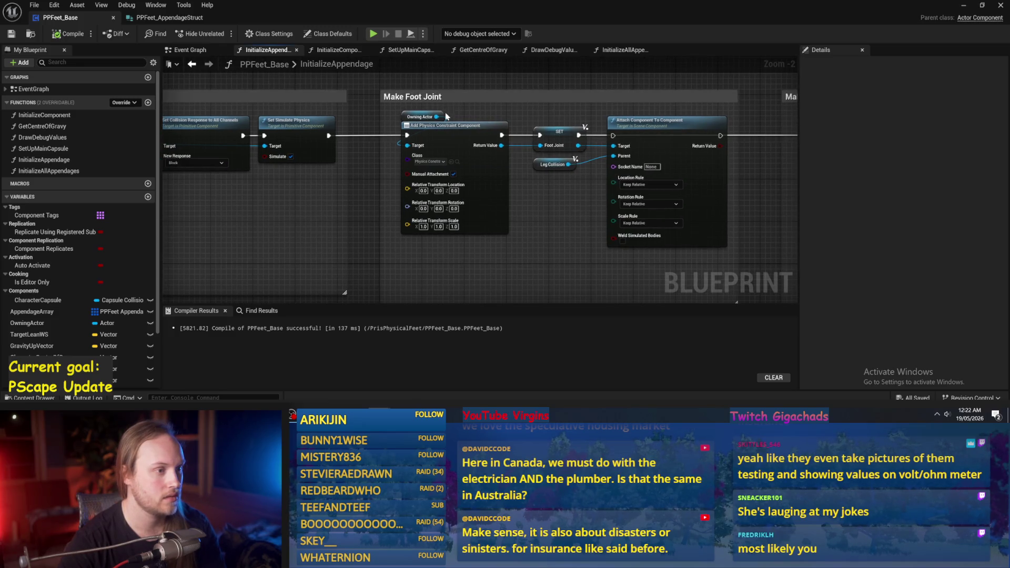
pyautogui.moveTo(441, 115); pyautogui.dragTo(726, 117)
pyautogui.moveTo(327, 218)
pyautogui.mouseDown()
pyautogui.moveTo(438, 210)
pyautogui.moveTo(489, 226)
pyautogui.moveTo(519, 259)
pyautogui.mouseUp()
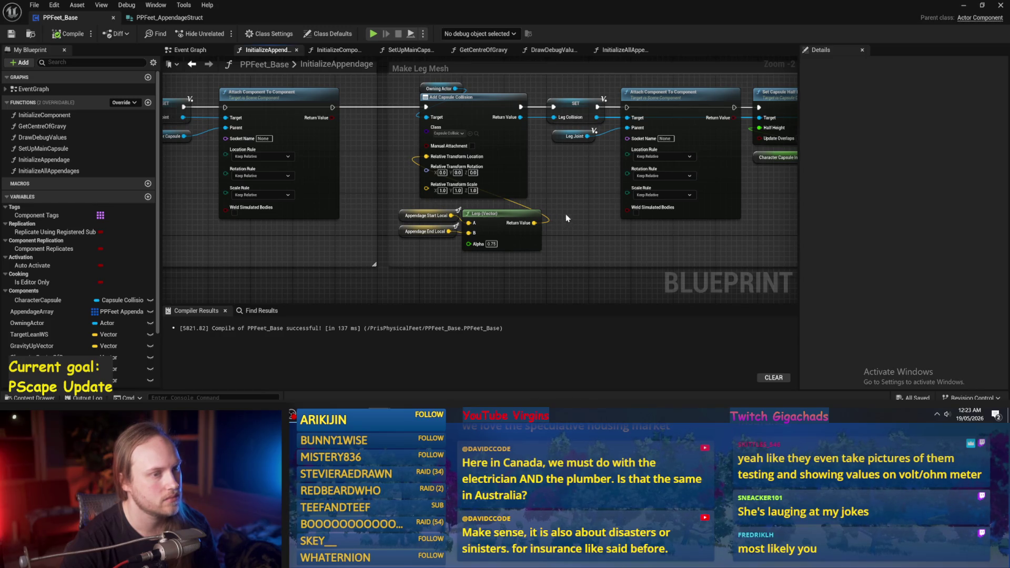
pyautogui.moveTo(630, 198)
pyautogui.mouseDown()
pyautogui.moveTo(514, 199)
pyautogui.moveTo(743, 194)
pyautogui.mouseUp()
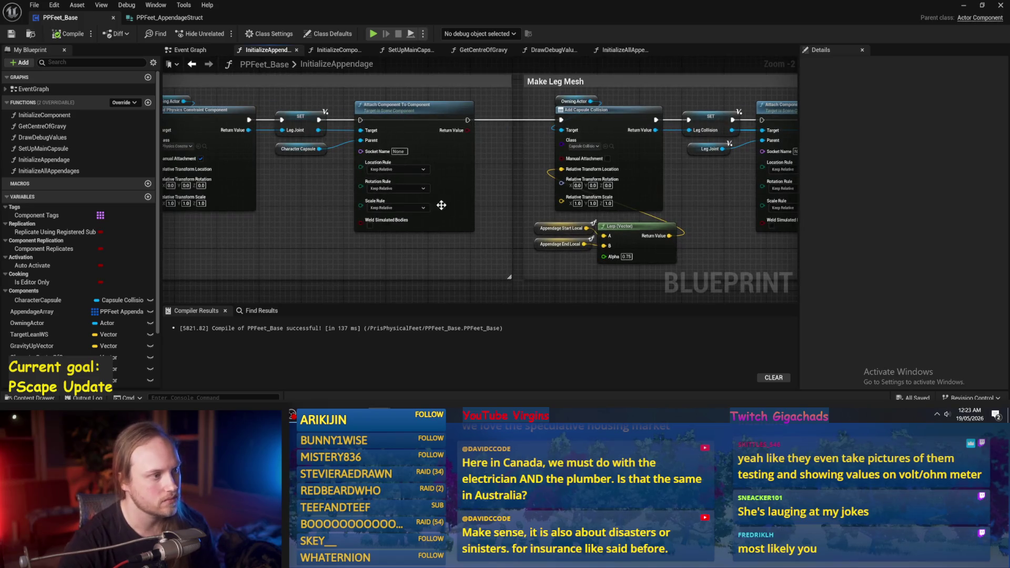
pyautogui.moveTo(454, 201); pyautogui.dragTo(485, 212)
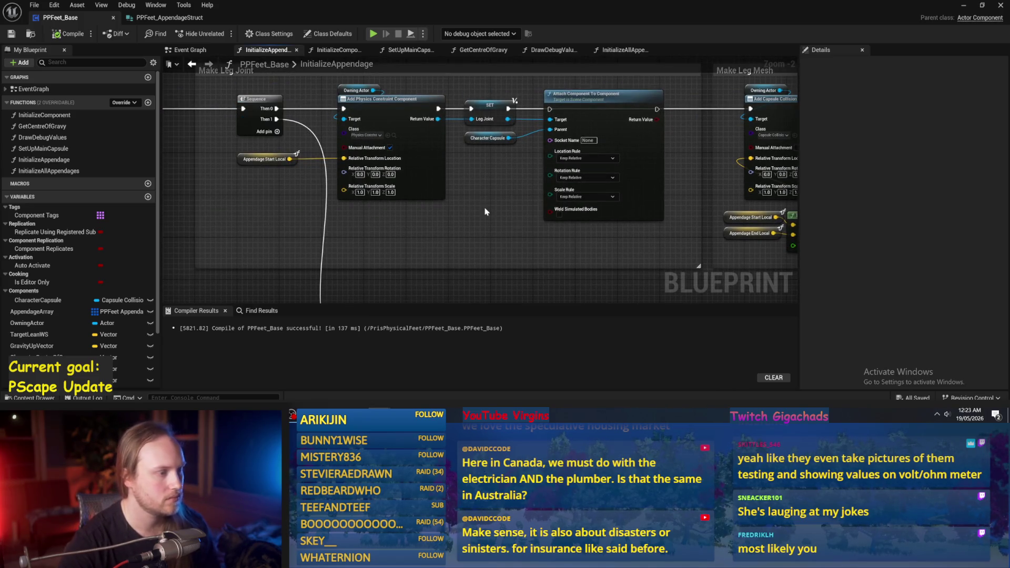
pyautogui.moveTo(486, 212); pyautogui.dragTo(207, 172)
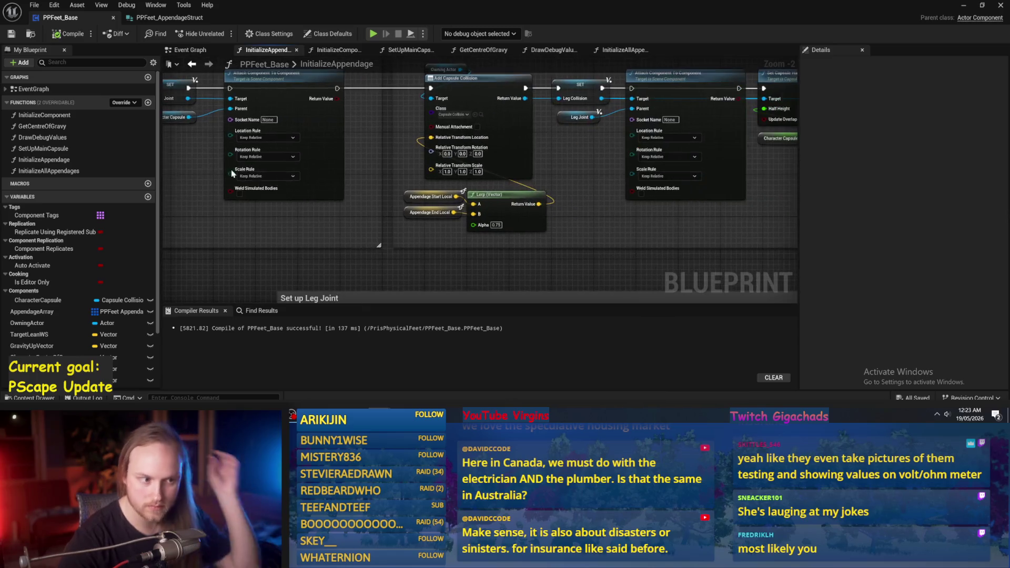
pyautogui.moveTo(392, 195)
pyautogui.mouseDown()
pyautogui.moveTo(375, 216)
pyautogui.moveTo(295, 215)
pyautogui.moveTo(468, 224)
pyautogui.mouseUp()
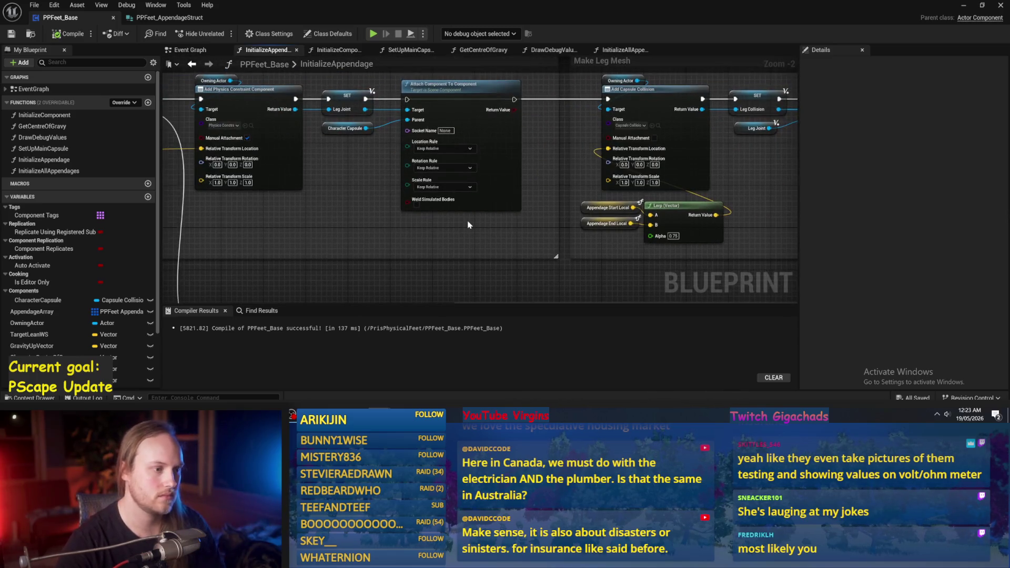
pyautogui.moveTo(354, 220); pyautogui.dragTo(597, 244)
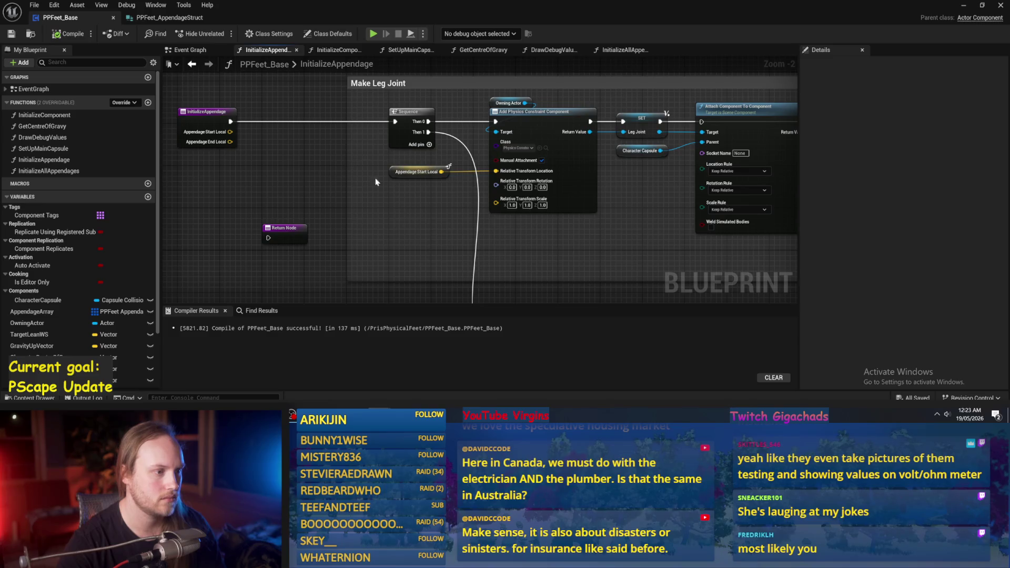
# - Inspect the Appendage Start Local variable and paste a copy under the Make Foot Joint constraint
pyautogui.click(416, 172)
pyautogui.scroll(2, 444, 205)
pyautogui.moveTo(456, 209); pyautogui.dragTo(378, 240)
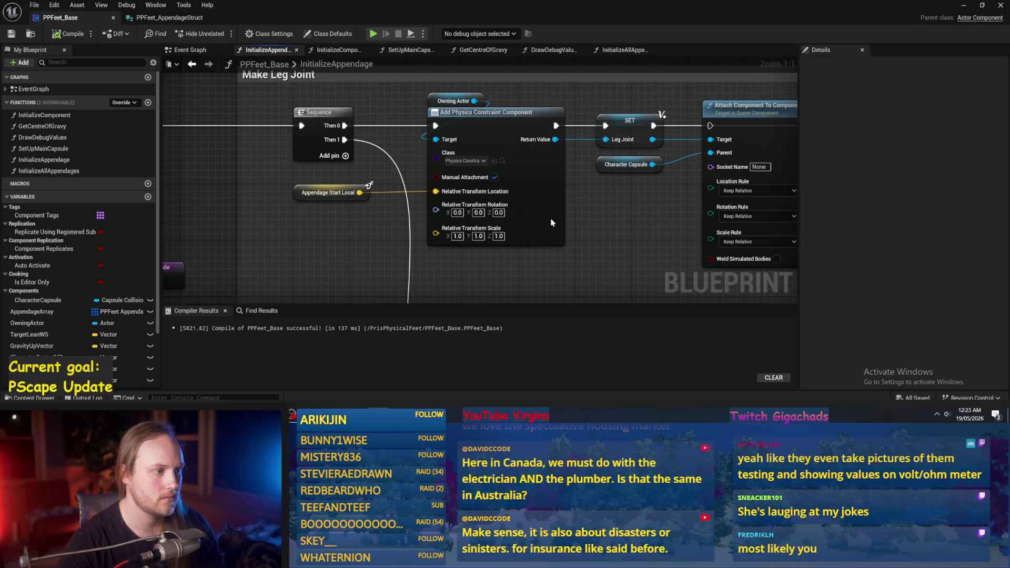
pyautogui.click(332, 189)
pyautogui.scroll(-3, 331, 192)
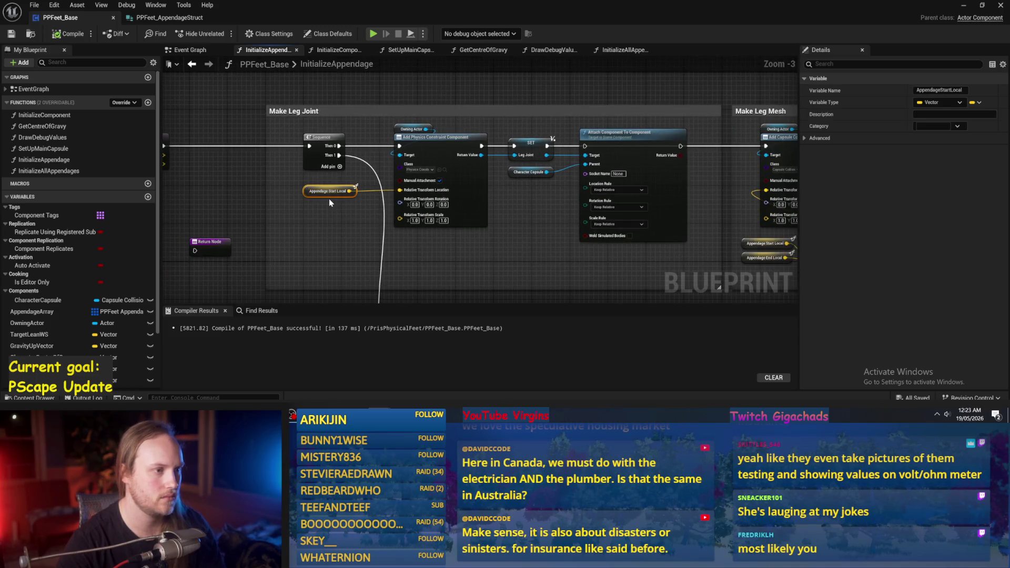
pyautogui.moveTo(449, 238)
pyautogui.mouseDown()
pyautogui.moveTo(401, 225)
pyautogui.moveTo(479, 248)
pyautogui.moveTo(590, 241)
pyautogui.mouseUp()
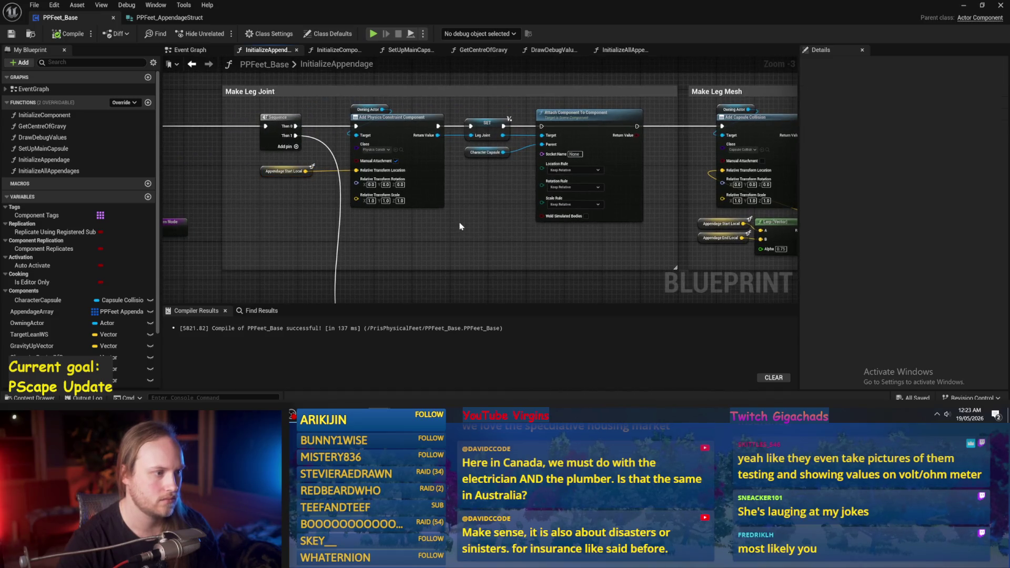
pyautogui.moveTo(475, 236); pyautogui.dragTo(591, 227)
pyautogui.moveTo(688, 220)
pyautogui.mouseDown()
pyautogui.moveTo(207, 203)
pyautogui.moveTo(284, 187)
pyautogui.moveTo(473, 219)
pyautogui.mouseUp()
pyautogui.scroll(1, 398, 213)
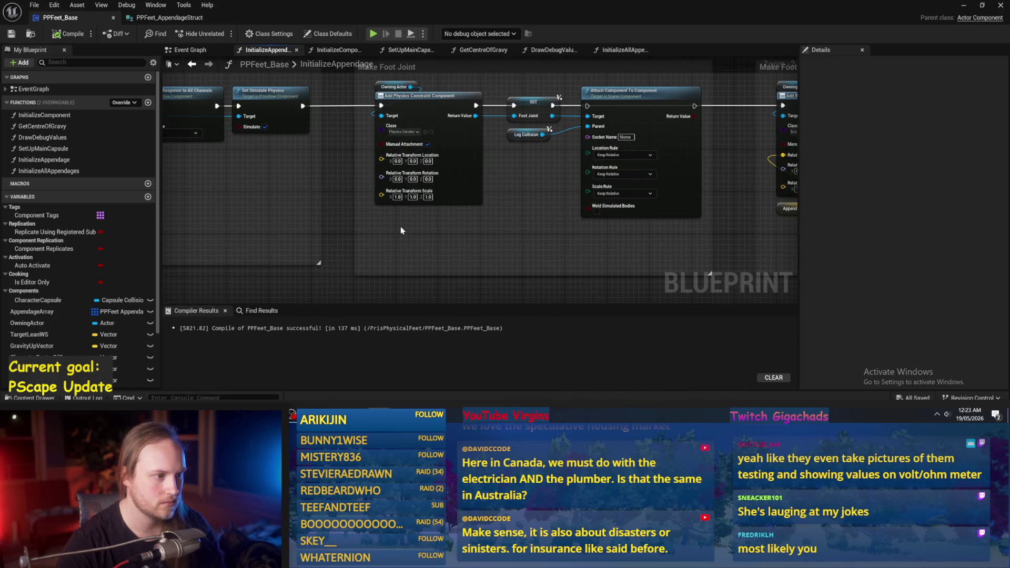
pyautogui.hotkey('ctrl', 'v')
# - Place Appendage Start Local below the constraint and wire Appendage End Local into its Relative Transform Location
pyautogui.scroll(1, 394, 239)
pyautogui.moveTo(393, 241)
pyautogui.mouseDown()
pyautogui.moveTo(373, 254)
pyautogui.moveTo(389, 240)
pyautogui.mouseUp()
pyautogui.rightClick(398, 222)
pyautogui.write('appendag')
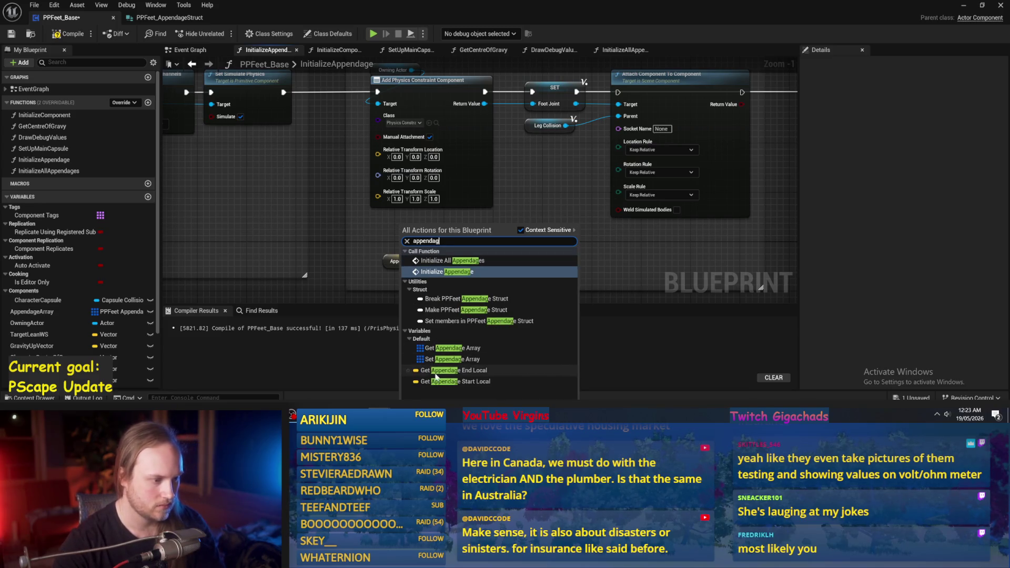
pyautogui.click(435, 375)
pyautogui.moveTo(452, 230)
pyautogui.mouseDown()
pyautogui.moveTo(363, 192)
pyautogui.moveTo(380, 155)
pyautogui.mouseUp()
pyautogui.moveTo(416, 230); pyautogui.dragTo(393, 206)
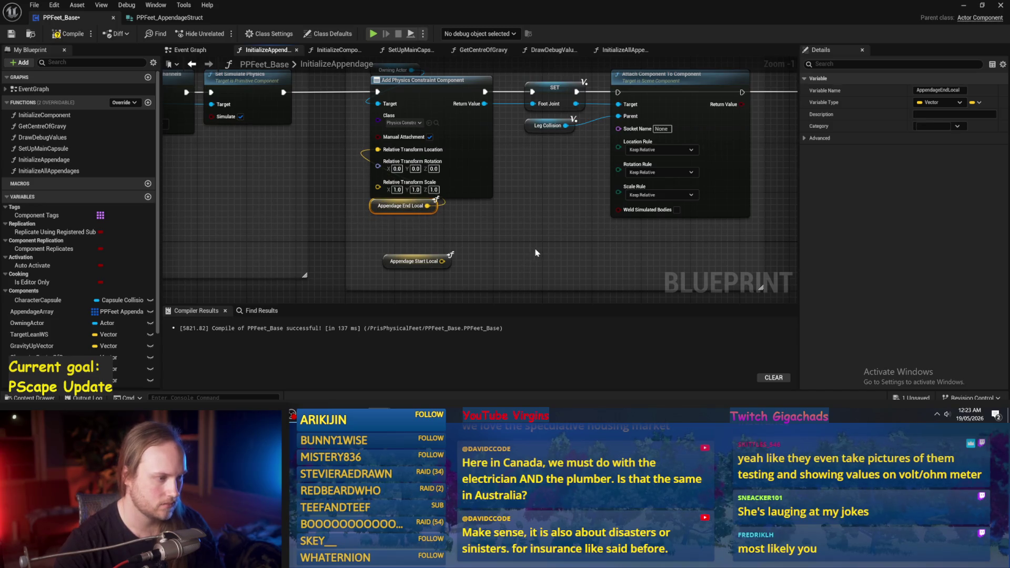
# - Bring the Make Foot Mesh nodes into view and insert an addition node after Appendage End Local
pyautogui.scroll(-2, 537, 253)
pyautogui.click(547, 249)
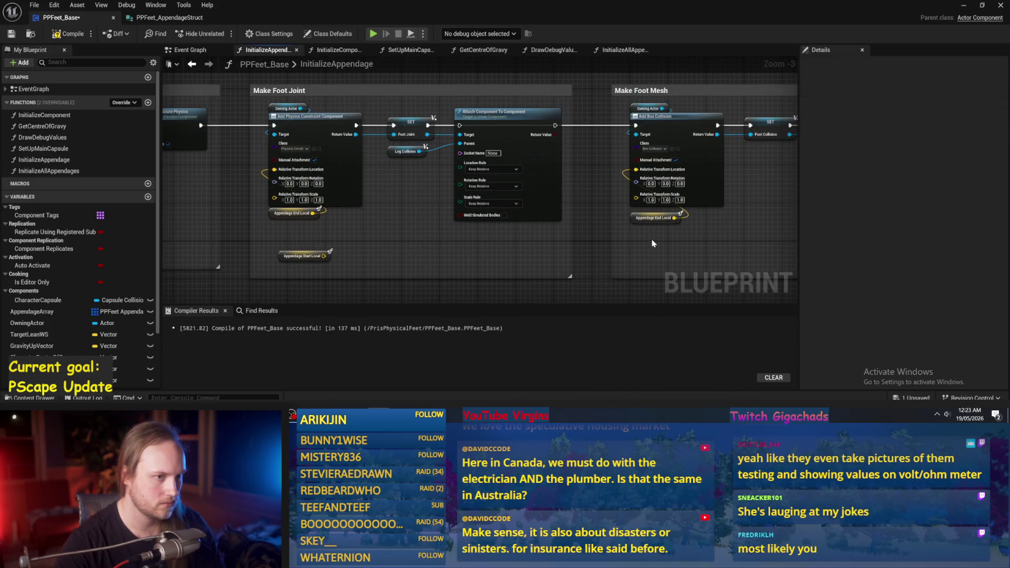
pyautogui.moveTo(652, 243); pyautogui.dragTo(433, 243)
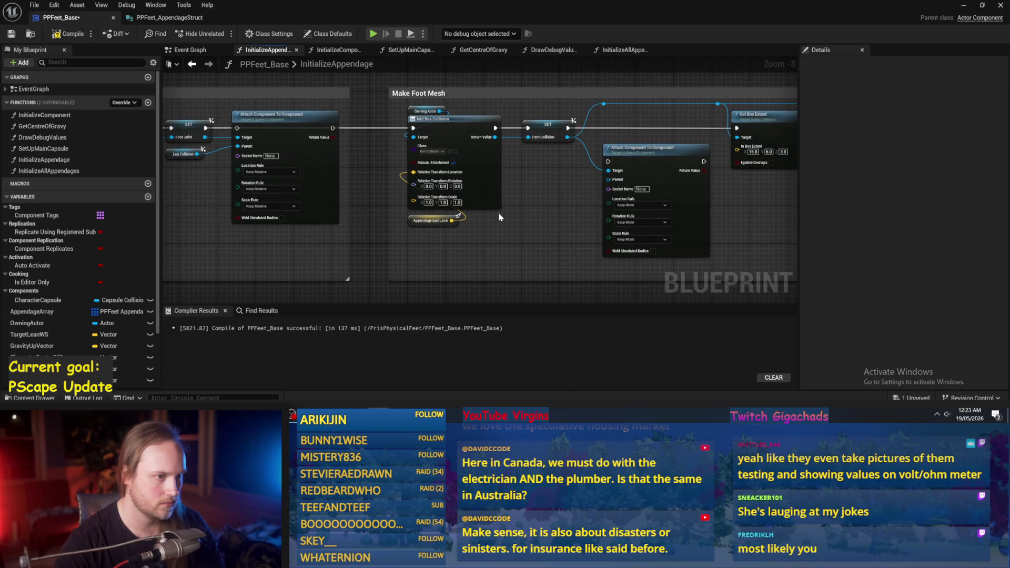
pyautogui.scroll(3, 499, 217)
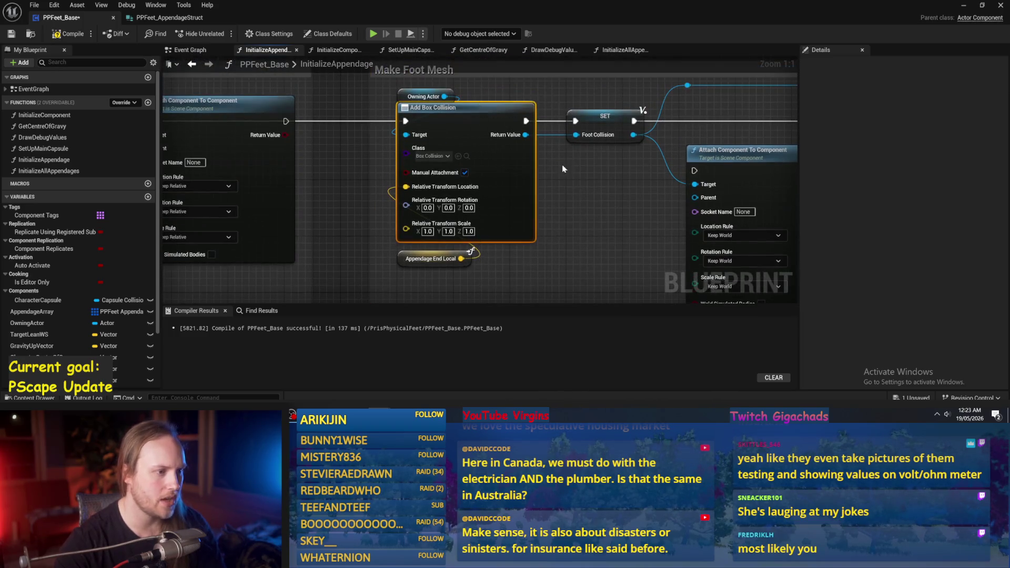
pyautogui.scroll(-1, 611, 198)
pyautogui.moveTo(611, 198)
pyautogui.mouseDown()
pyautogui.moveTo(395, 223)
pyautogui.moveTo(452, 226)
pyautogui.mouseUp()
pyautogui.click(500, 249)
# - Set the offset's Y to 5, wire the sum into Add Box Collision's location, then compile and save
pyautogui.click(475, 242)
pyautogui.click(494, 241)
pyautogui.write('5')
pyautogui.moveTo(545, 231)
pyautogui.mouseDown()
pyautogui.moveTo(352, 161)
pyautogui.moveTo(352, 148)
pyautogui.mouseUp()
pyautogui.scroll(-2, 351, 149)
pyautogui.click(68, 34)
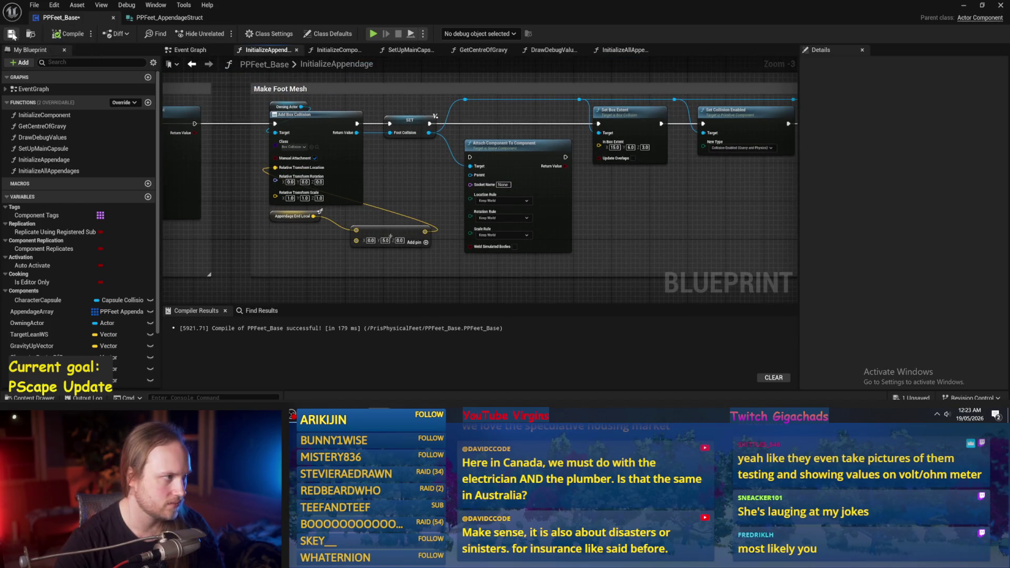
pyautogui.click(11, 34)
# - Set Line Thickness to 3.0, save PPFeet_Base, and start a playtest of the test level
pyautogui.scroll(2, 550, 207)
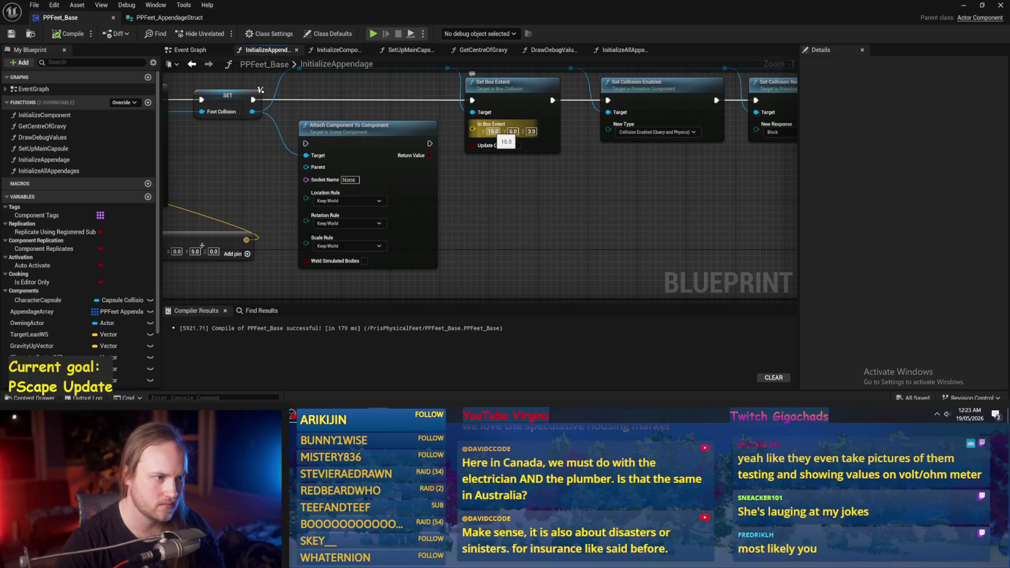
pyautogui.scroll(-1, 560, 219)
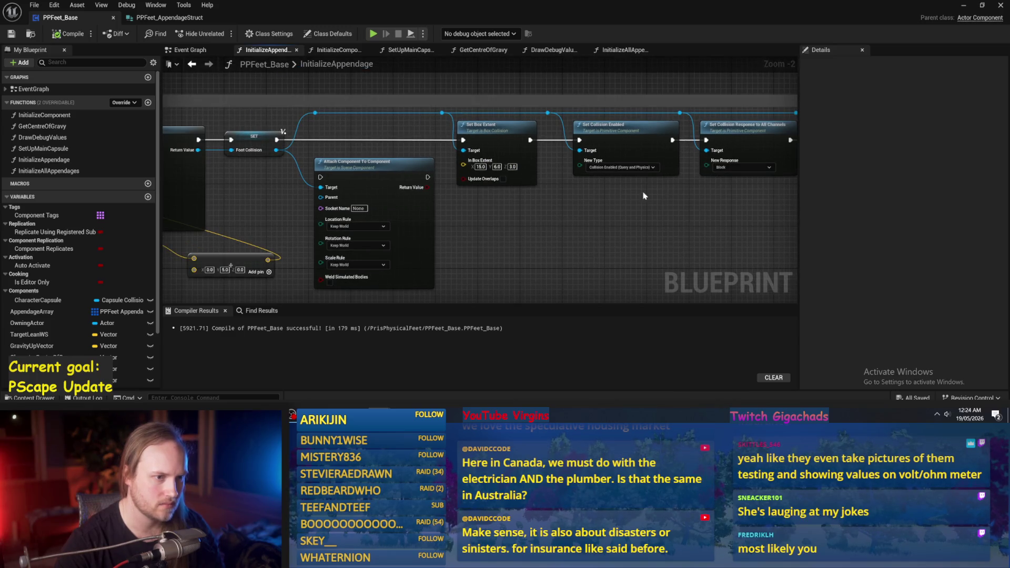
pyautogui.moveTo(733, 153); pyautogui.dragTo(357, 165)
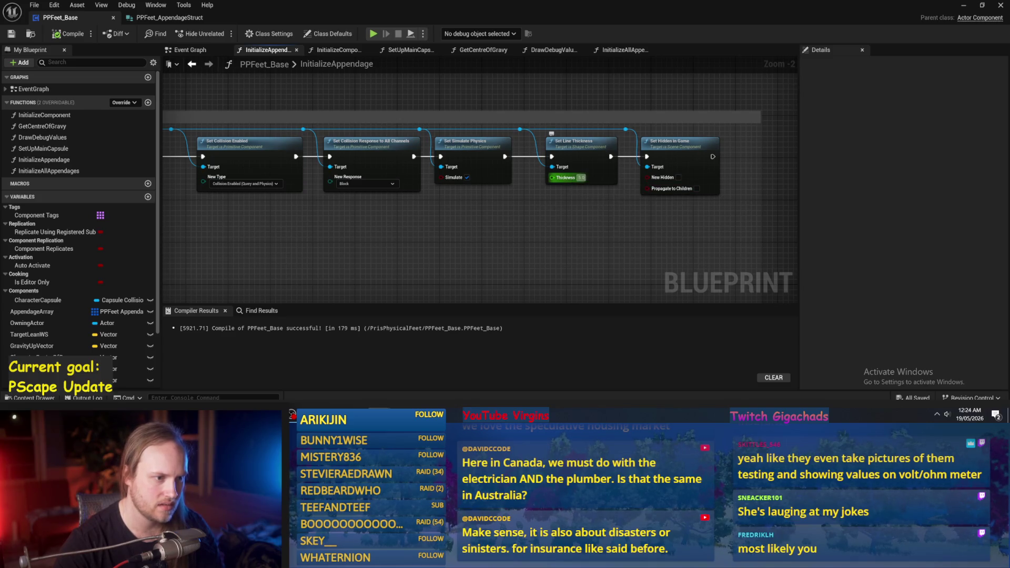
pyautogui.scroll(-4, 578, 182)
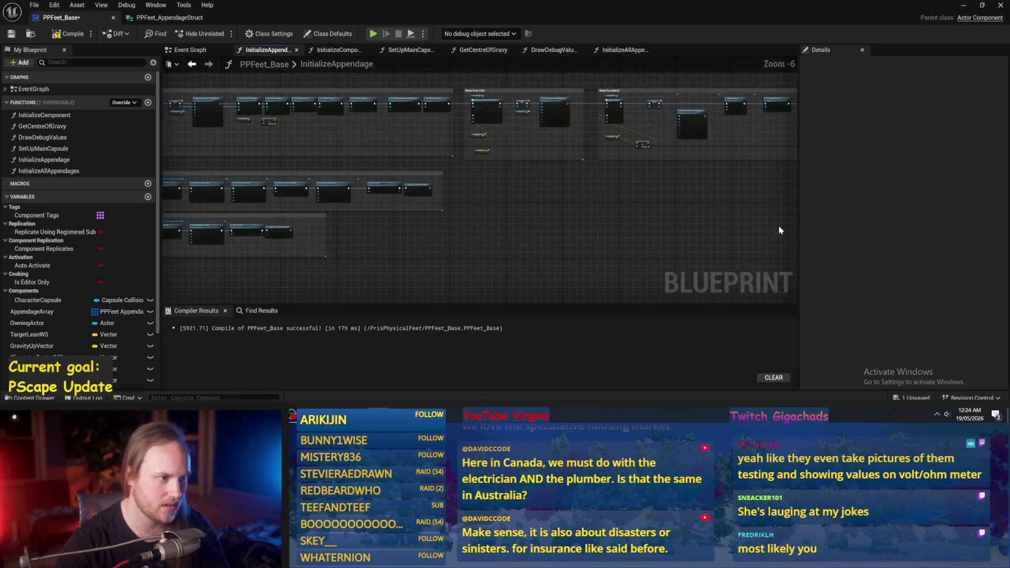
pyautogui.scroll(5, 581, 182)
pyautogui.scroll(-5, 531, 181)
pyautogui.scroll(4, 525, 152)
pyautogui.click(477, 192)
pyautogui.write('3')
pyautogui.press('Return')
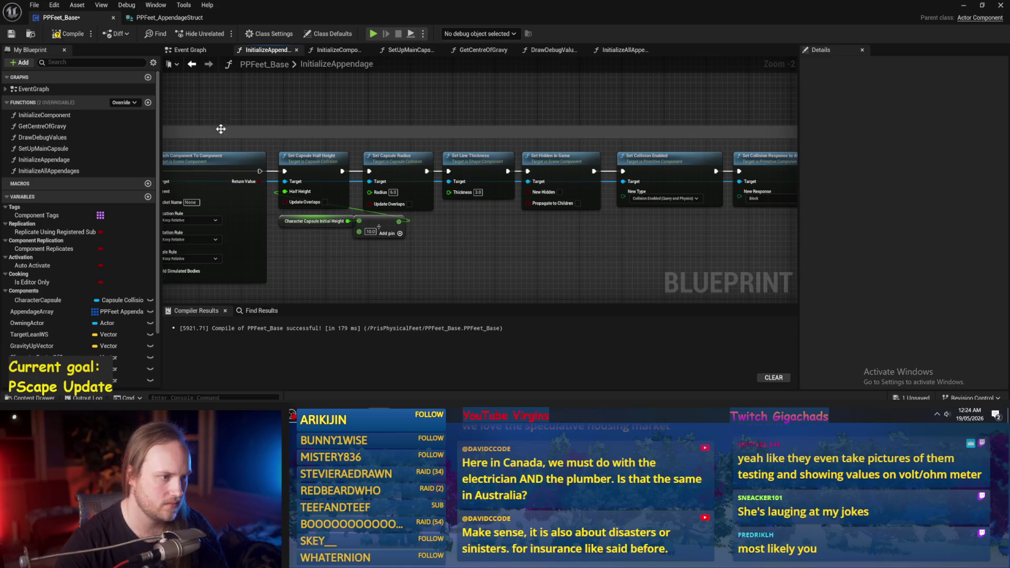
pyautogui.click(11, 36)
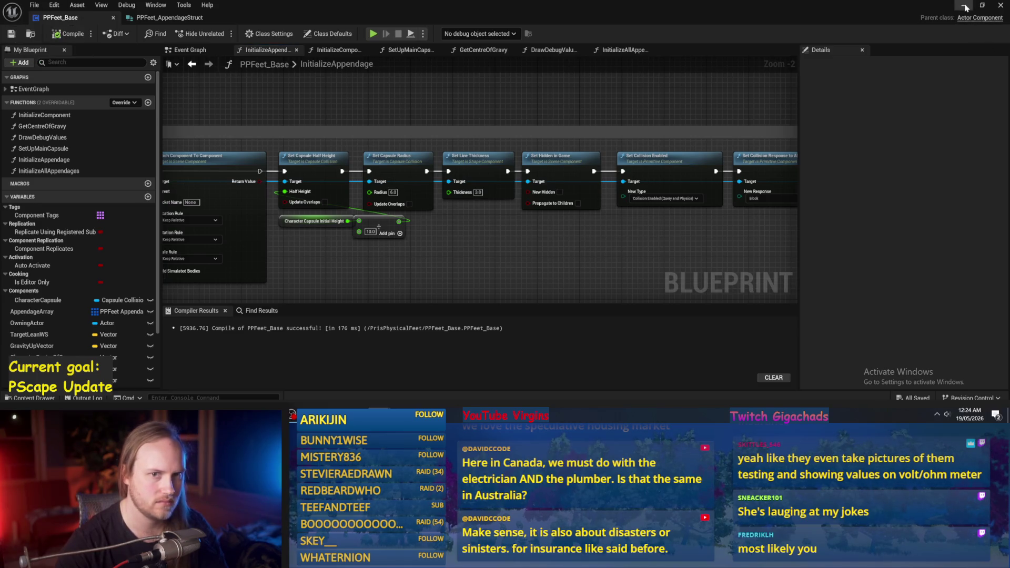
pyautogui.click(965, 6)
pyautogui.click(265, 35)
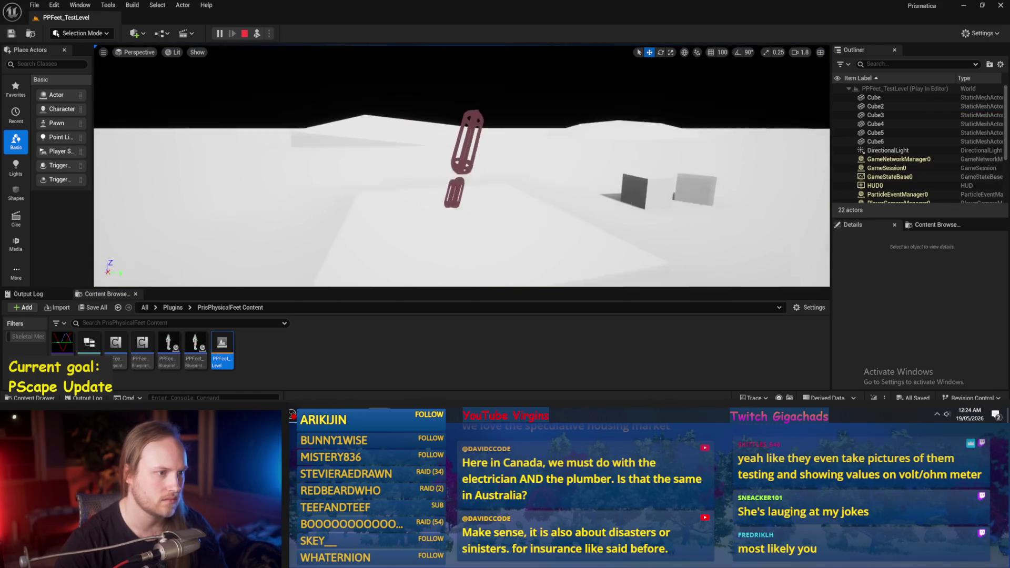
# - Eject to a free camera, focus on the feet actor, and orbit around the cube and sphere
pyautogui.press('F8')
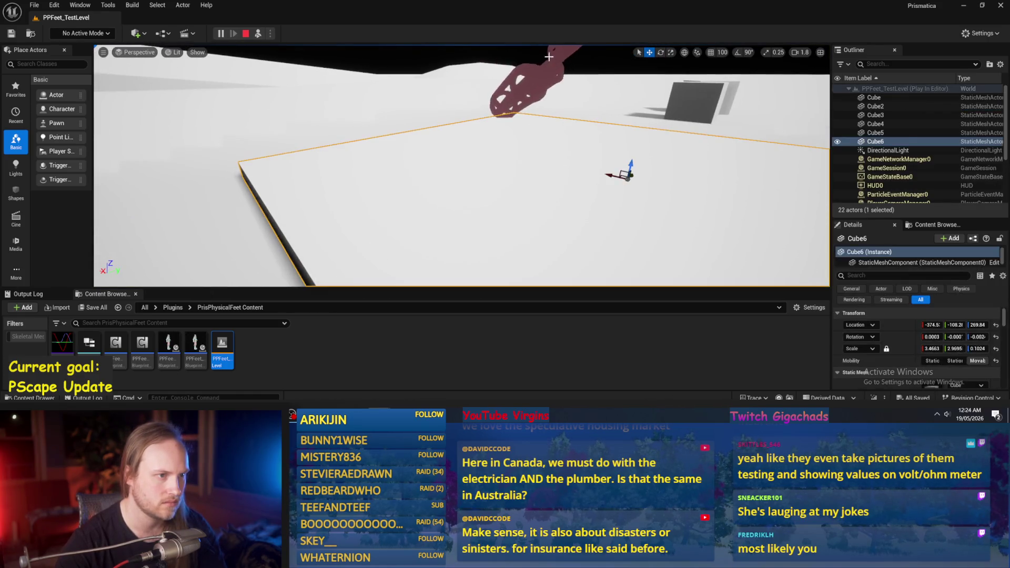
pyautogui.press('f')
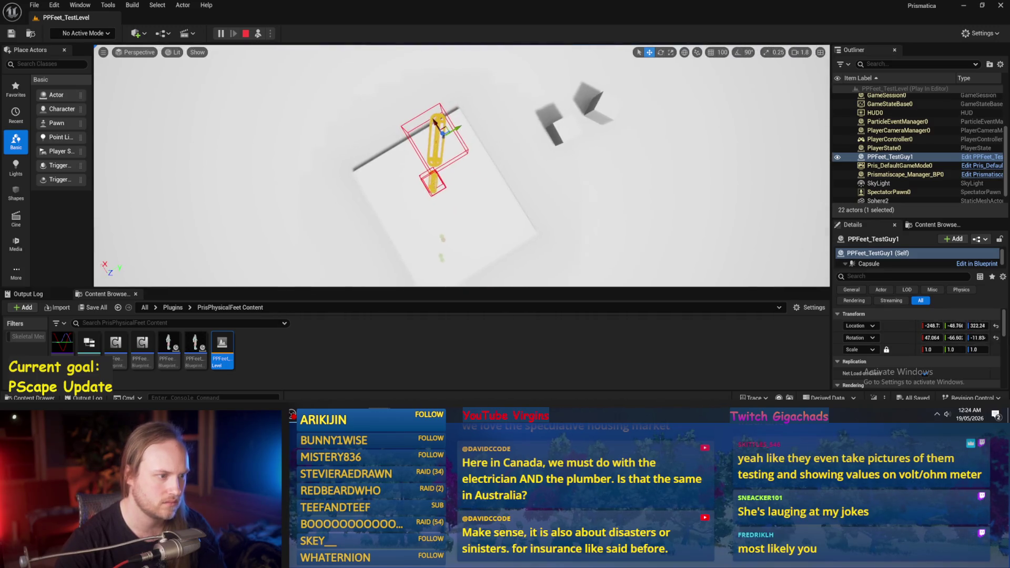
pyautogui.moveTo(591, 142); pyautogui.dragTo(590, 142)
pyautogui.moveTo(466, 189); pyautogui.dragTo(466, 189)
pyautogui.moveTo(398, 222); pyautogui.dragTo(399, 223)
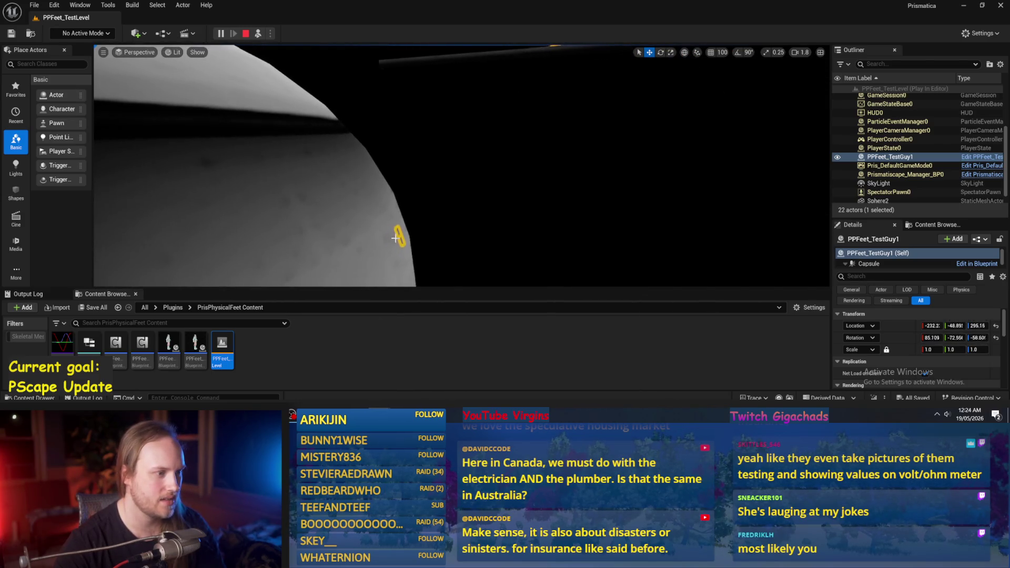
# - Stop the session, replay the level with Alt+P, then end the playtest
pyautogui.press('Escape')
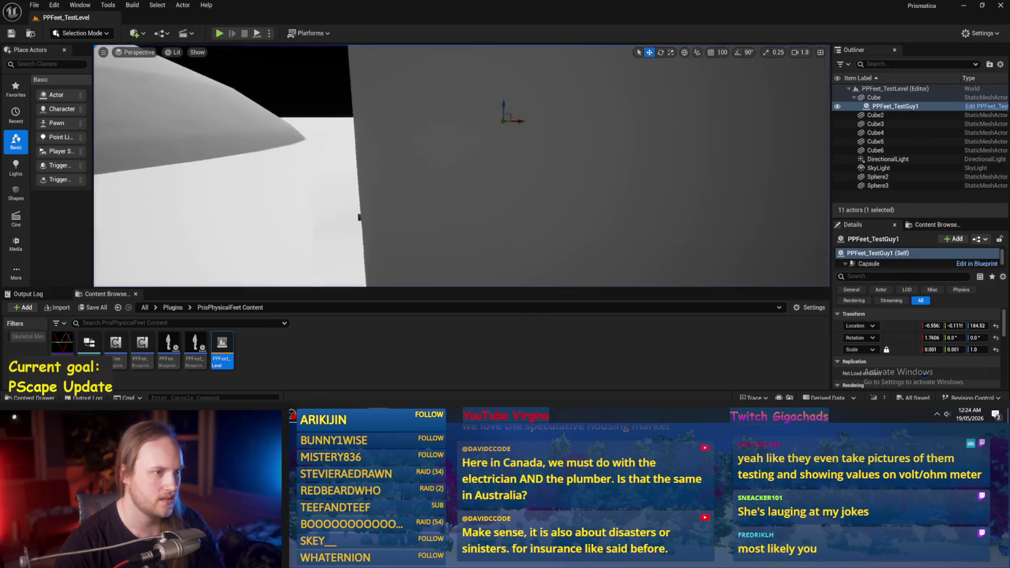
pyautogui.hotkey('alt', 'p')
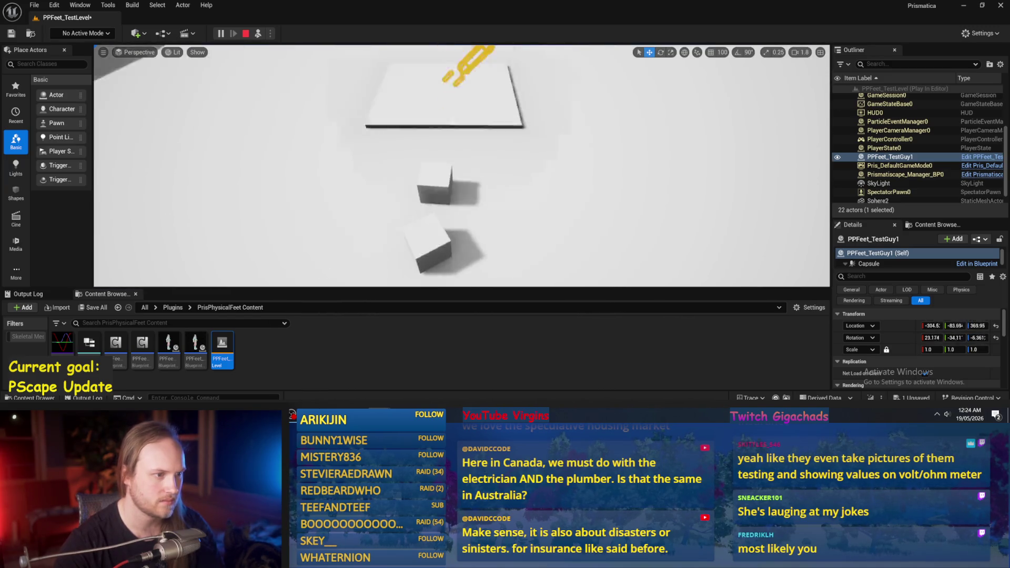
pyautogui.press('Escape')
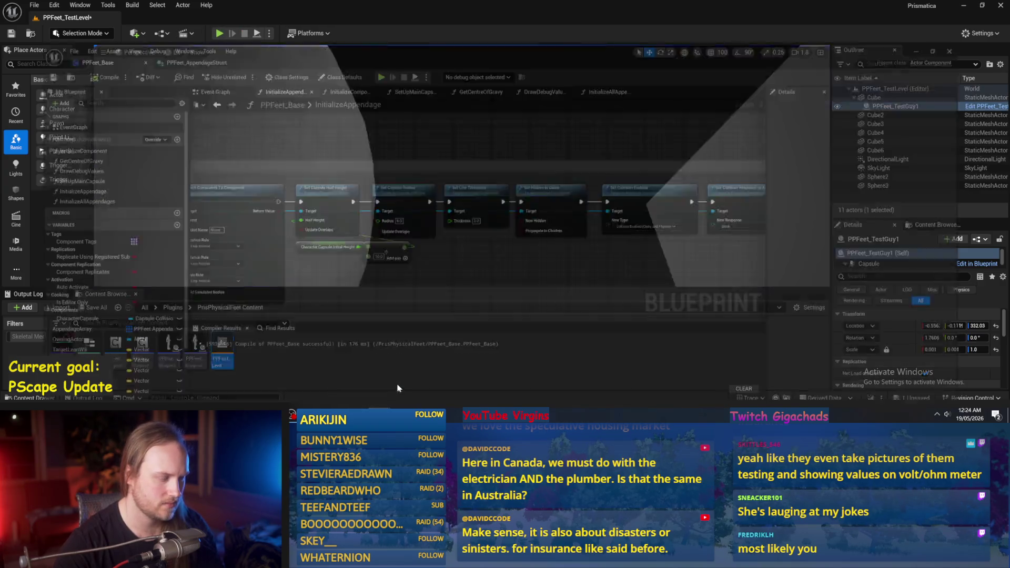
# - Compile PPFeet_Base and move the Make Leg Mesh's Attach Component To Component node lower
pyautogui.moveTo(488, 263); pyautogui.dragTo(603, 249)
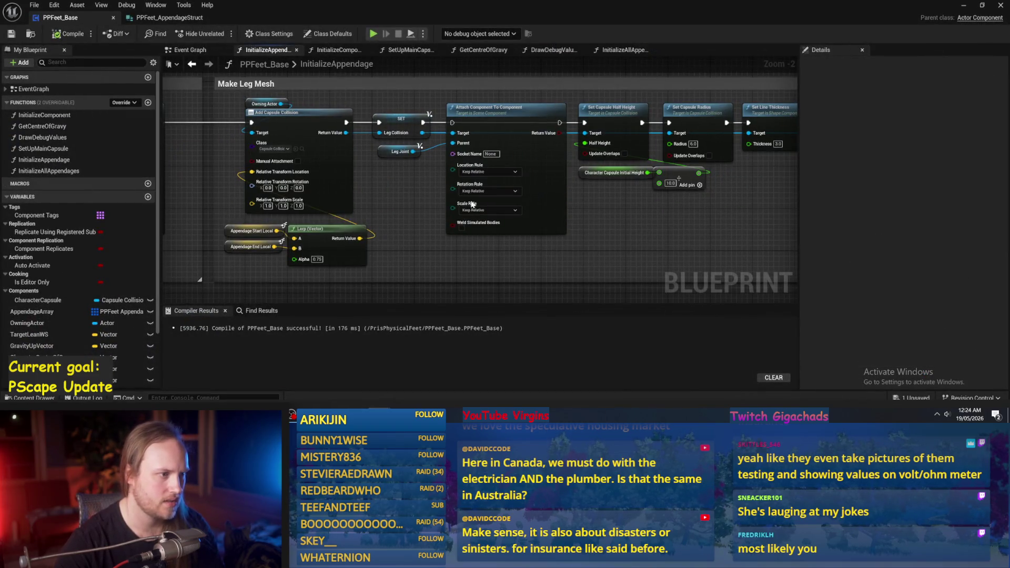
pyautogui.click(69, 33)
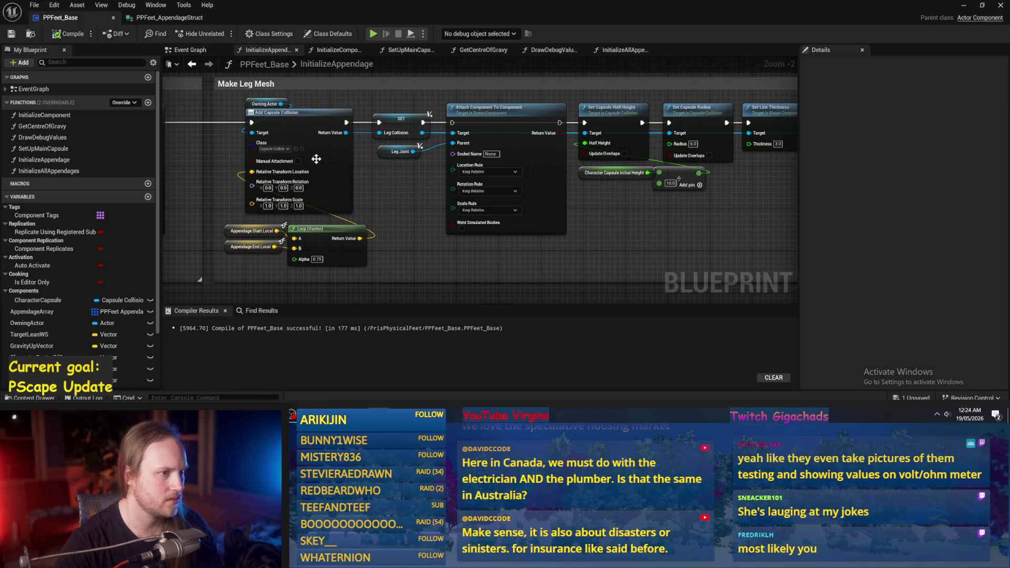
pyautogui.moveTo(537, 226)
pyautogui.mouseDown()
pyautogui.moveTo(459, 191)
pyautogui.moveTo(475, 224)
pyautogui.mouseUp()
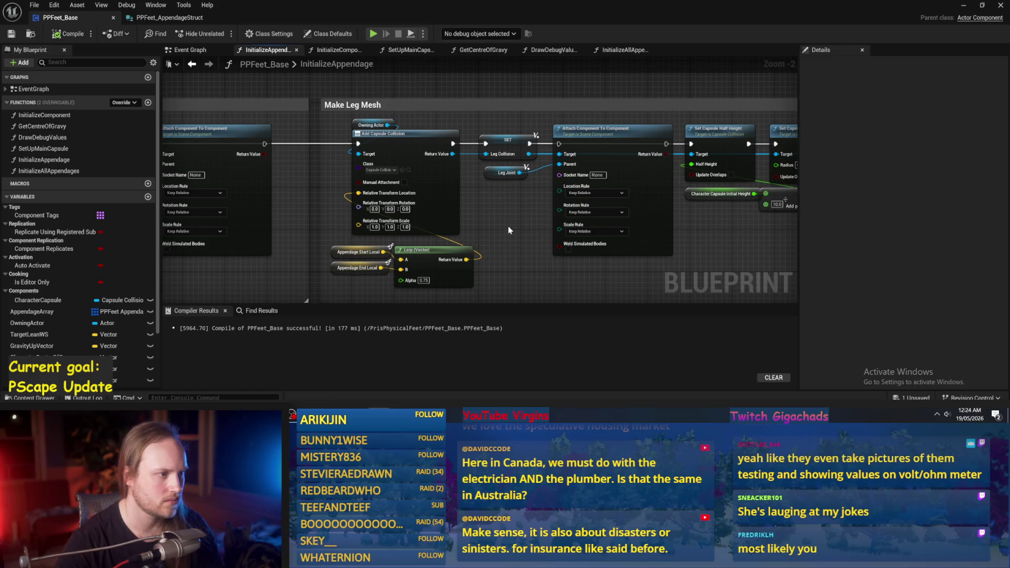
pyautogui.moveTo(618, 160); pyautogui.dragTo(618, 192)
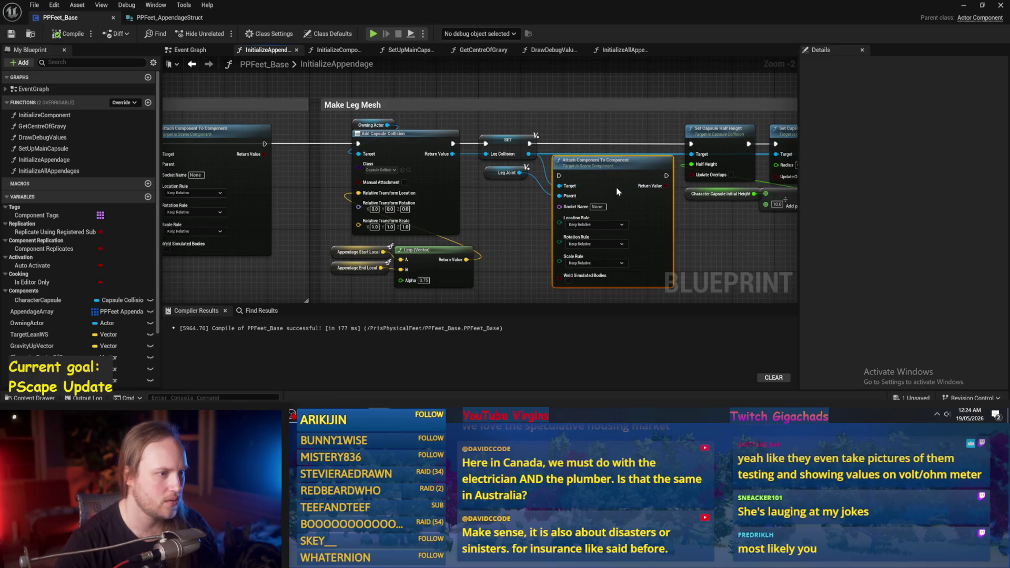
pyautogui.click(607, 140)
# - In Make Foot Mesh, move the vector node beside Appendage End Local
pyautogui.moveTo(609, 136)
pyautogui.mouseDown()
pyautogui.moveTo(500, 157)
pyautogui.moveTo(392, 225)
pyautogui.moveTo(695, 241)
pyautogui.moveTo(555, 234)
pyautogui.mouseUp()
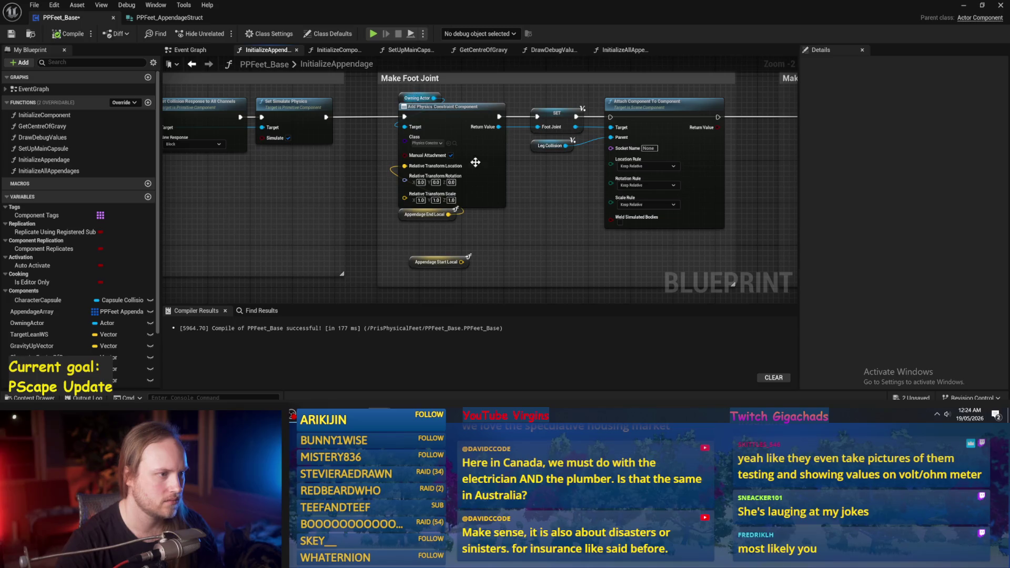
pyautogui.moveTo(537, 209); pyautogui.dragTo(175, 212)
pyautogui.moveTo(558, 191); pyautogui.dragTo(420, 207)
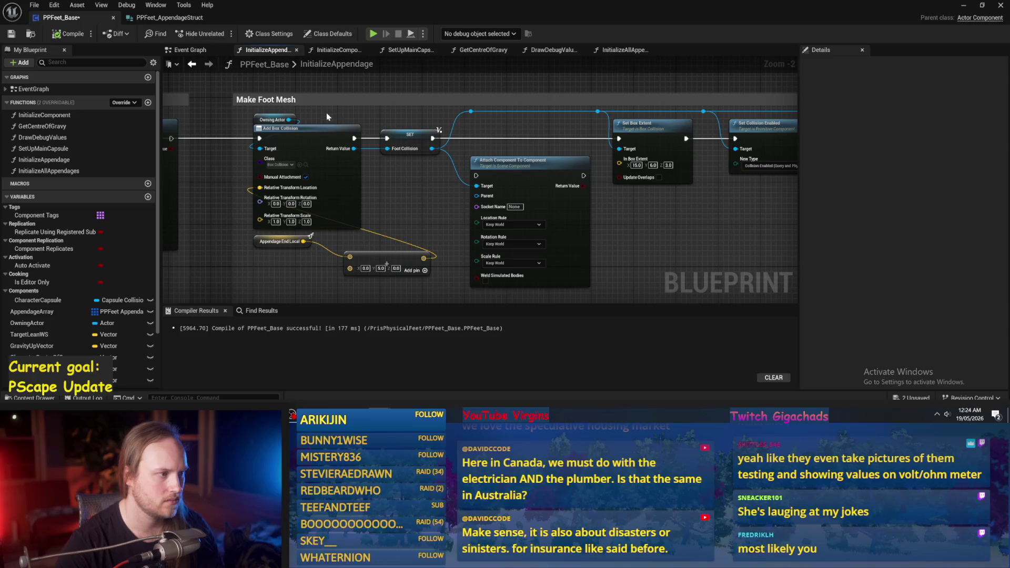
pyautogui.scroll(1, 327, 118)
pyautogui.scroll(1, 339, 235)
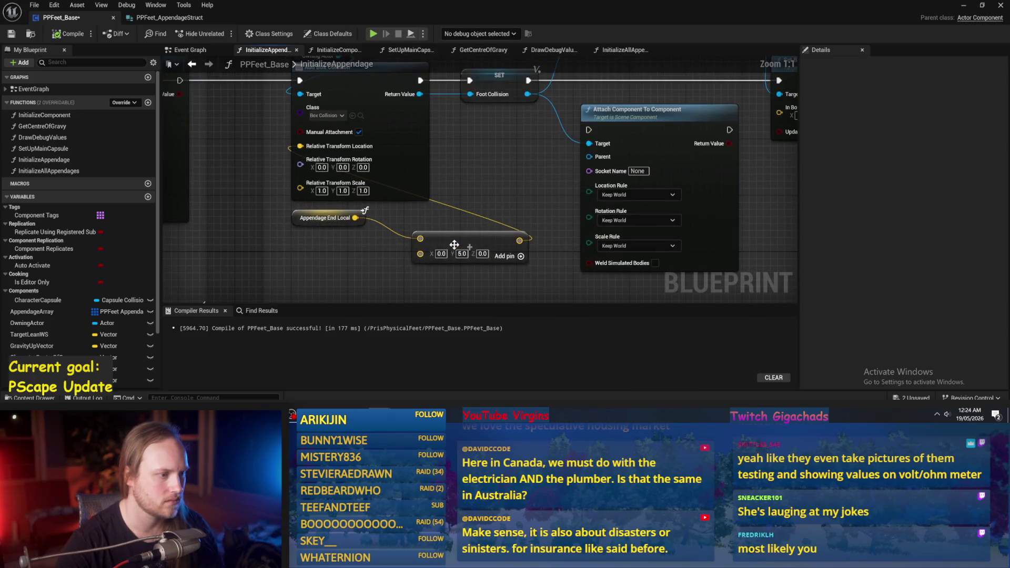
pyautogui.moveTo(454, 246); pyautogui.dragTo(427, 224)
pyautogui.scroll(-2, 347, 146)
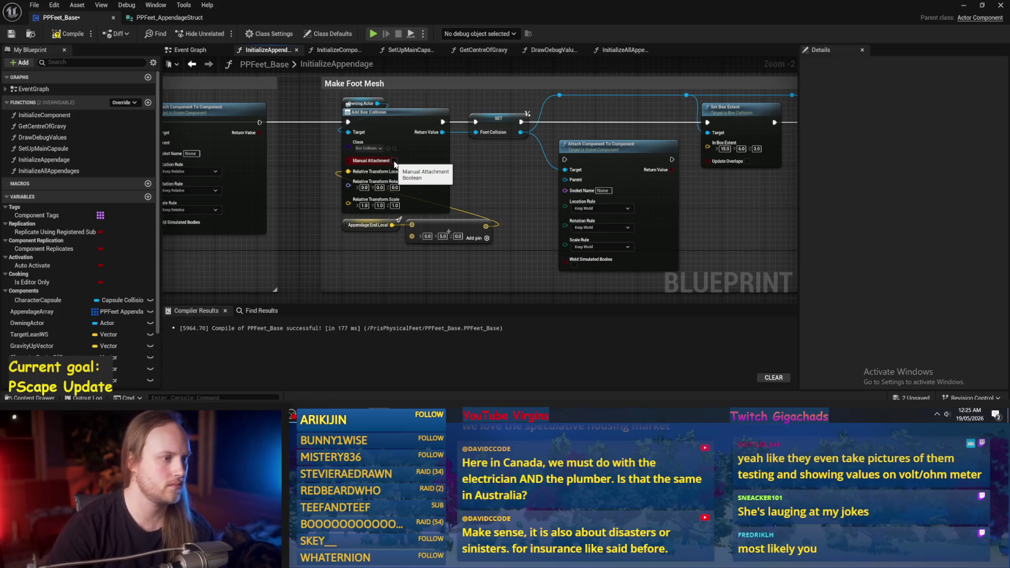
# - Pan and zoom across the InitializeAppendage graph to review the rearranged foot mesh nodes
pyautogui.hscroll(-10, 435, 108)
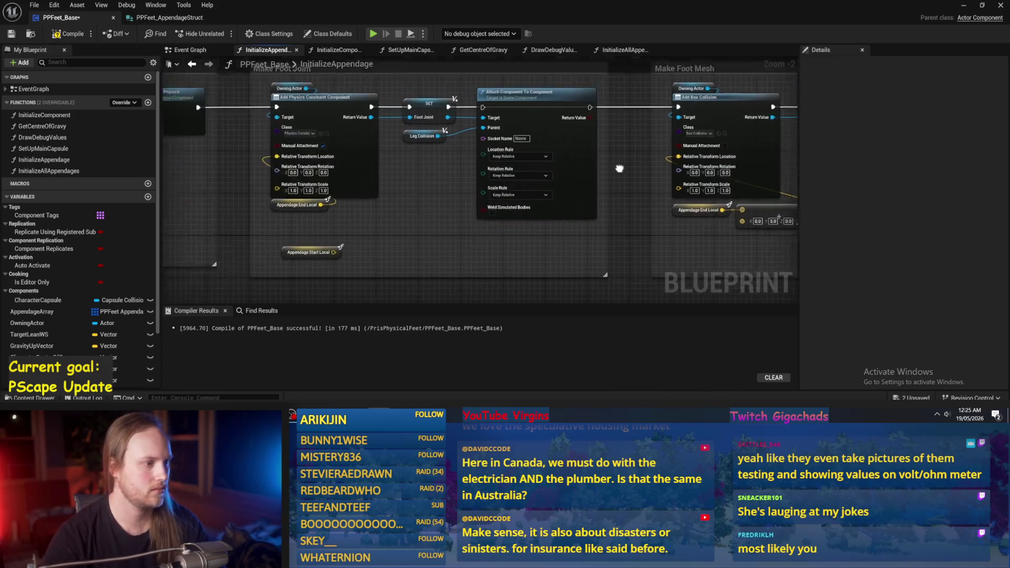
pyautogui.hscroll(5, 473, 214)
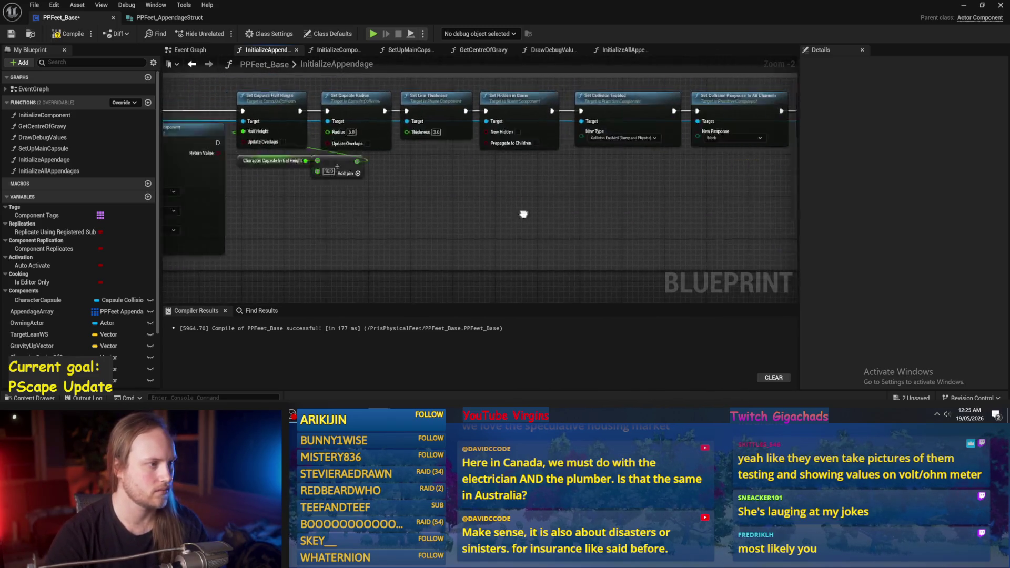
pyautogui.hscroll(-3, 311, 178)
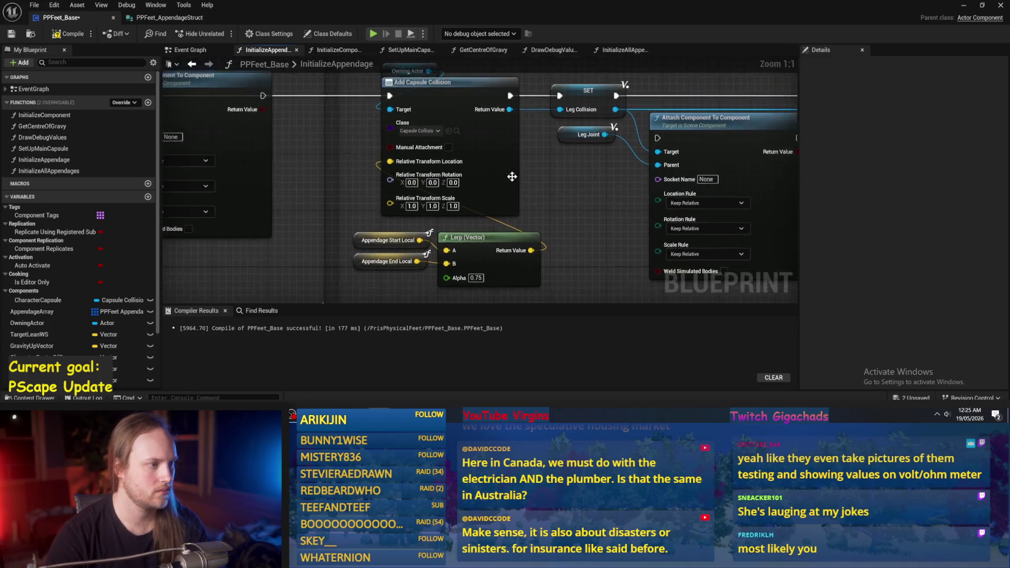
pyautogui.scroll(-2, 514, 174)
pyautogui.hscroll(3, 592, 195)
pyautogui.scroll(2, 473, 179)
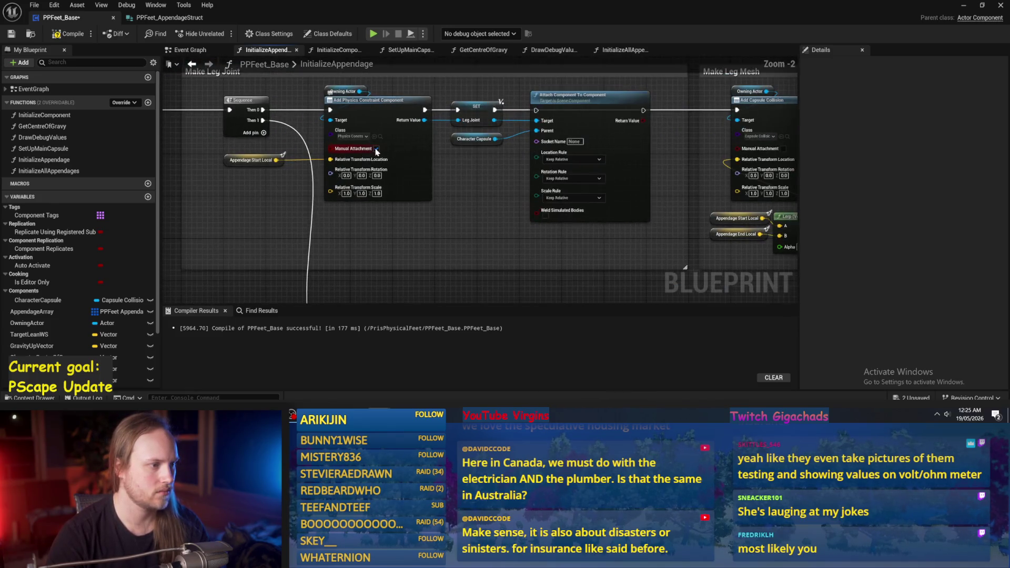
pyautogui.hscroll(5, 315, 173)
pyautogui.hscroll(-10, 342, 174)
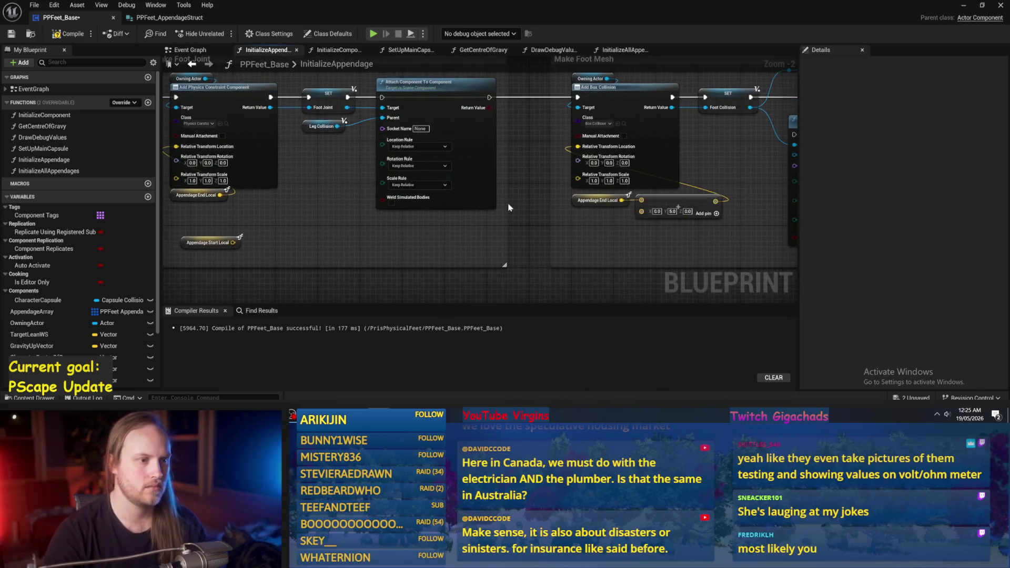
pyautogui.rightClick(499, 186)
pyautogui.hscroll(8, 537, 198)
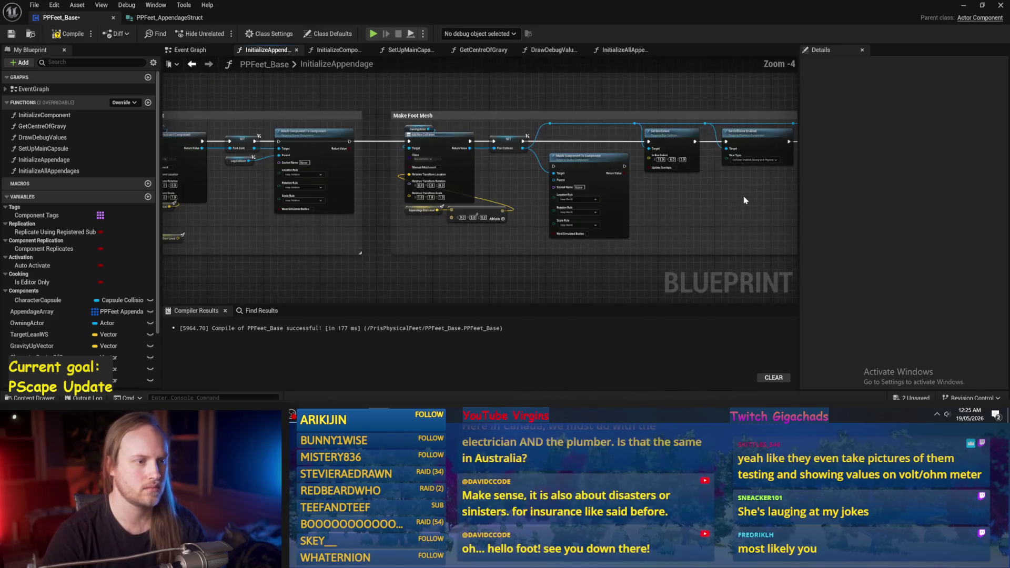
pyautogui.hscroll(8, 537, 199)
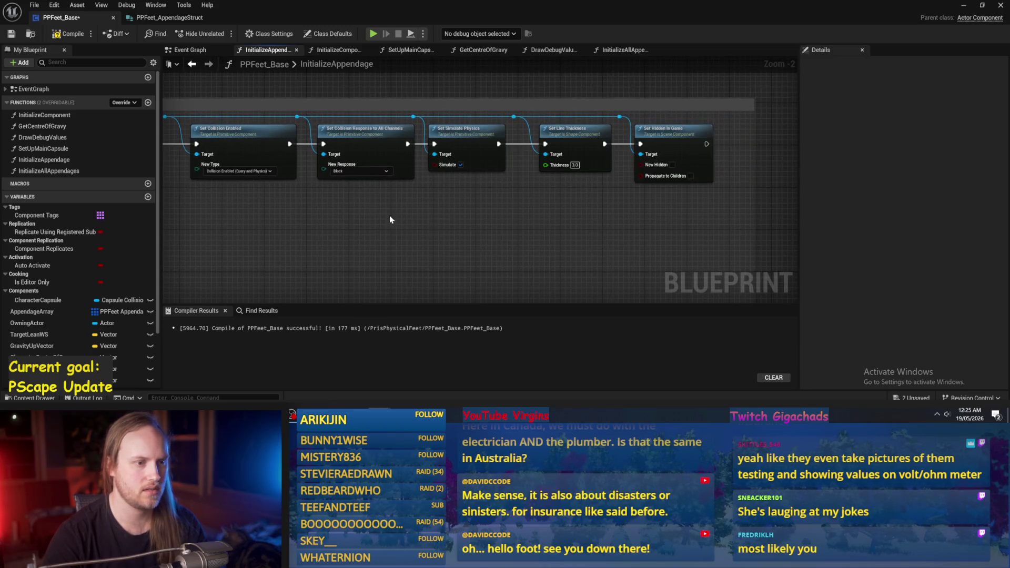
pyautogui.hscroll(-3, 390, 219)
pyautogui.scroll(-3, 293, 227)
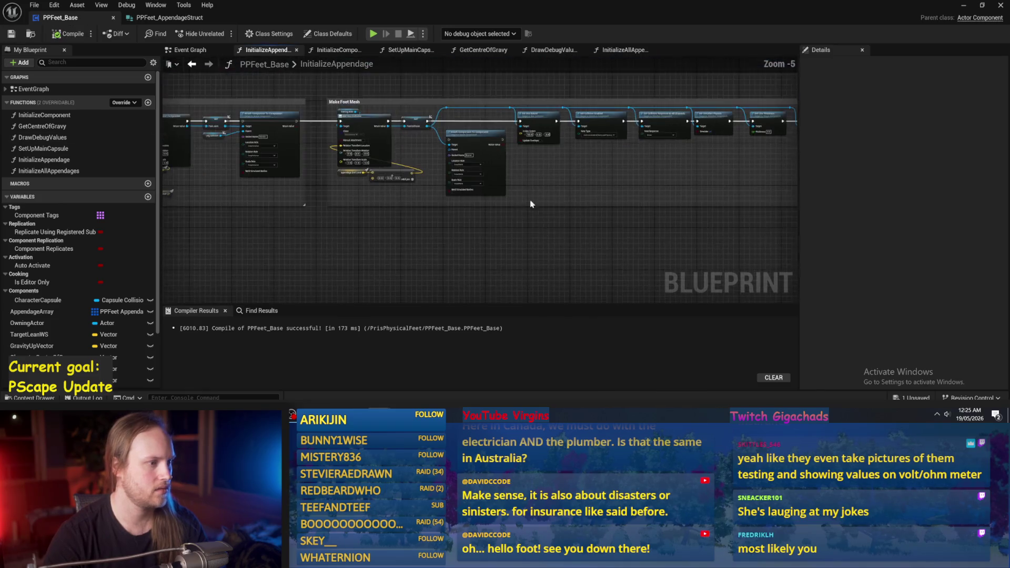
pyautogui.scroll(2, 494, 164)
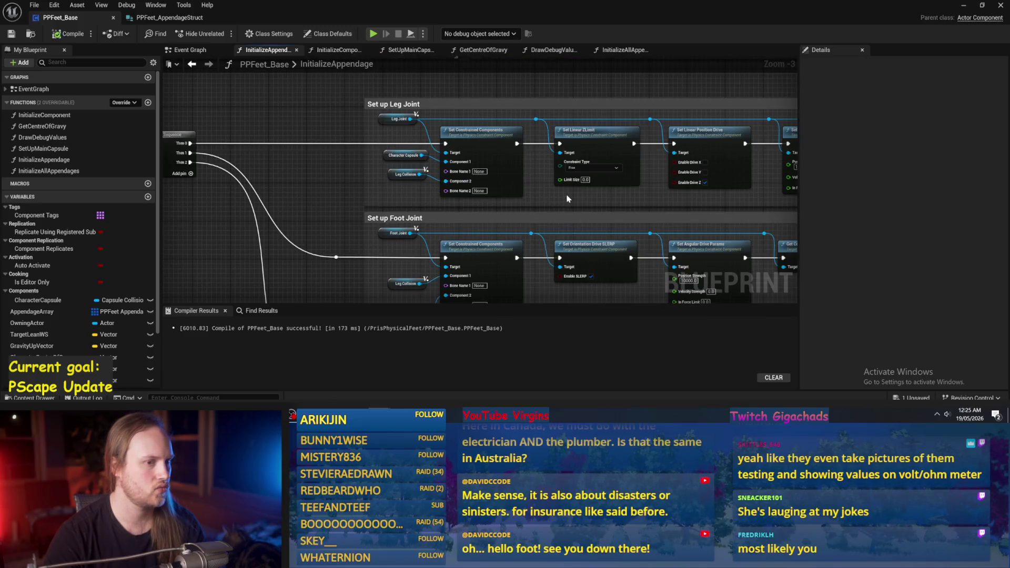
# - Change Set Linear ZLimit's Constraint Type from Free to Locked and save PPFeet_Base
pyautogui.hscroll(3, 567, 199)
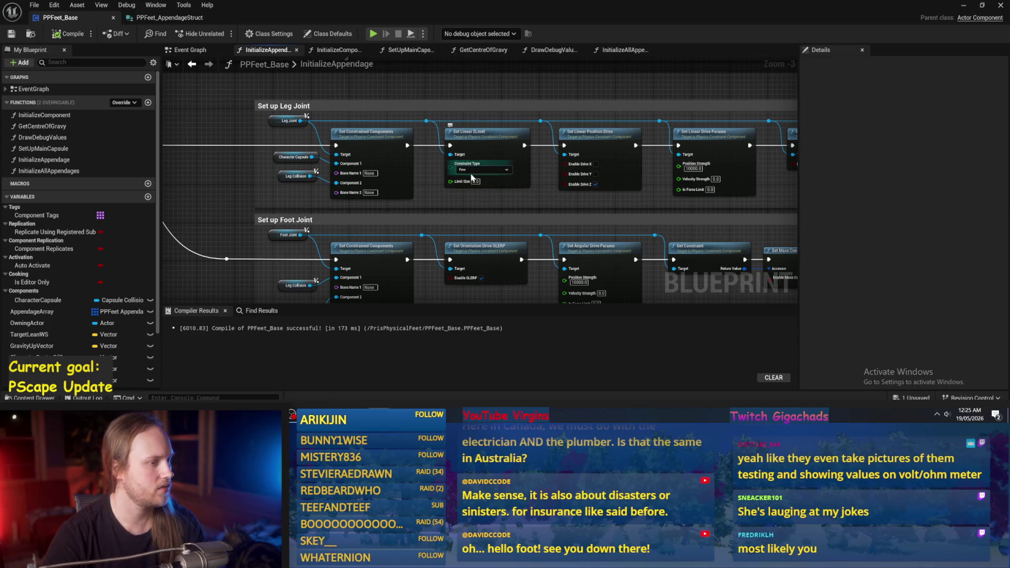
pyautogui.click(470, 170)
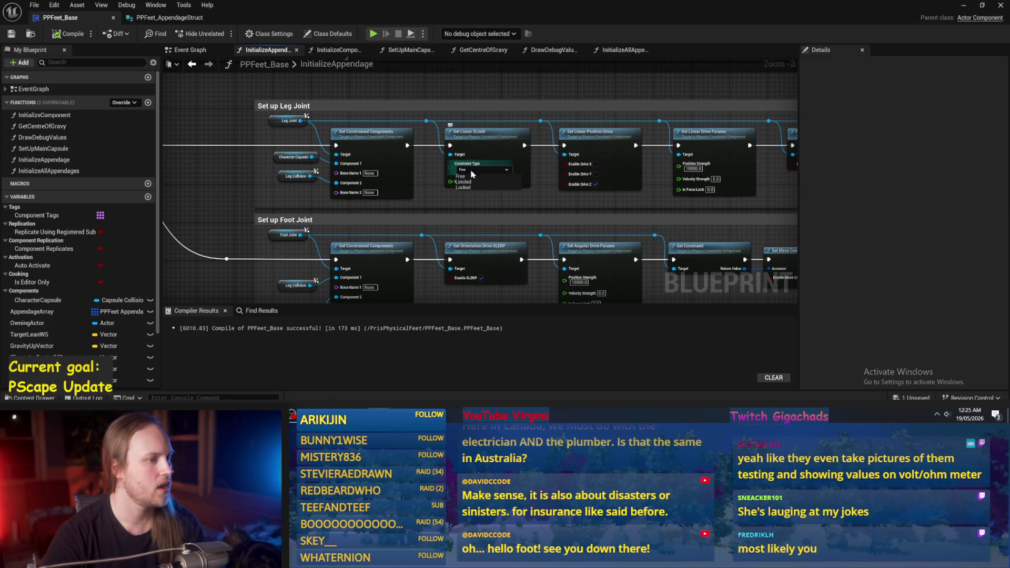
pyautogui.click(467, 187)
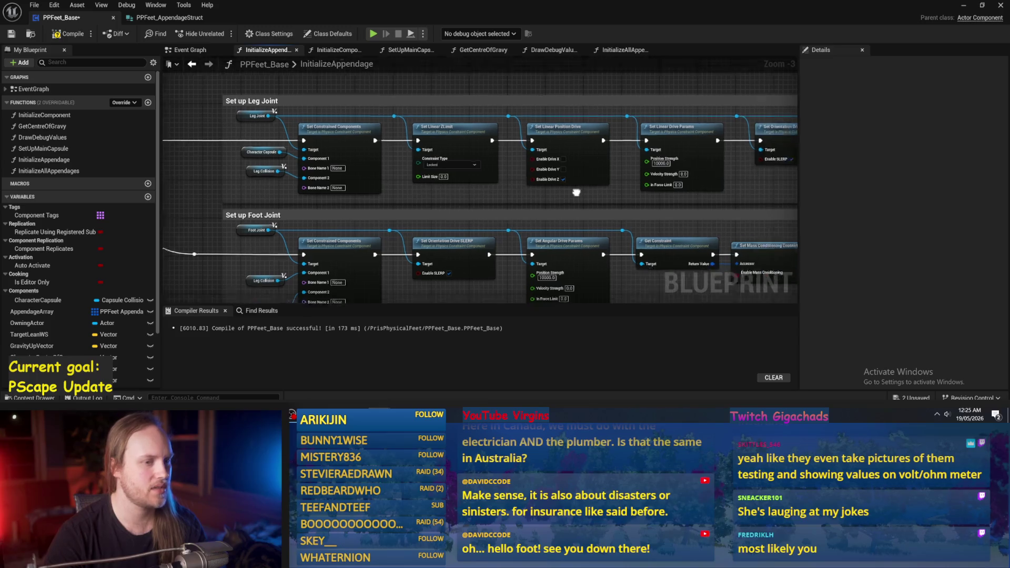
pyautogui.click(10, 35)
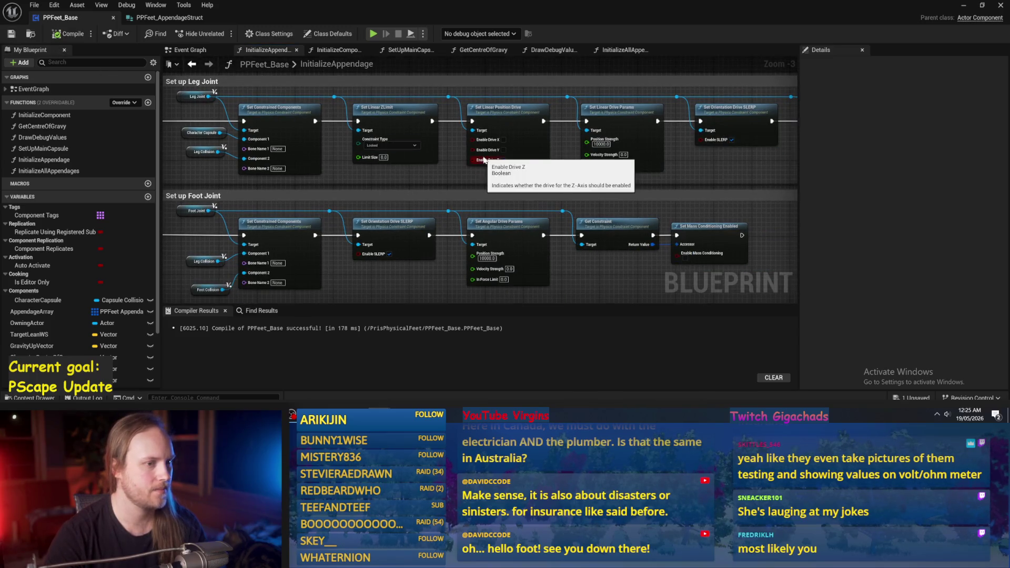
pyautogui.moveTo(475, 181)
pyautogui.mouseDown()
pyautogui.moveTo(602, 201)
pyautogui.moveTo(488, 158)
pyautogui.mouseUp()
pyautogui.moveTo(489, 232)
pyautogui.mouseDown()
pyautogui.moveTo(389, 206)
pyautogui.moveTo(534, 205)
pyautogui.moveTo(504, 168)
pyautogui.moveTo(469, 237)
pyautogui.moveTo(772, 87)
pyautogui.moveTo(419, 218)
pyautogui.moveTo(514, 229)
pyautogui.mouseUp()
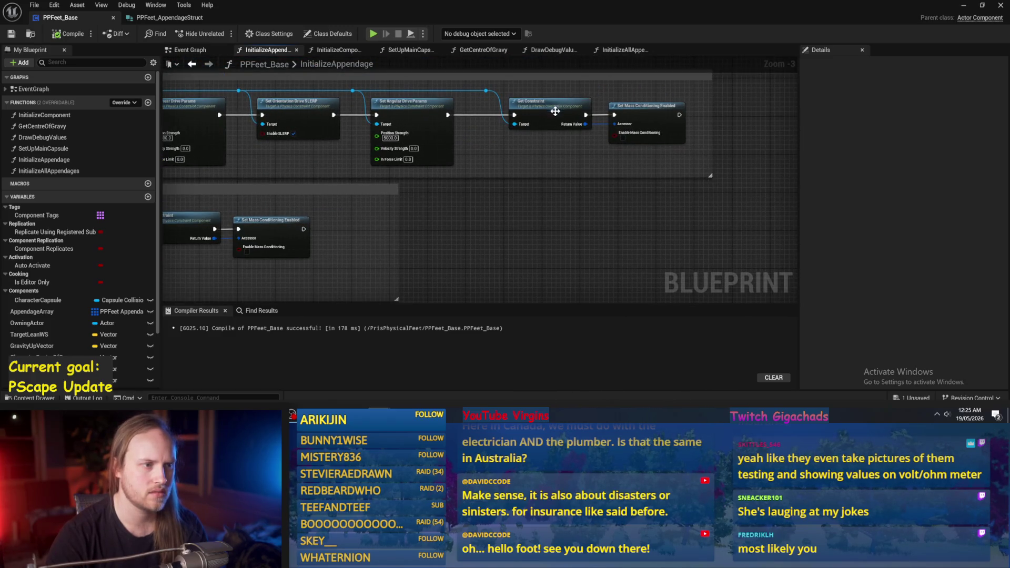
pyautogui.click(964, 6)
# - Play the test level, stop and restart the session, then end it
pyautogui.click(257, 35)
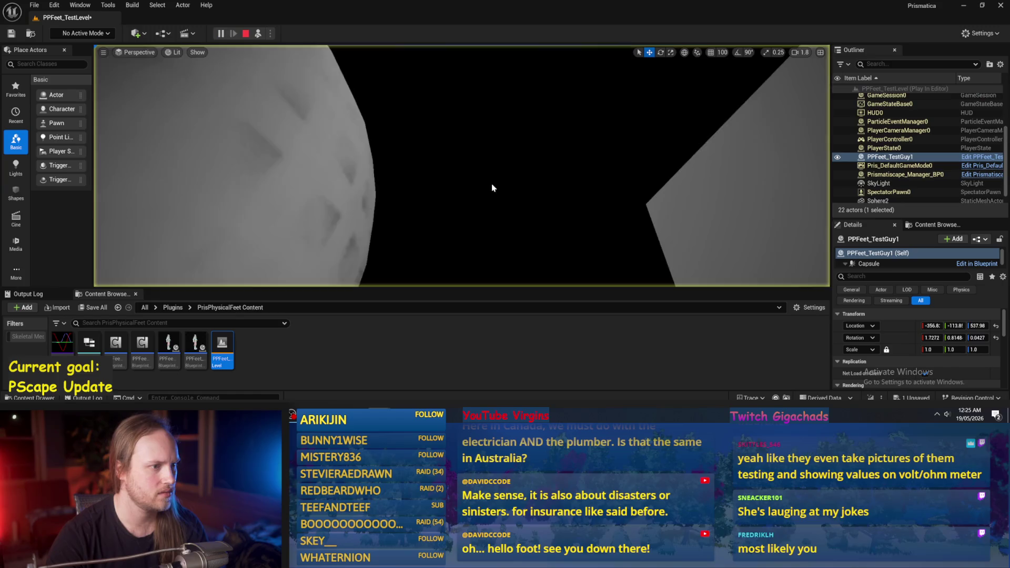
pyautogui.scroll(-2, 461, 166)
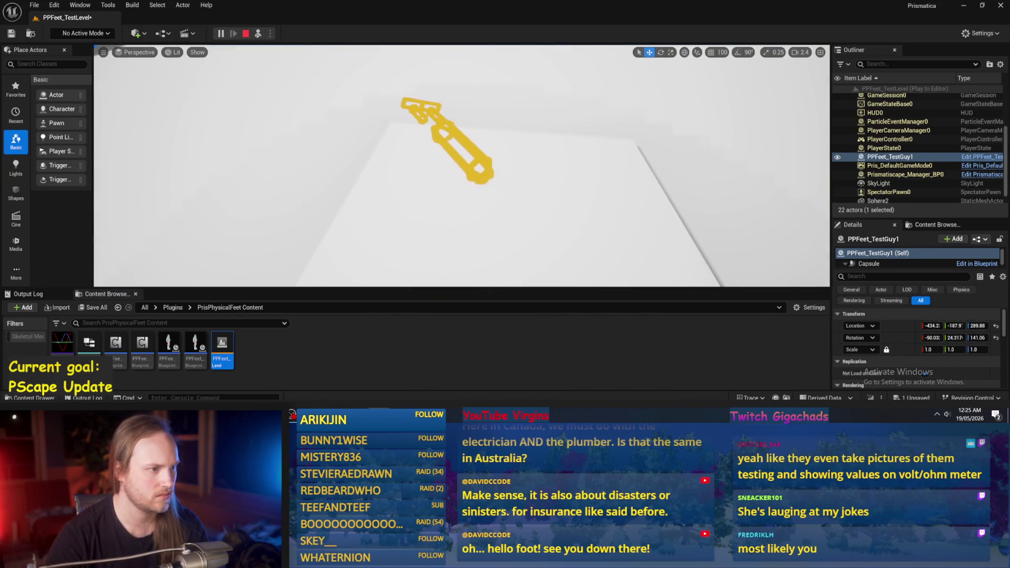
pyautogui.click(245, 34)
pyautogui.click(256, 34)
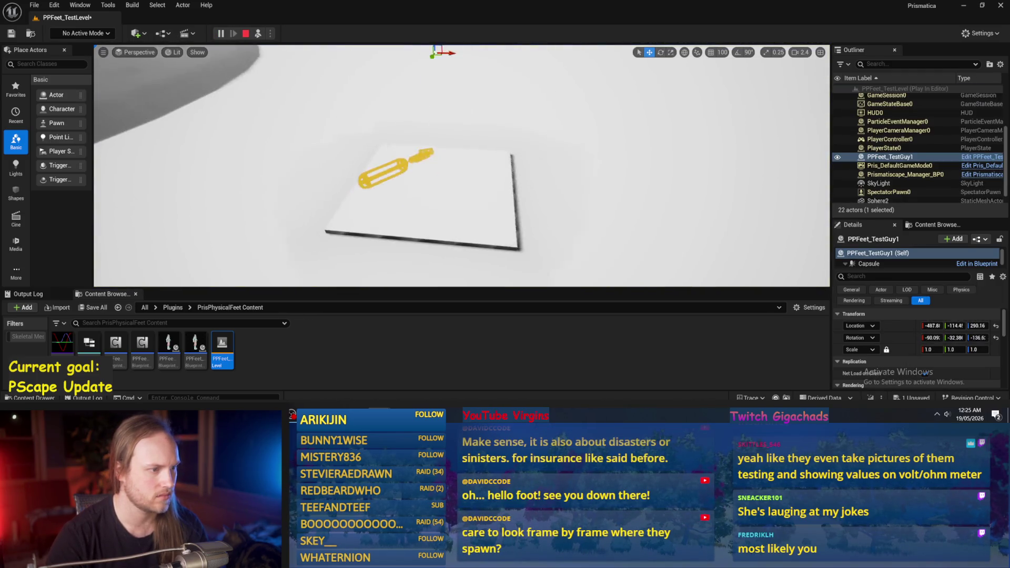
pyautogui.press('Escape')
# - Frame PPFeet_TestGuy1, rotate it around Z, then reset its rotation to 0
pyautogui.press('f')
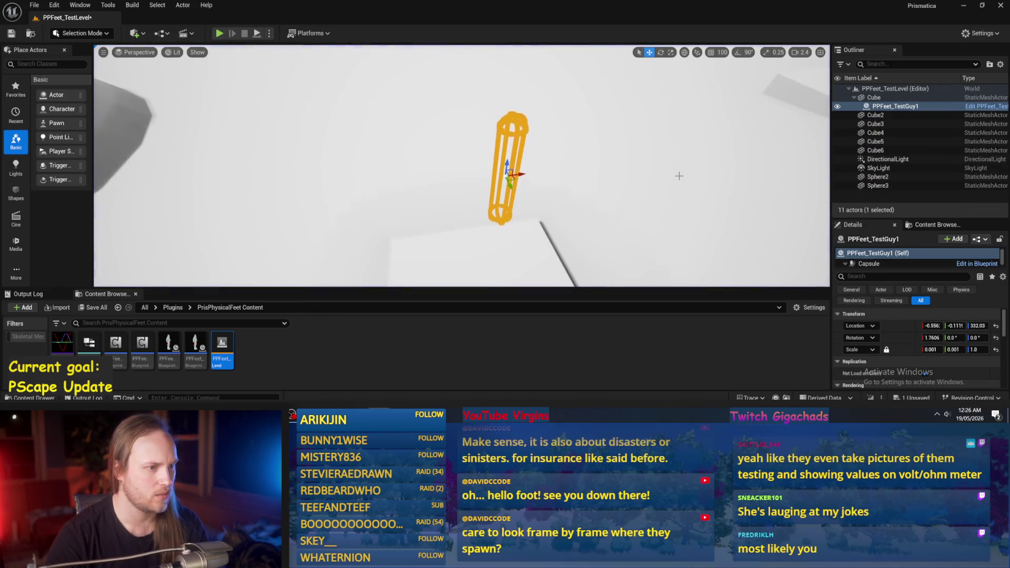
pyautogui.scroll(3, 457, 179)
pyautogui.scroll(3, 393, 110)
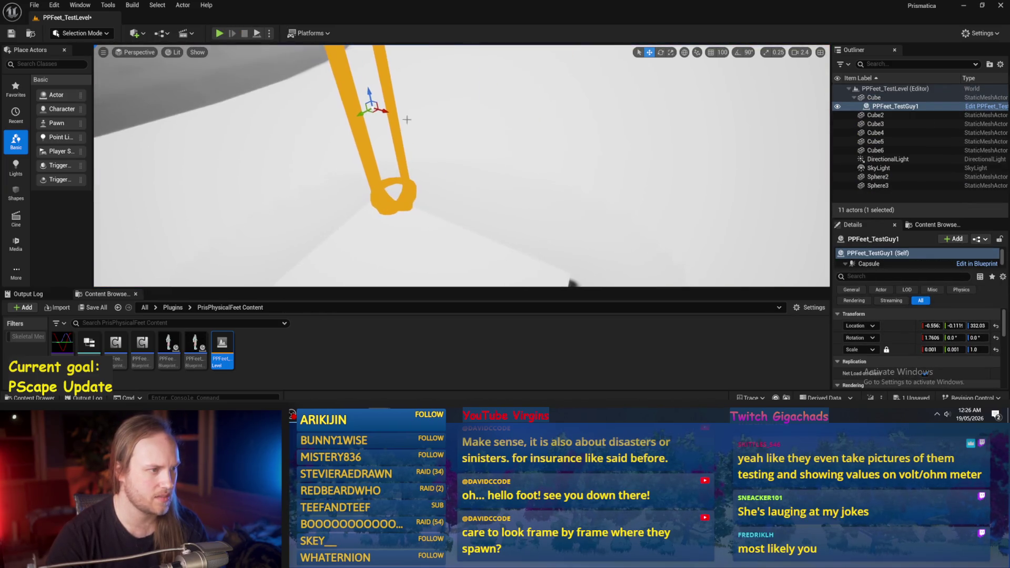
pyautogui.moveTo(387, 116); pyautogui.dragTo(388, 115)
pyautogui.press('w')
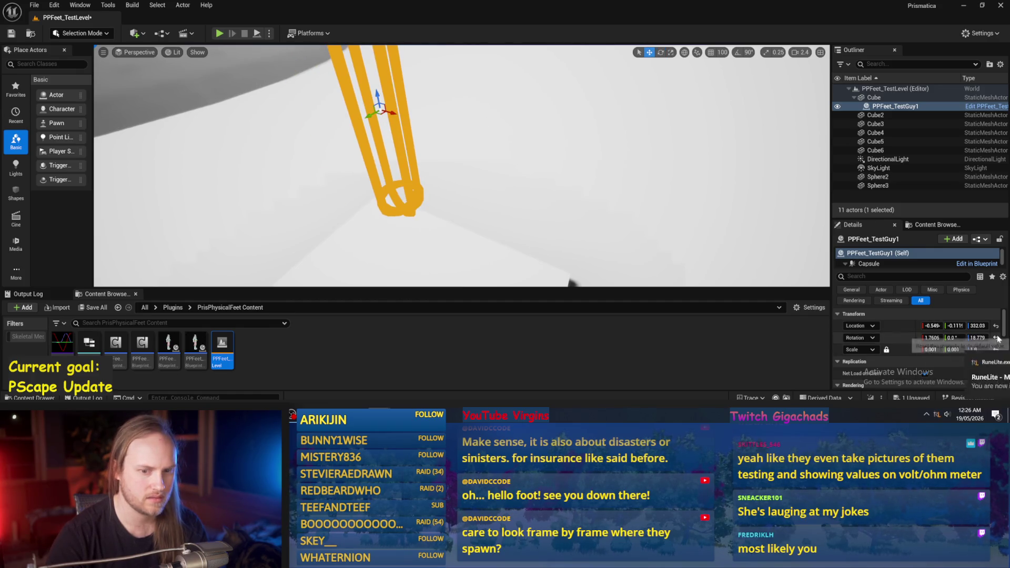
pyautogui.click(992, 362)
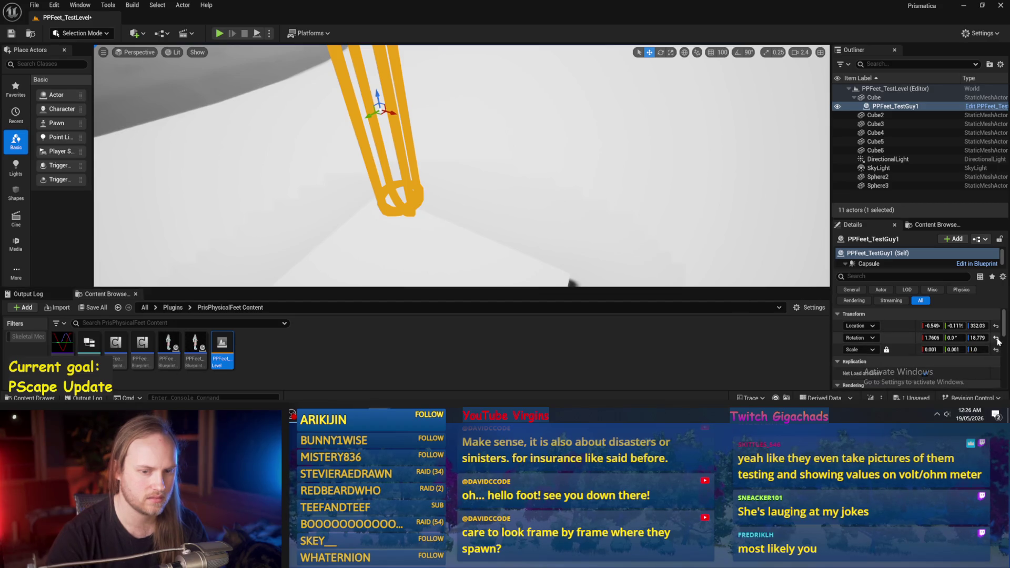
pyautogui.click(995, 338)
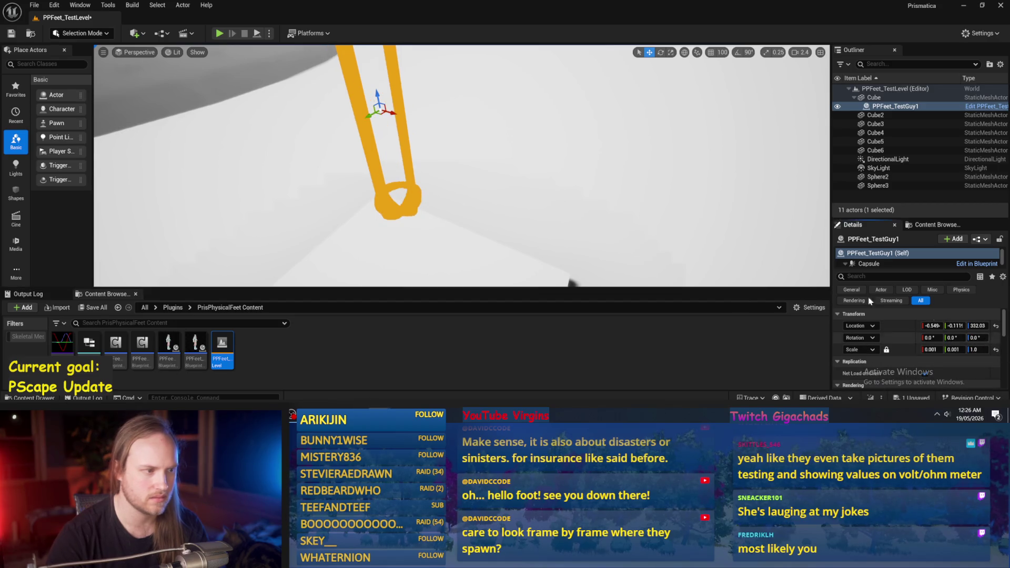
# - Simulate the level to watch the character fall, then compile PPFeet_Base
pyautogui.click(258, 35)
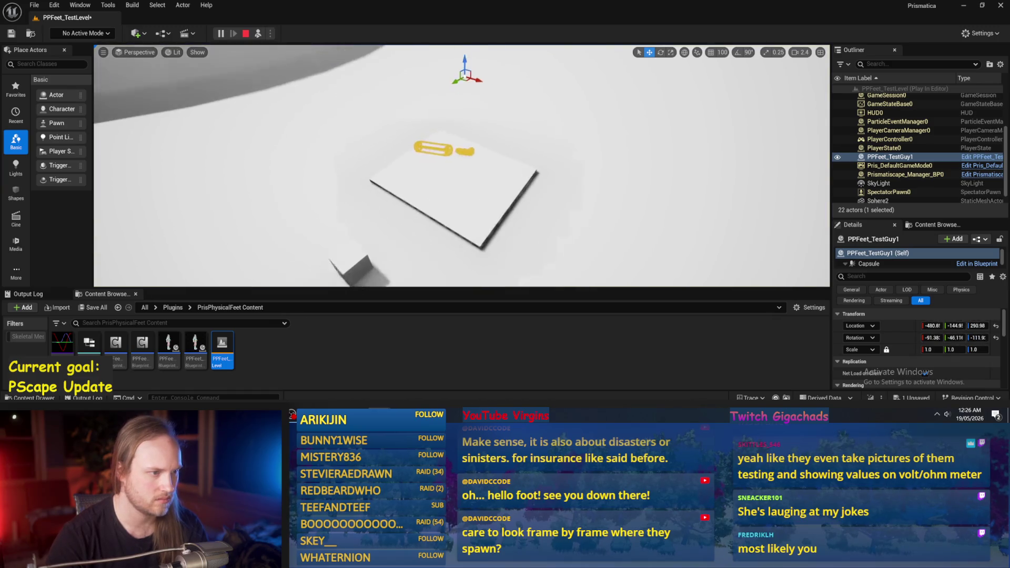
pyautogui.hotkey('alt', 'Tab')
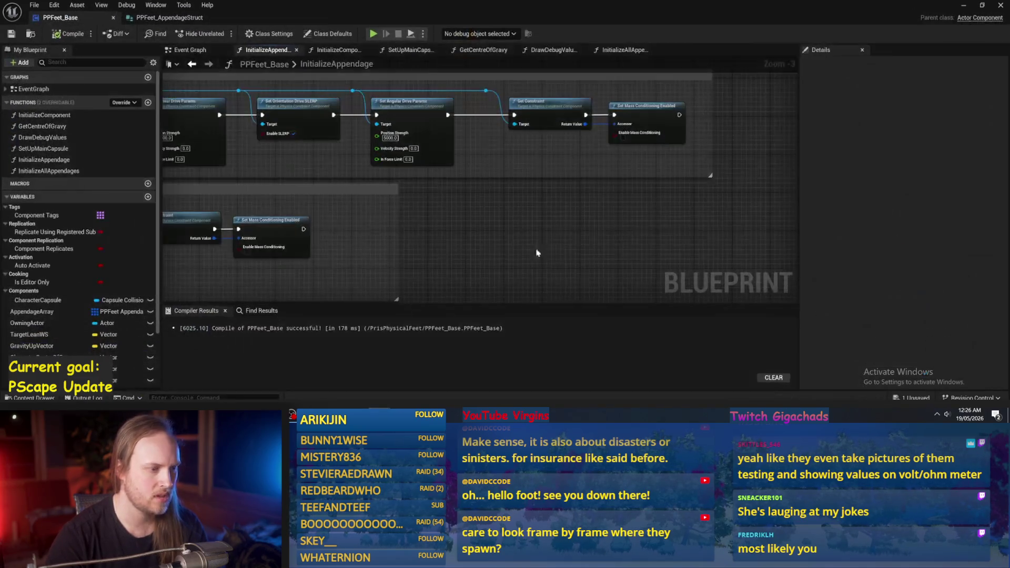
pyautogui.click(60, 36)
pyautogui.moveTo(499, 49); pyautogui.dragTo(578, 153)
# - In InitializeAllAppendages, rewire Select's output into Y on both Make Vector nodes
pyautogui.click(537, 51)
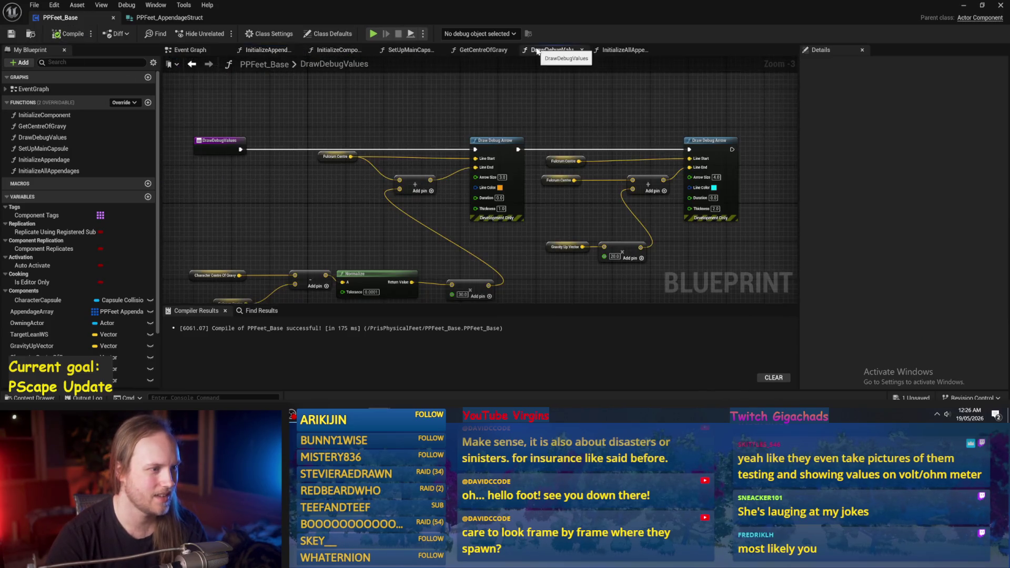
pyautogui.click(616, 54)
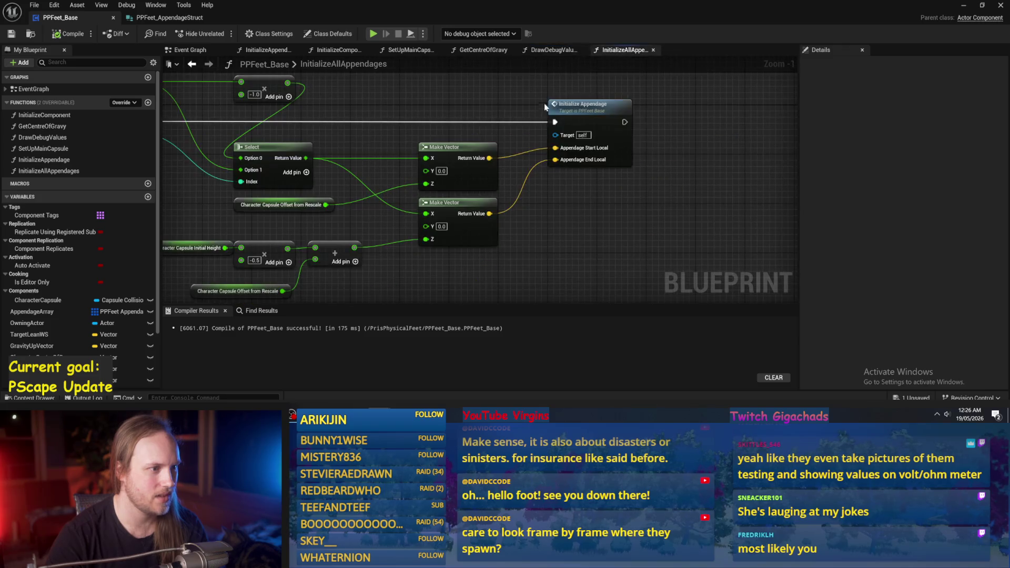
pyautogui.scroll(1, 392, 168)
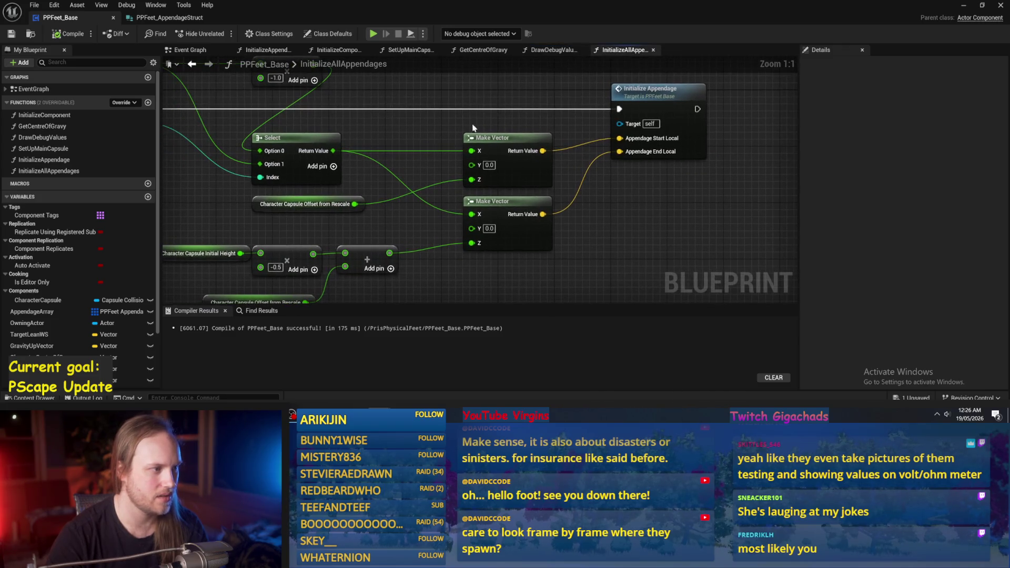
pyautogui.moveTo(472, 151); pyautogui.dragTo(472, 166)
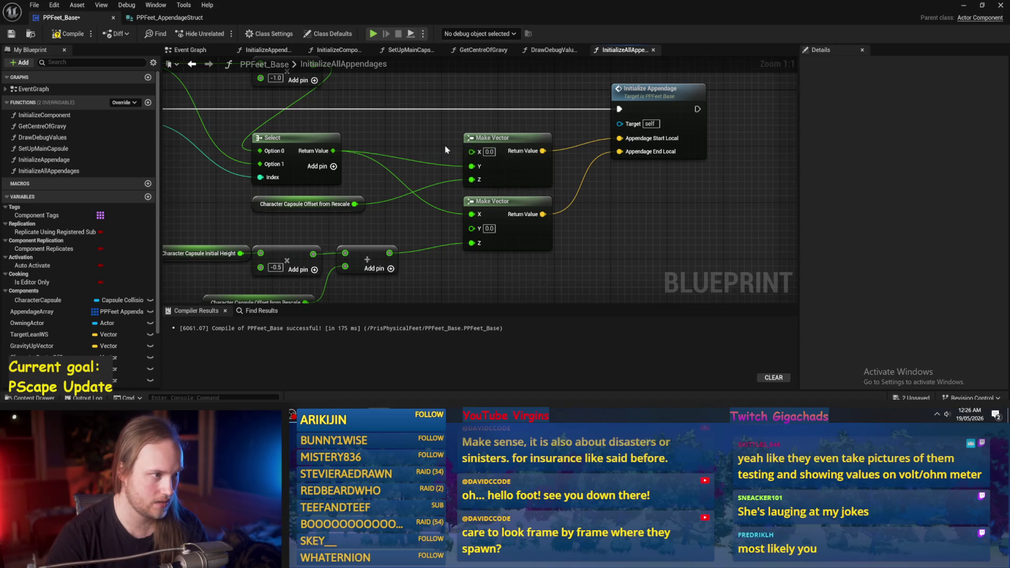
pyautogui.moveTo(468, 223); pyautogui.dragTo(472, 222)
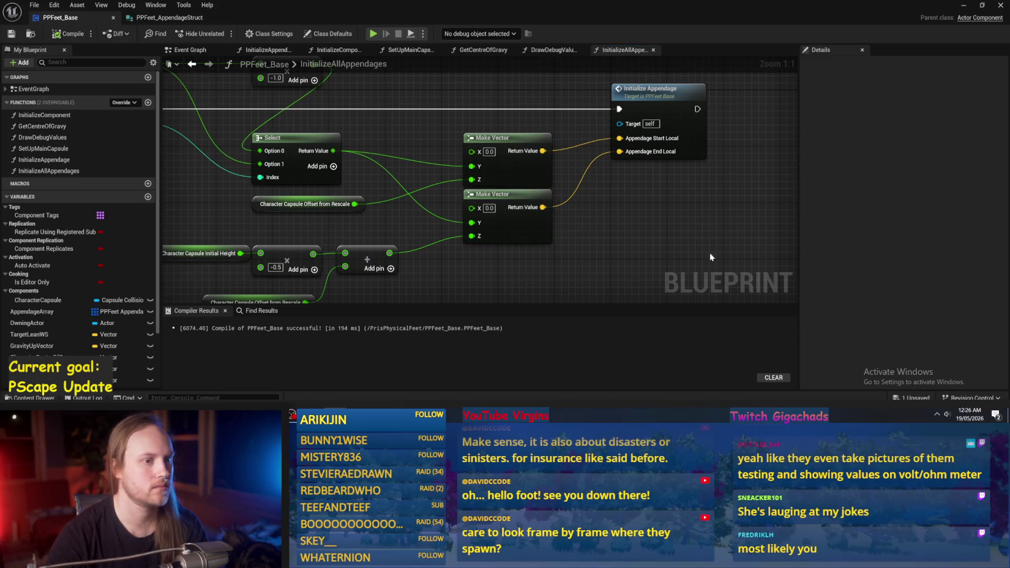
# - Minimize the blueprint editor and start a test run of the level
pyautogui.moveTo(715, 263); pyautogui.dragTo(687, 265)
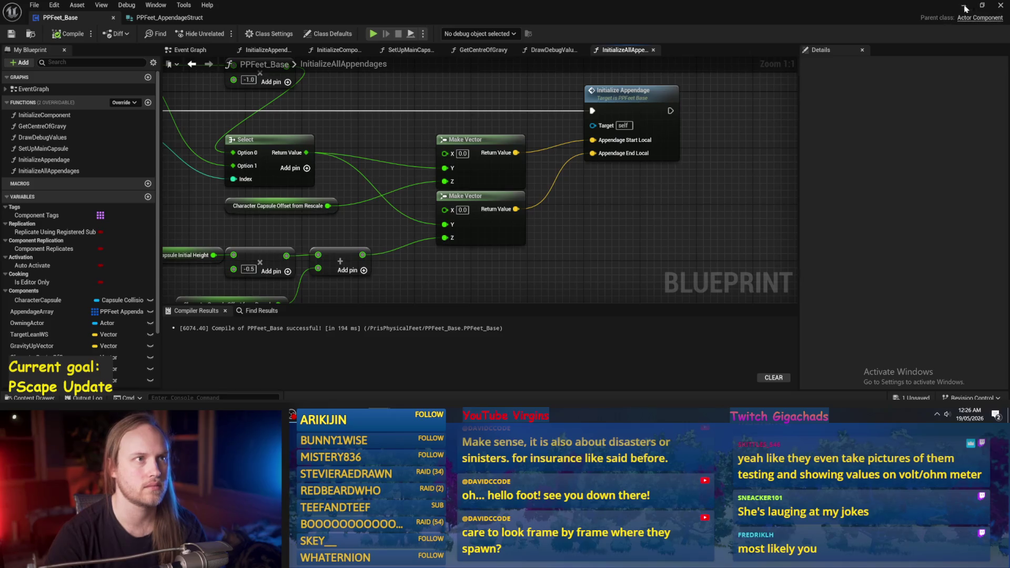
pyautogui.click(966, 7)
pyautogui.hotkey('alt', 'p')
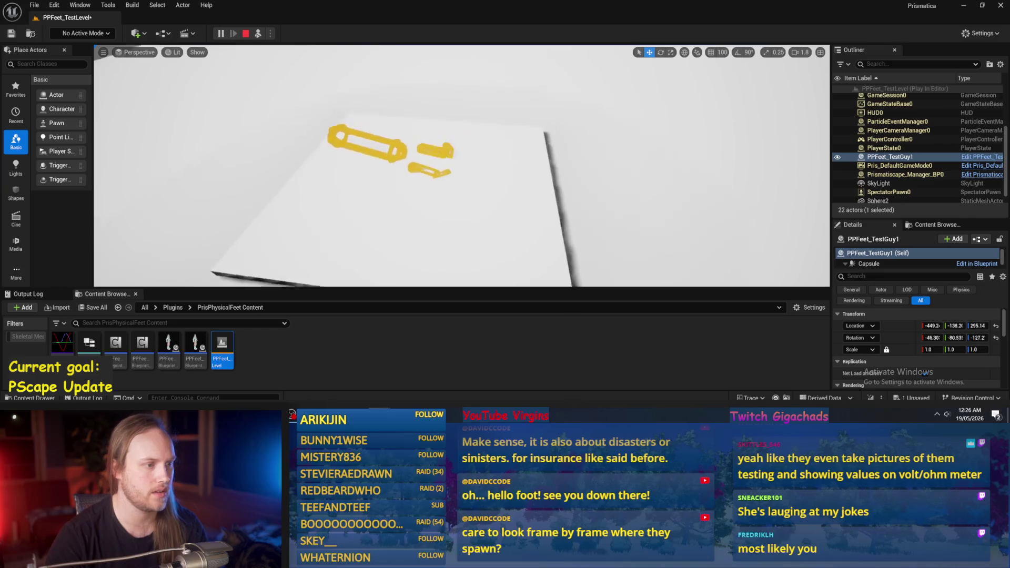
# - Stop the test run, play the level again, and stop it
pyautogui.press('Escape')
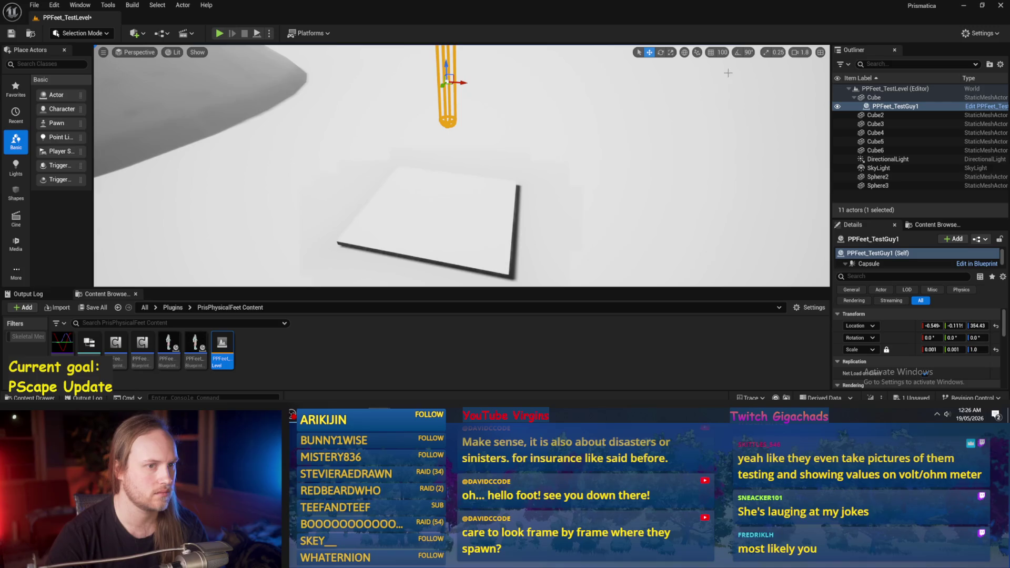
pyautogui.click(257, 34)
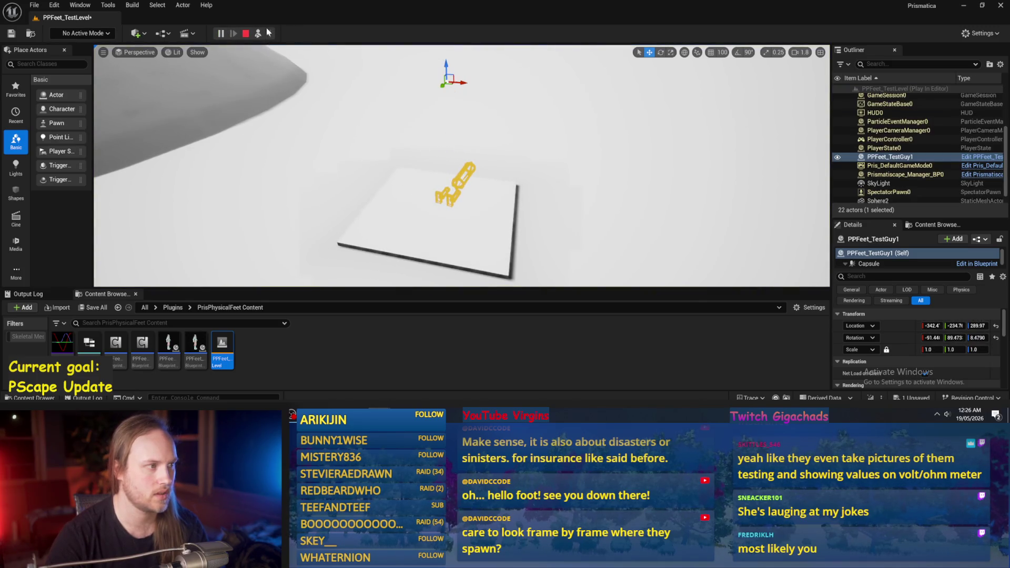
pyautogui.click(246, 33)
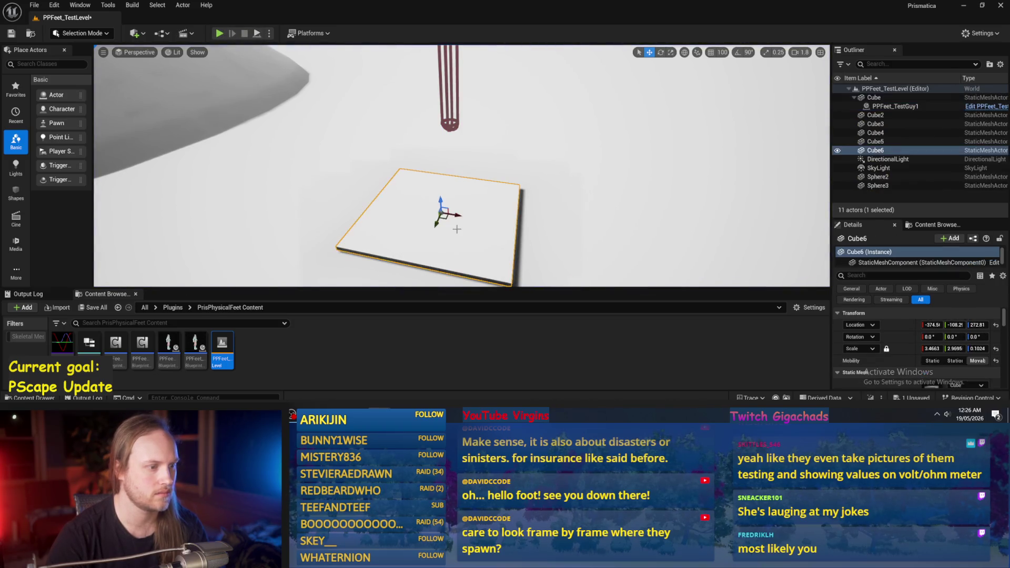
# - Slide Cube6 along X to 5.7352, test it, and reopen PPFeet_Base
pyautogui.moveTo(451, 215); pyautogui.dragTo(510, 193)
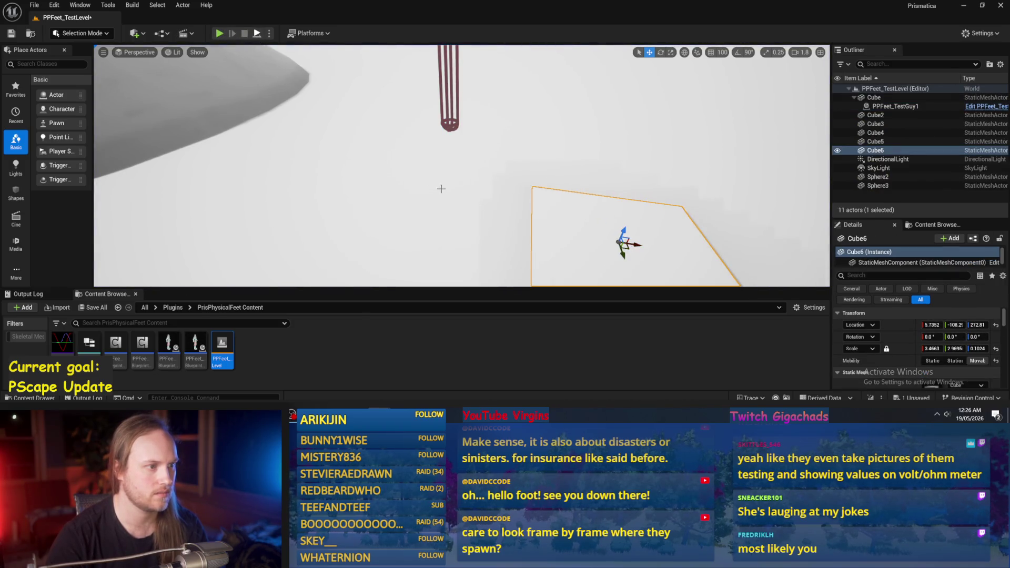
pyautogui.hotkey('alt', 'p')
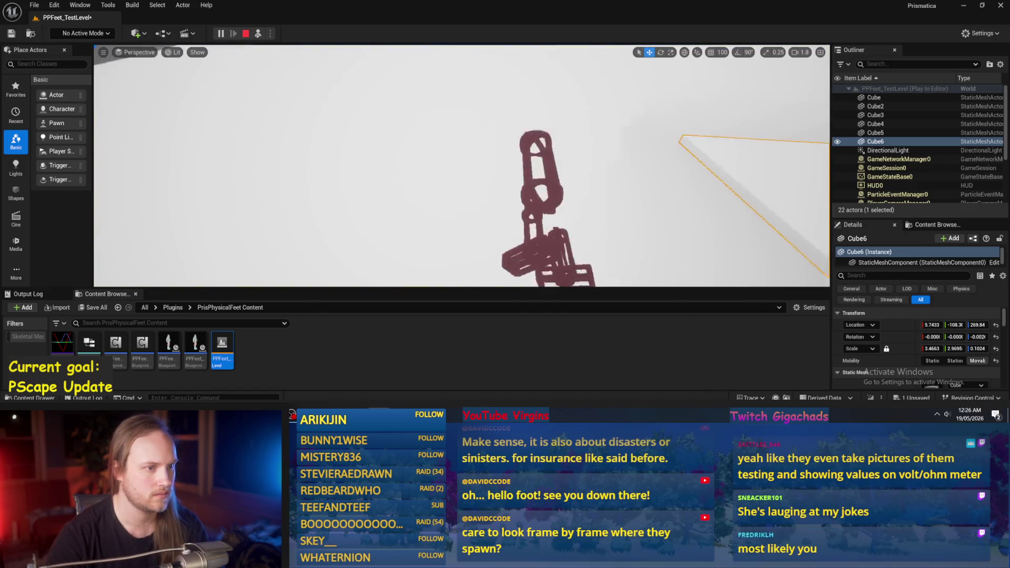
pyautogui.press('Escape')
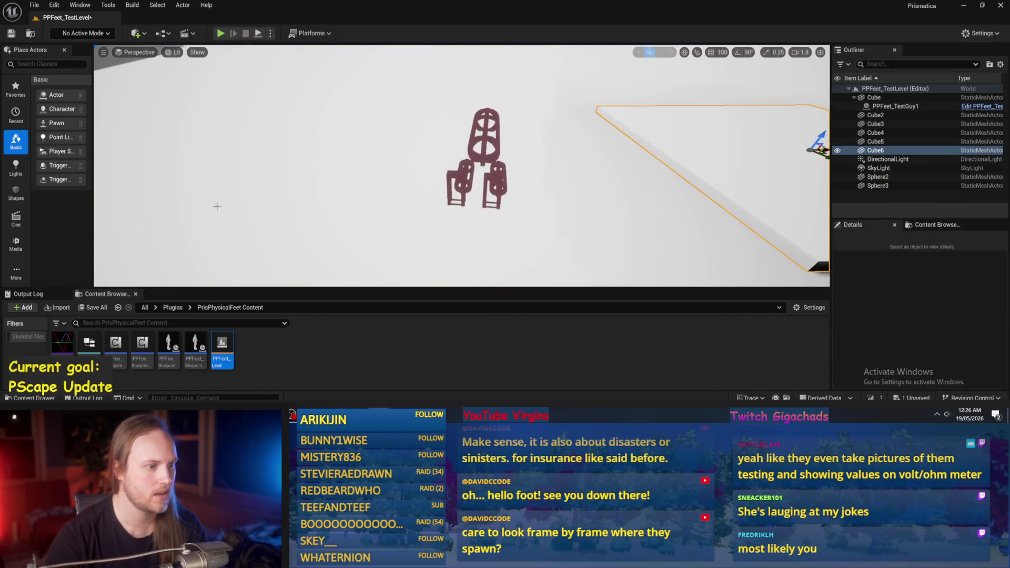
pyautogui.doubleClick(195, 350)
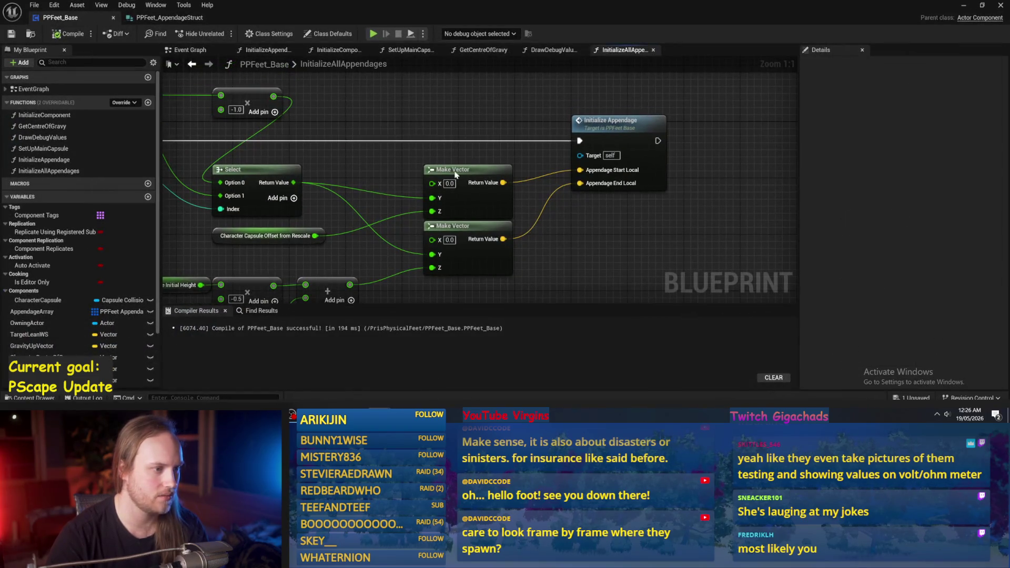
# - In Initialize Appendage's Make Foot Mesh, change the foot box offset to X 5.0, Y 0.0
pyautogui.doubleClick(631, 131)
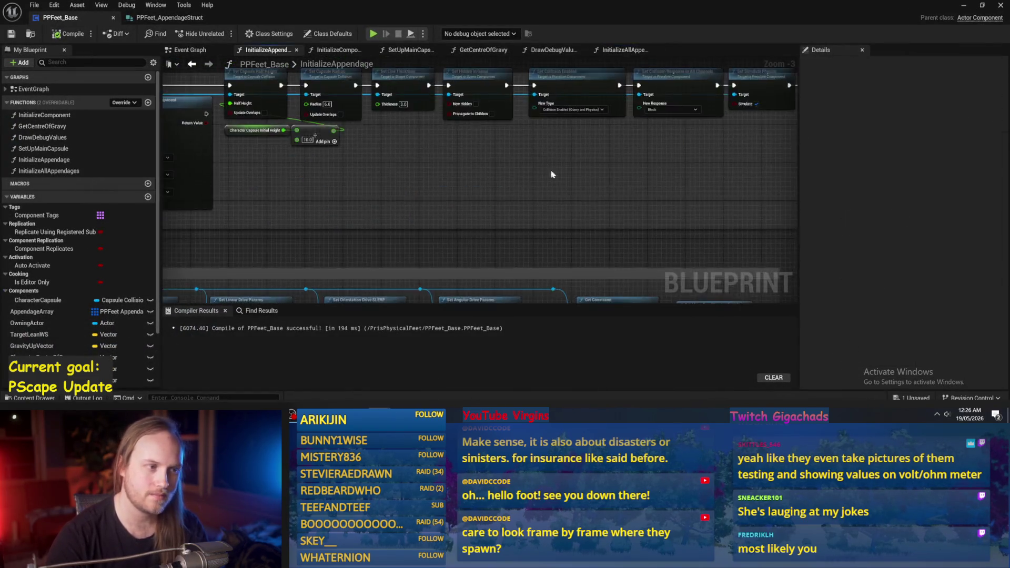
pyautogui.scroll(2, 426, 186)
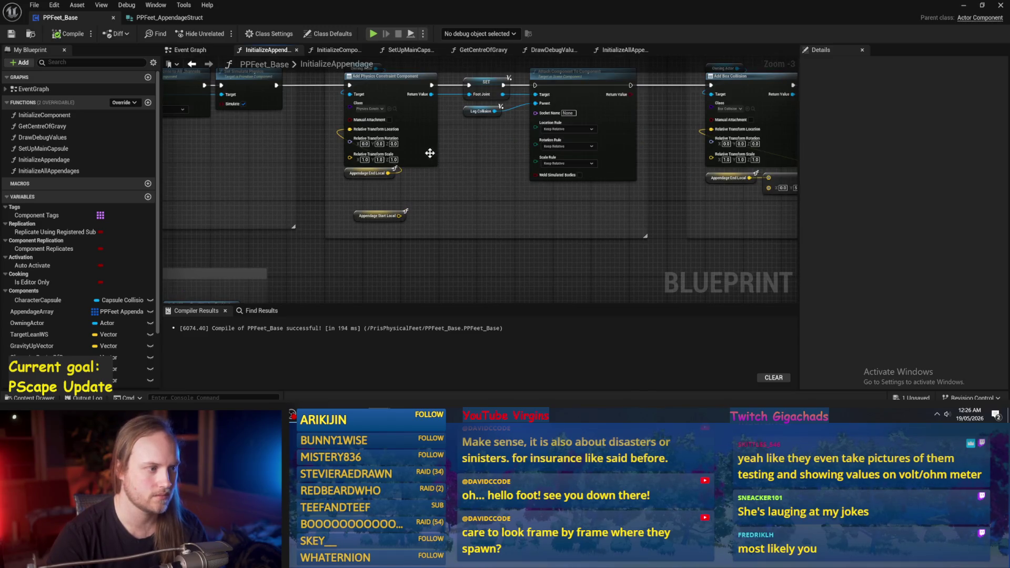
pyautogui.scroll(1, 429, 153)
pyautogui.scroll(2, 508, 221)
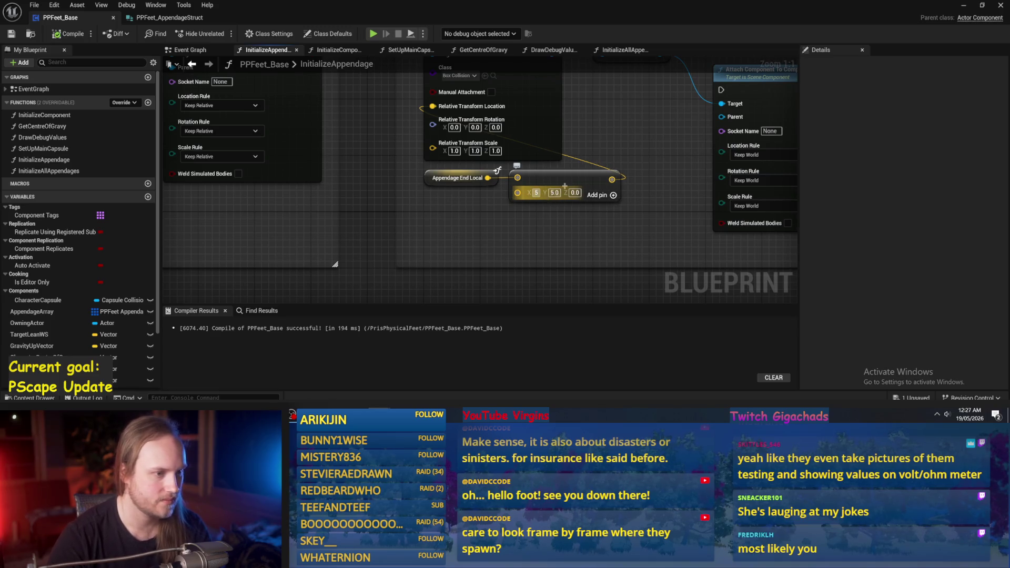
pyautogui.press('Tab')
pyautogui.write('0')
pyautogui.press('Return')
pyautogui.scroll(-4, 197, 281)
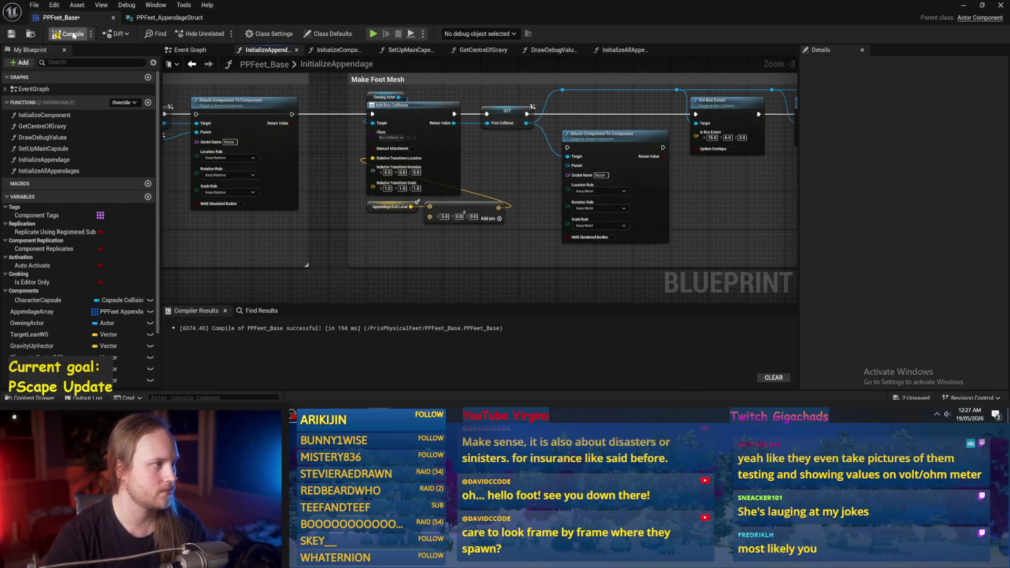
pyautogui.click(965, 7)
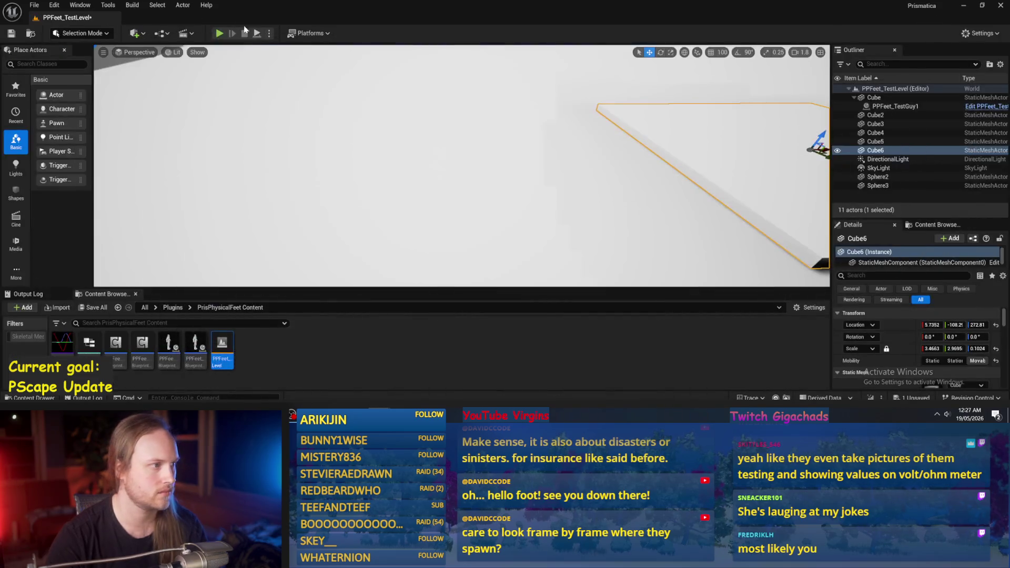
# - Run and stop several simulations, selecting the PPFeet_TestGuy1 capsule and Cube floor to watch them
pyautogui.click(259, 34)
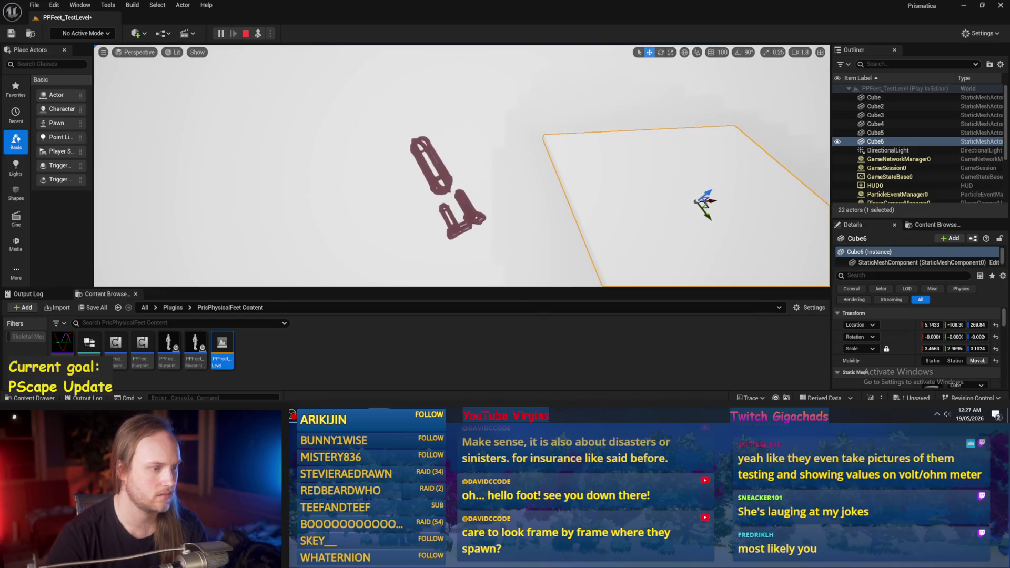
pyautogui.press('Escape')
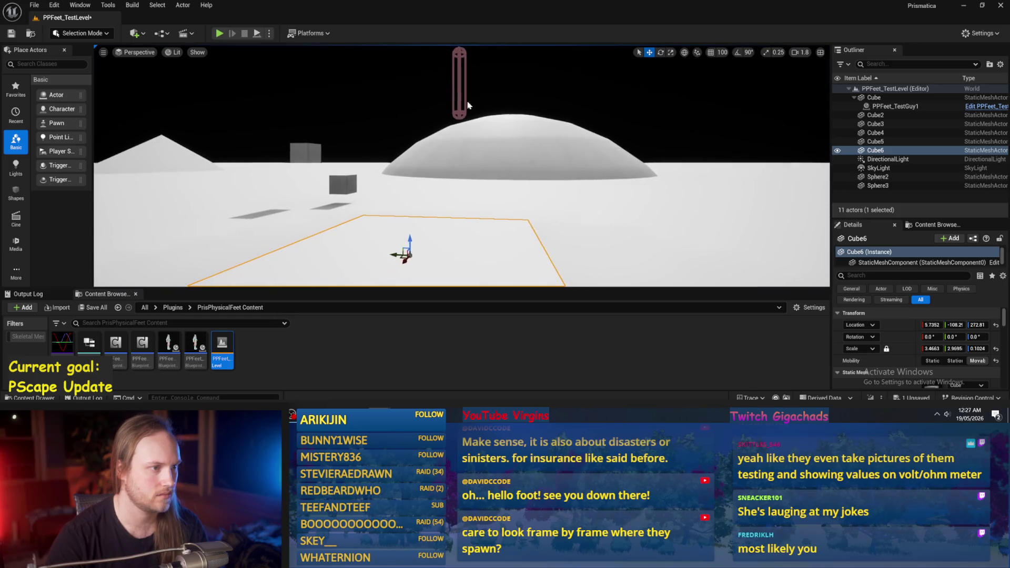
pyautogui.click(456, 84)
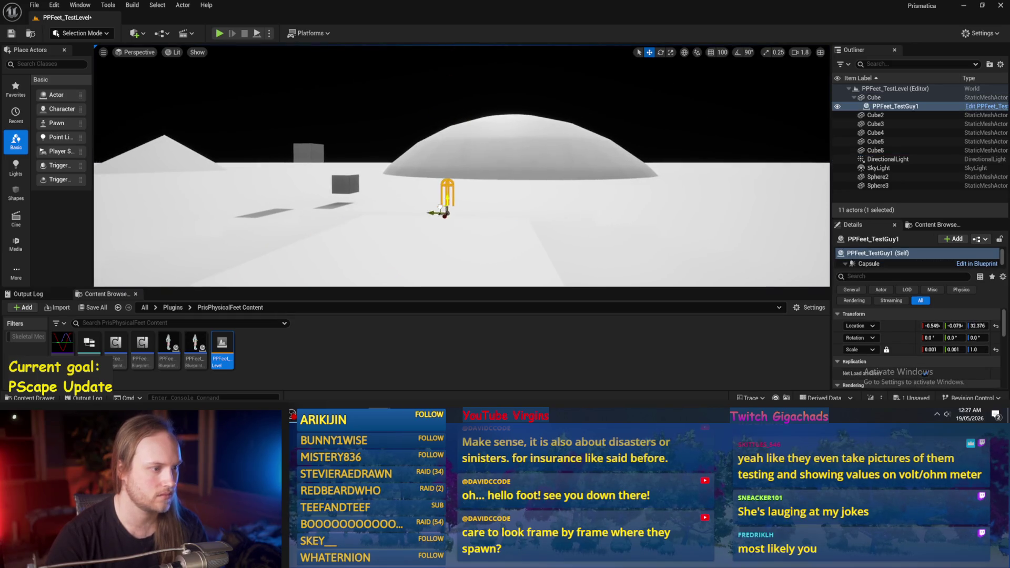
pyautogui.click(256, 33)
pyautogui.press('Escape')
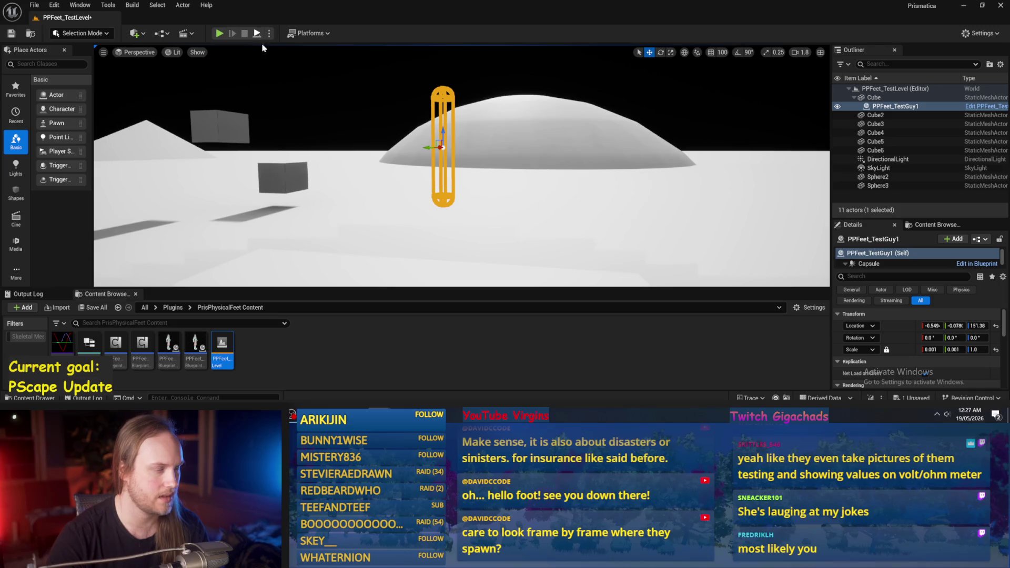
pyautogui.click(258, 35)
pyautogui.press('Escape')
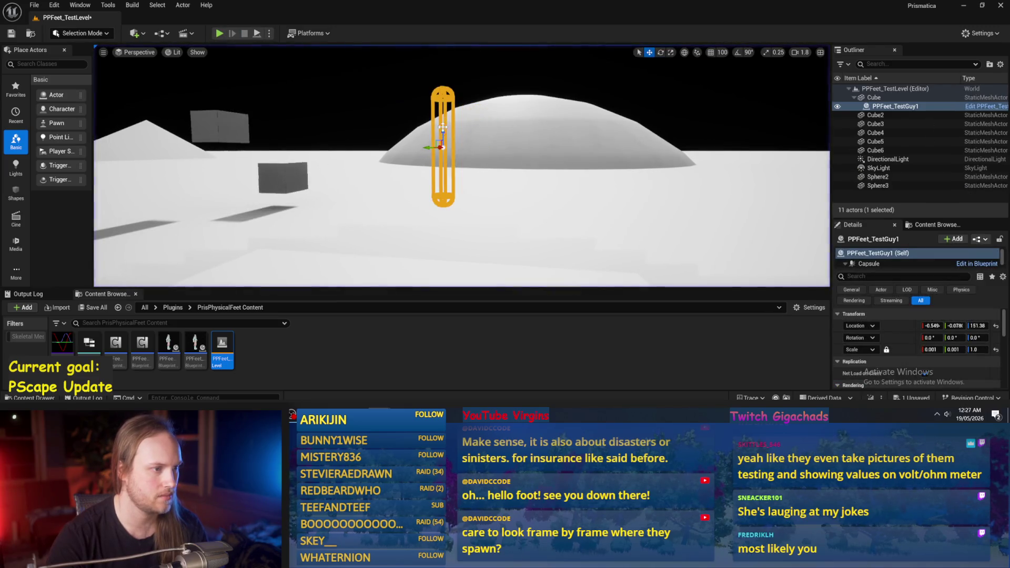
pyautogui.click(255, 33)
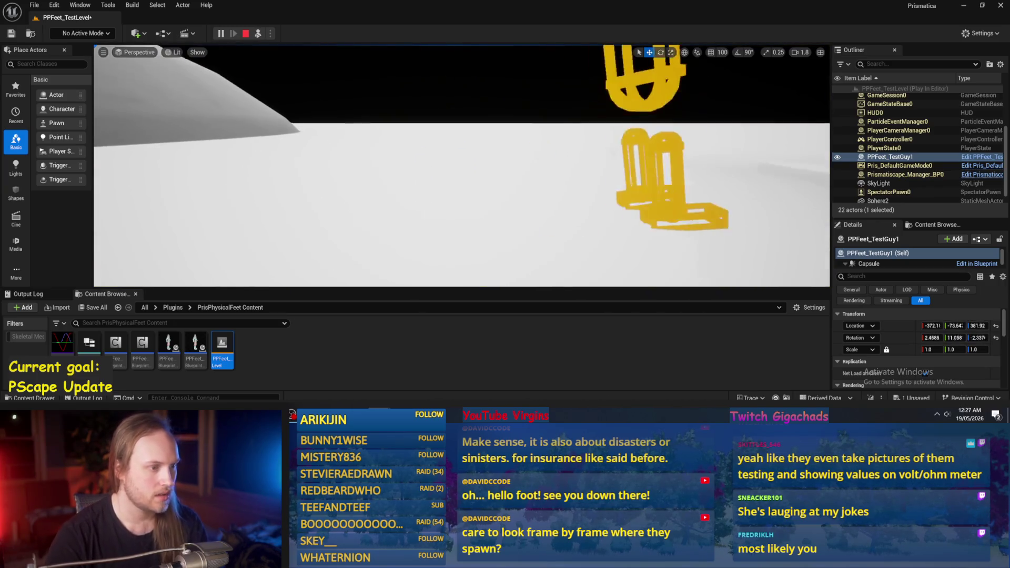
pyautogui.click(526, 236)
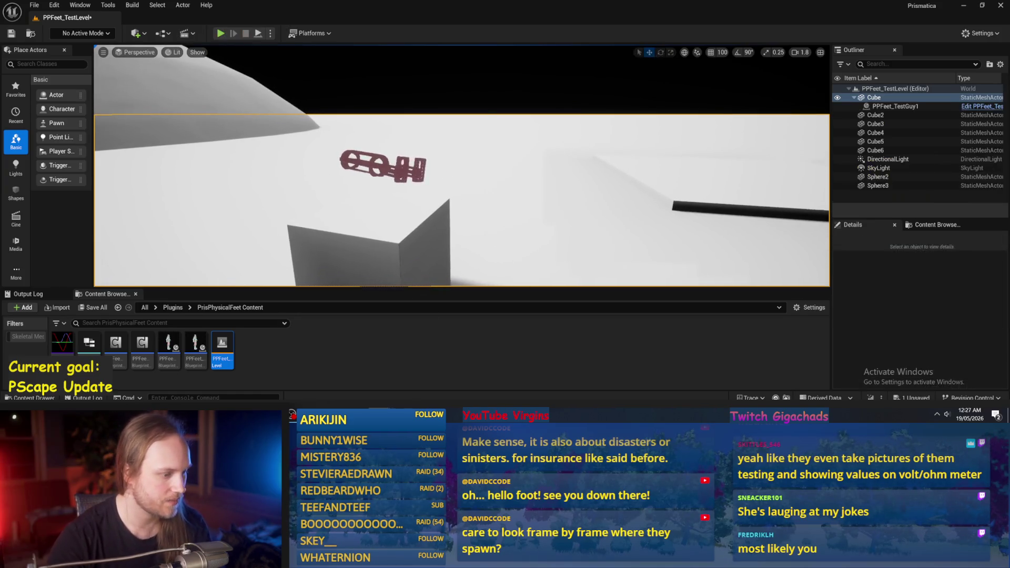
pyautogui.press('Escape')
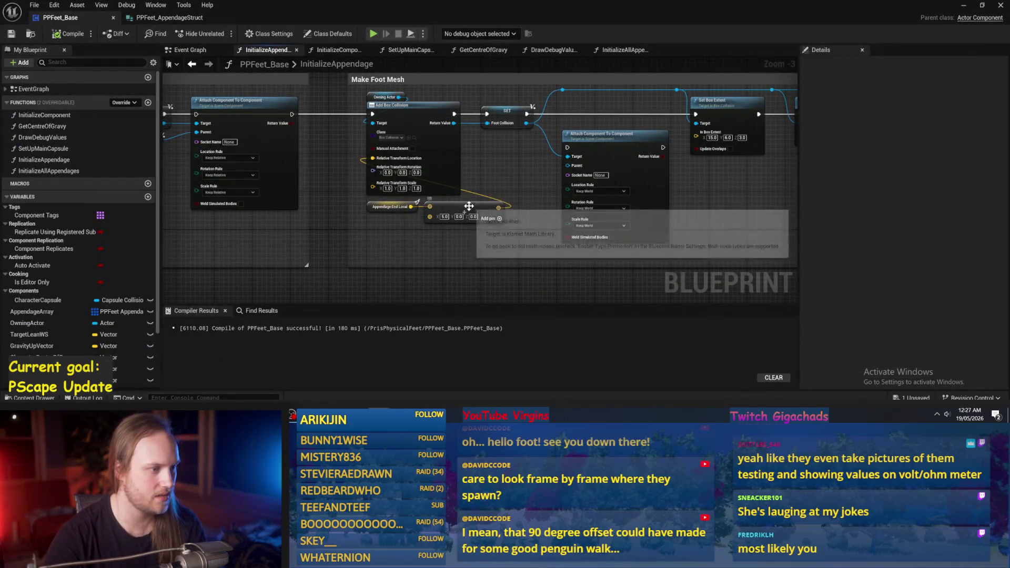
# - Go to the SetUpMainCapsule function graph and bring its capsule nodes into view
pyautogui.scroll(-2, 509, 135)
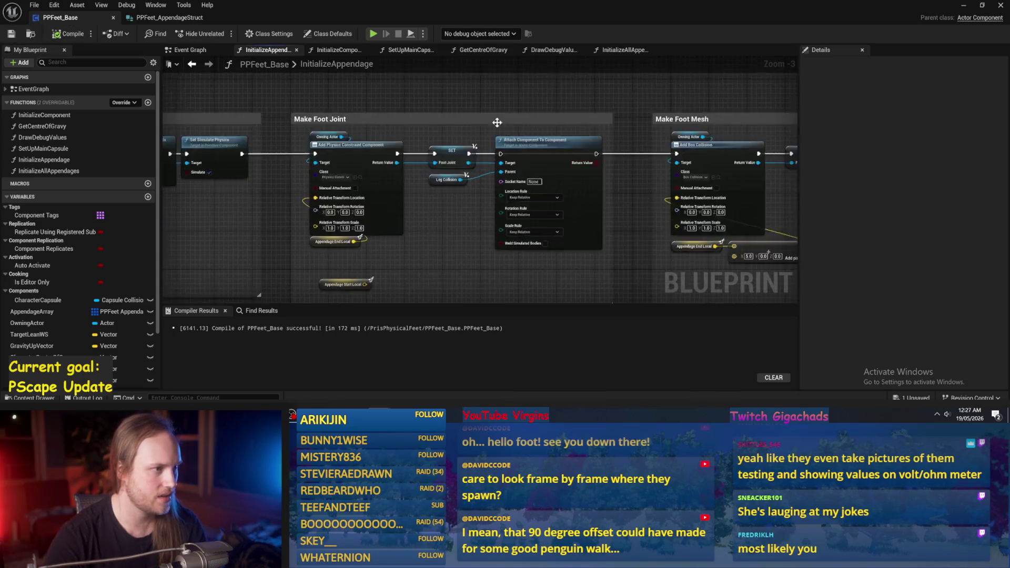
pyautogui.click(483, 50)
pyautogui.click(337, 50)
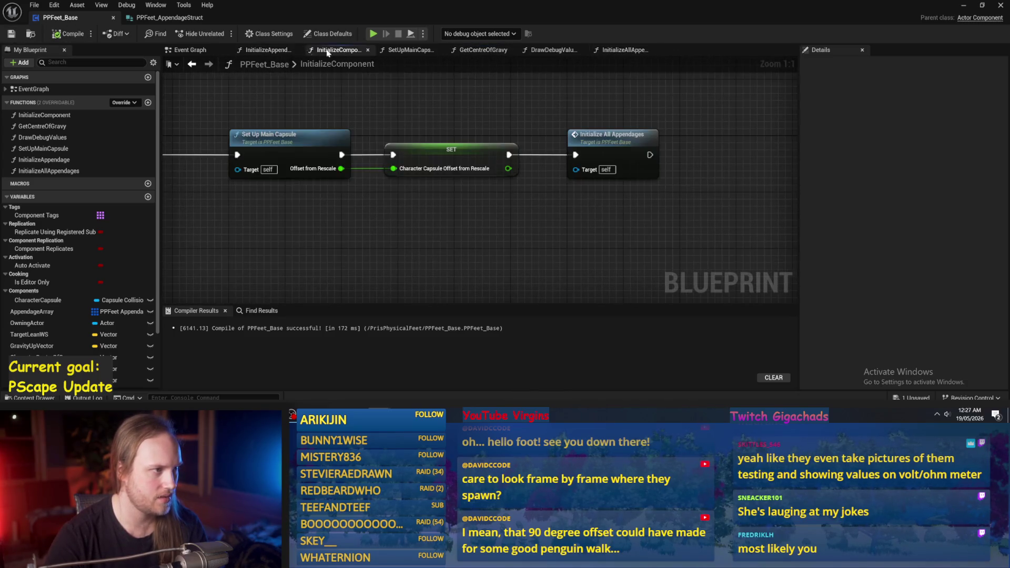
pyautogui.click(267, 50)
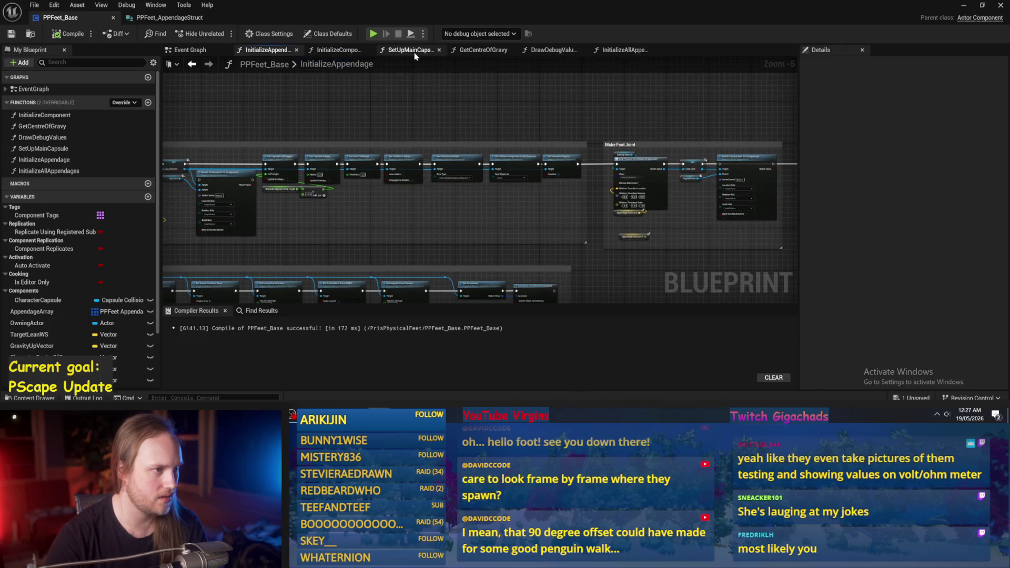
pyautogui.click(413, 51)
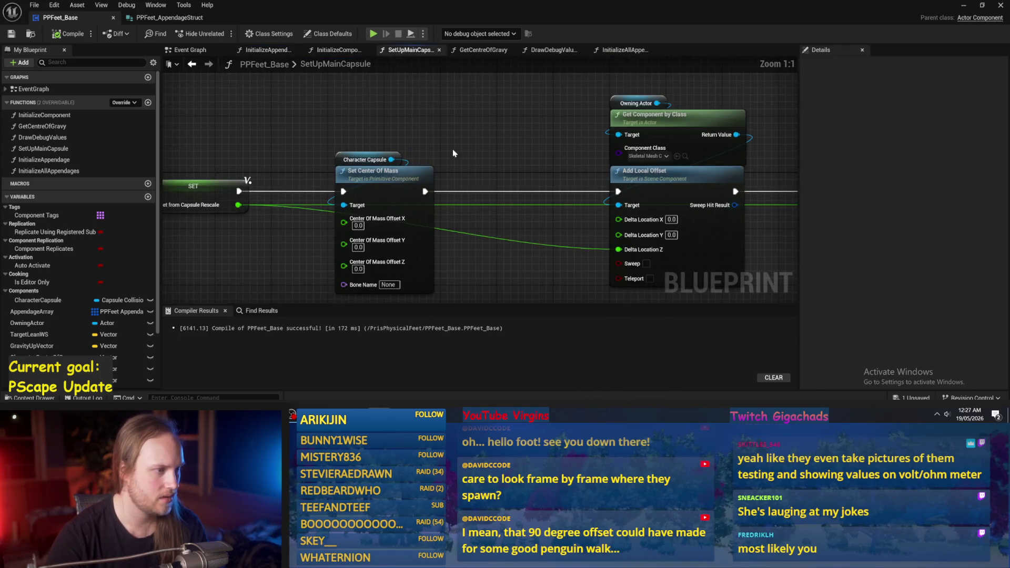
pyautogui.moveTo(453, 153); pyautogui.dragTo(508, 141)
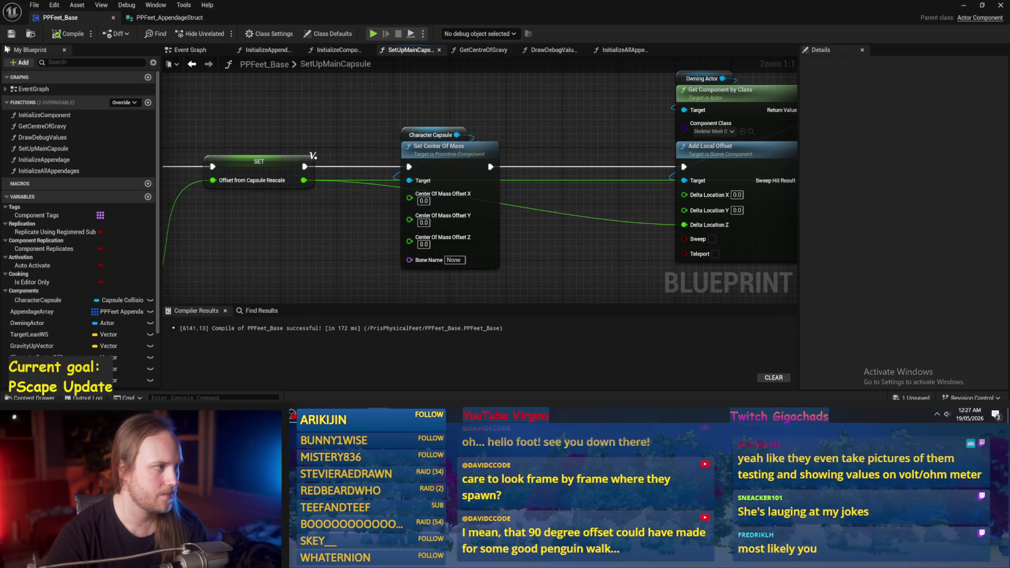
pyautogui.scroll(-2, 462, 174)
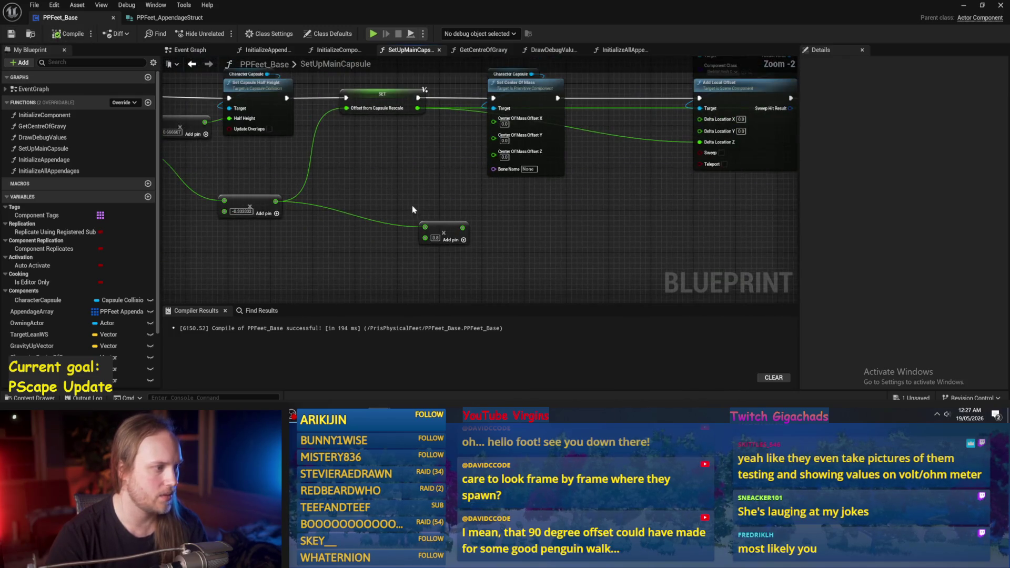
# - Wire the 0.8 node into Center Of Mass Offset Z, straighten the wire, and return to the level
pyautogui.moveTo(455, 235)
pyautogui.mouseDown()
pyautogui.moveTo(409, 191)
pyautogui.moveTo(526, 153)
pyautogui.mouseUp()
pyautogui.scroll(2, 409, 192)
pyautogui.scroll(-2, 476, 165)
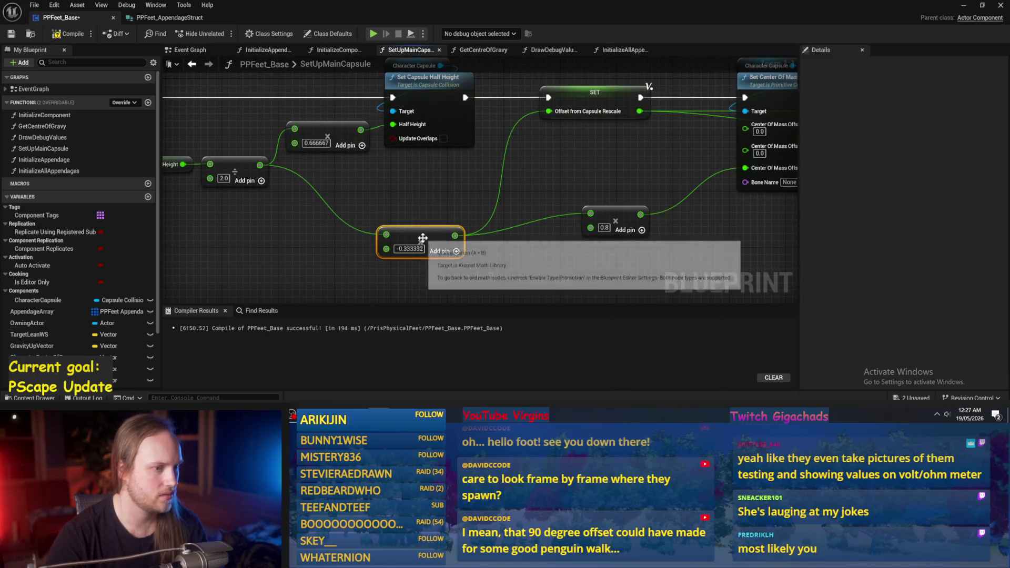
pyautogui.scroll(2, 524, 214)
pyautogui.moveTo(557, 196); pyautogui.dragTo(485, 186)
pyautogui.moveTo(553, 257); pyautogui.dragTo(470, 228)
pyautogui.press('q')
pyautogui.click(492, 253)
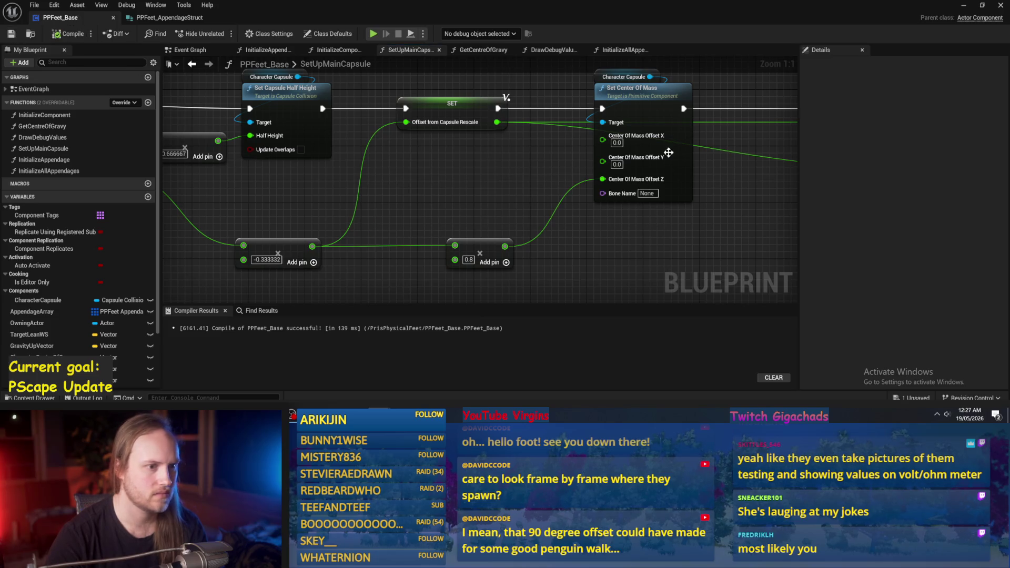
pyautogui.click(964, 5)
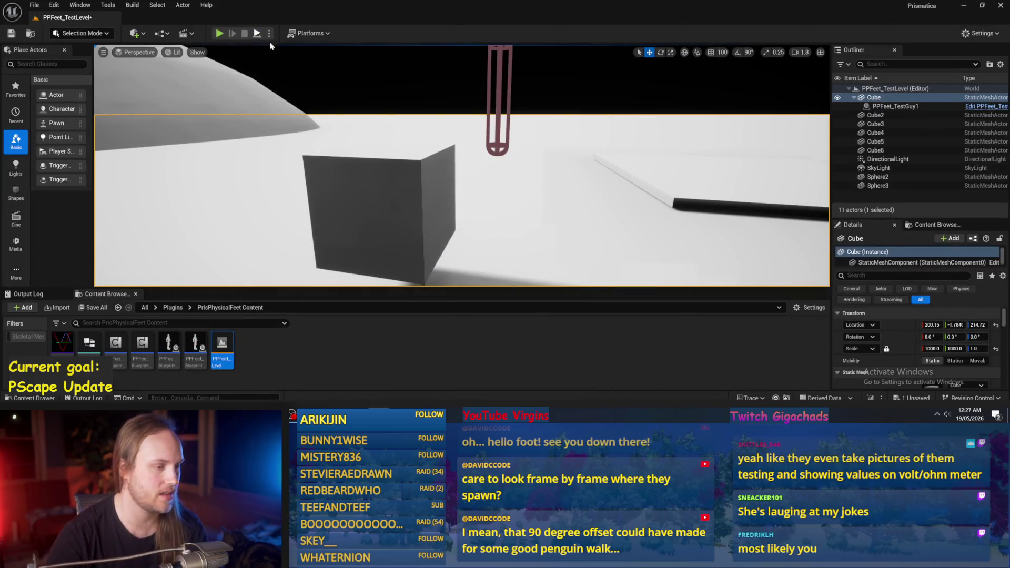
# - Play-test the level, then open the PPFeet_TestGuy1 Blueprint from the Content Browser
pyautogui.click(257, 34)
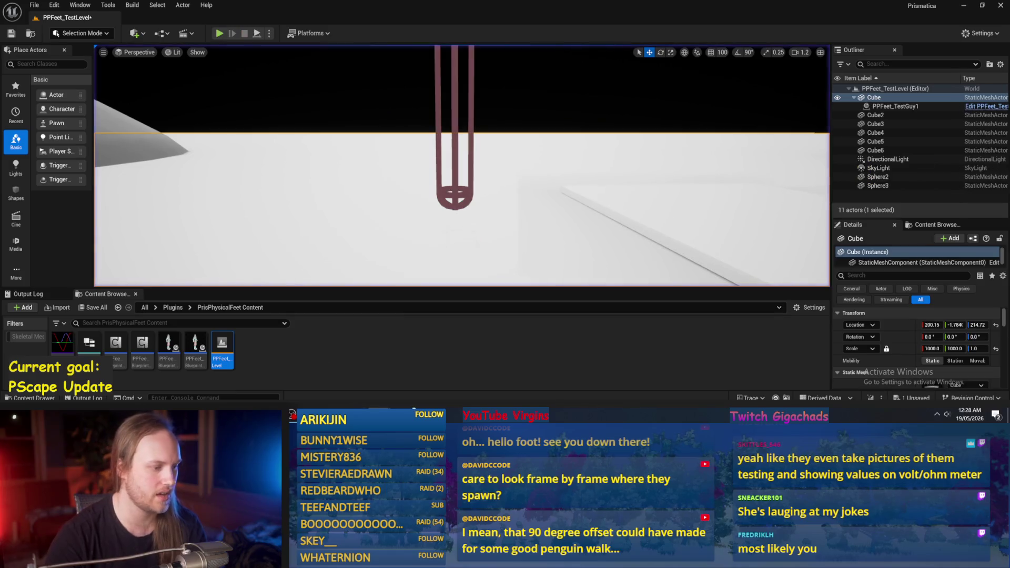
pyautogui.hotkey('alt', 'Tab')
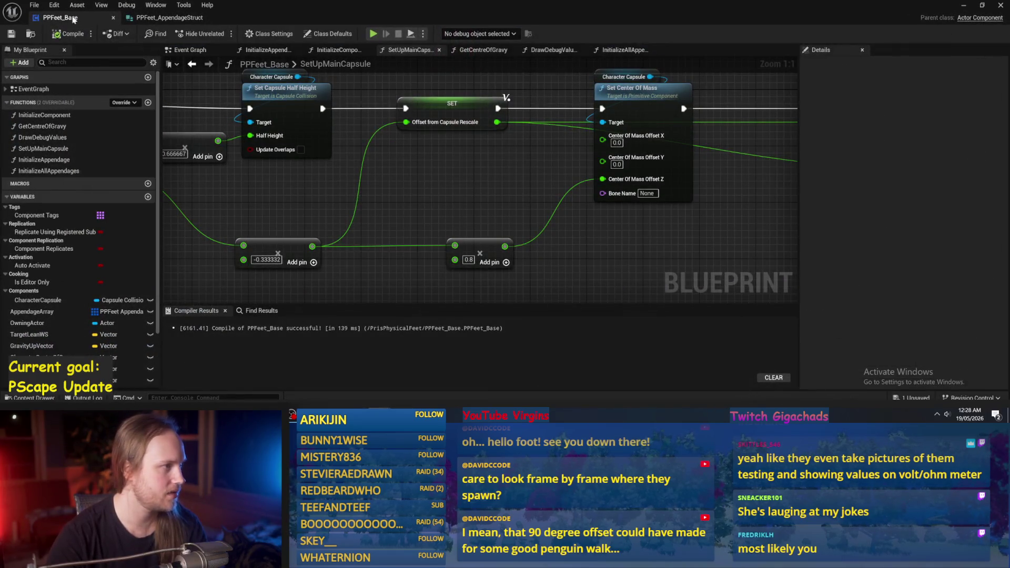
pyautogui.click(963, 6)
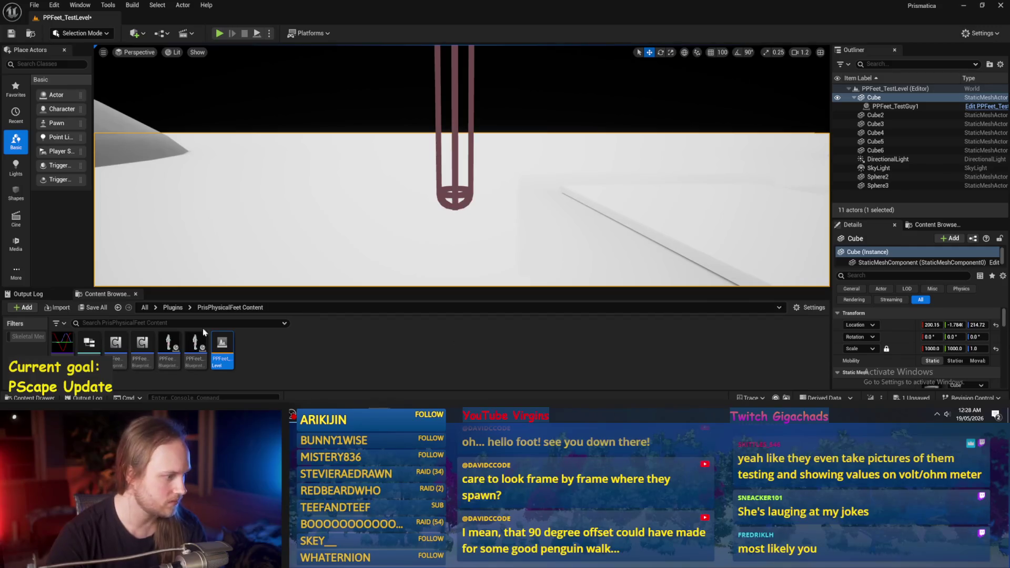
pyautogui.doubleClick(195, 347)
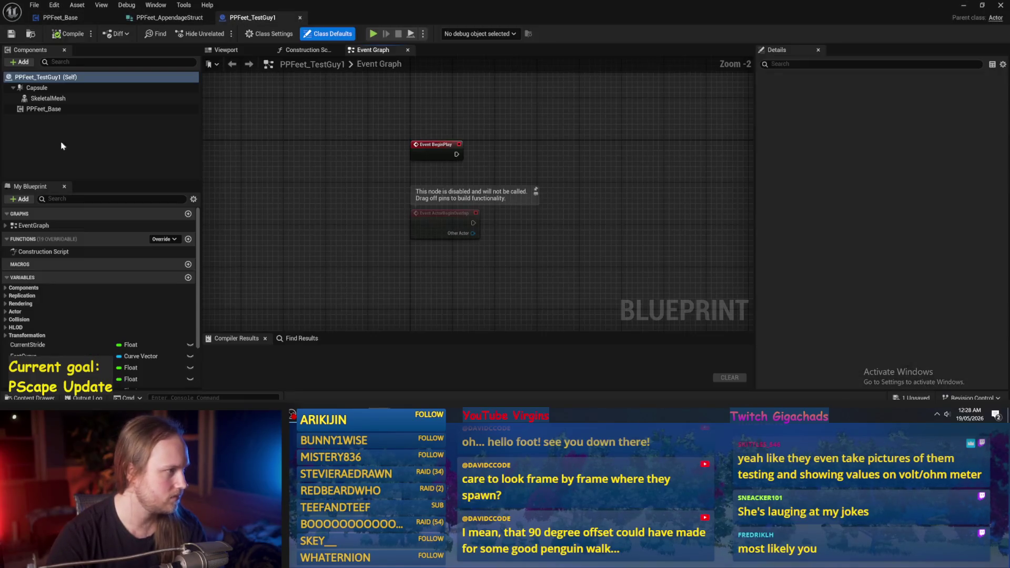
# - Tick Visible on PPFeet_TestGuy1's SkeletalMesh via a 'vis' Details search, then compile
pyautogui.click(47, 98)
pyautogui.click(871, 64)
pyautogui.write('vis')
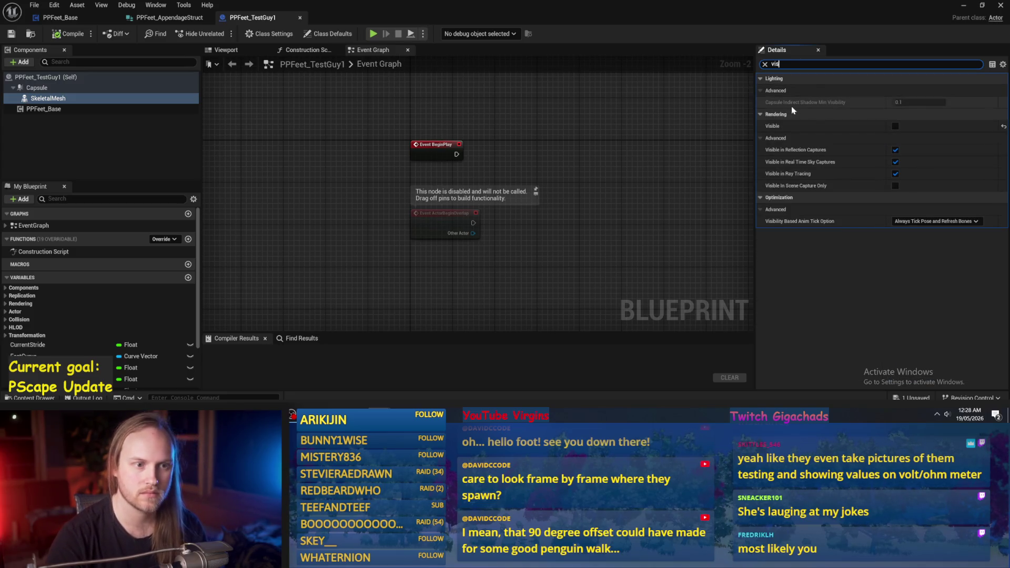
pyautogui.click(895, 126)
pyautogui.click(74, 34)
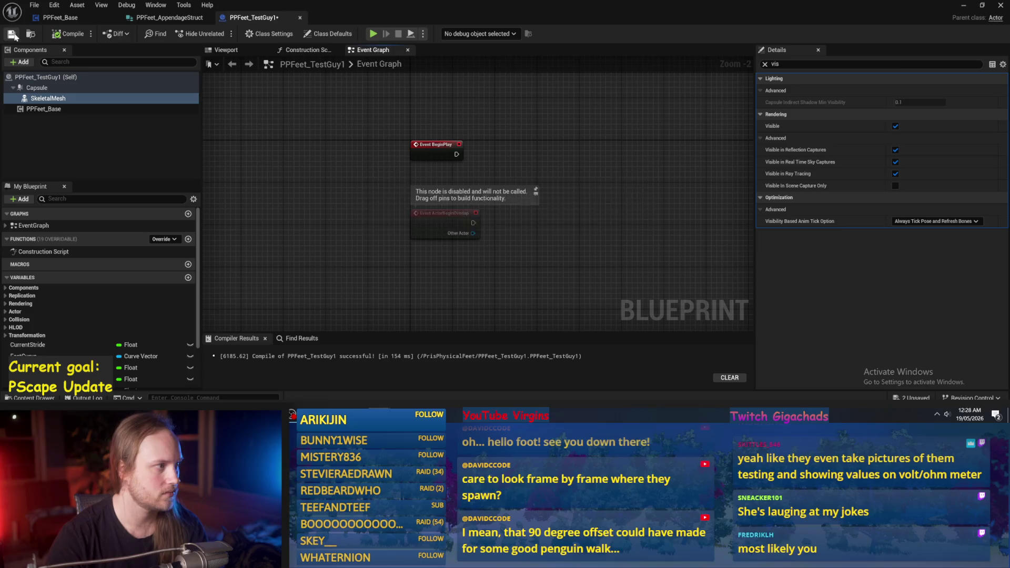
pyautogui.click(964, 5)
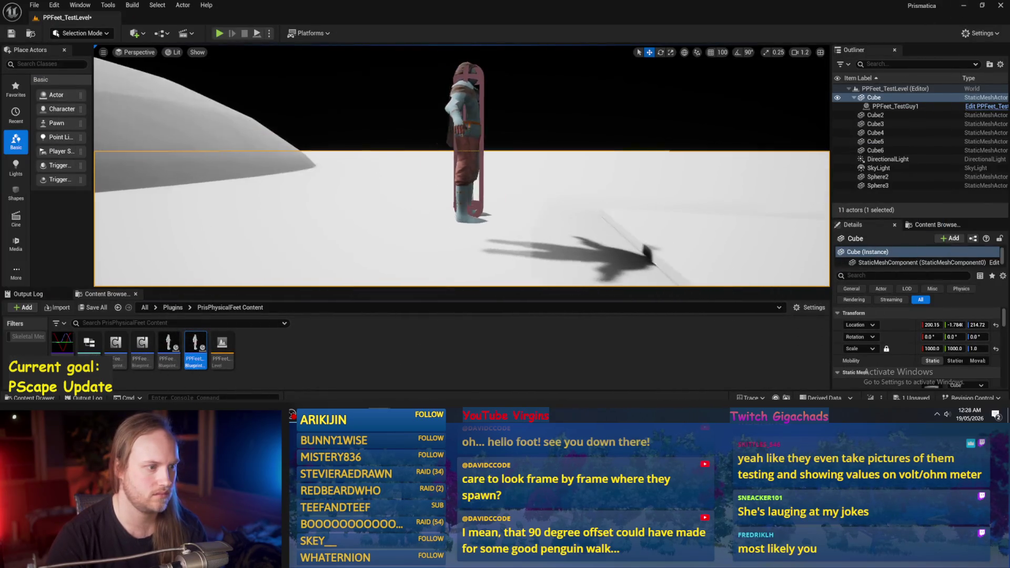
pyautogui.click(219, 33)
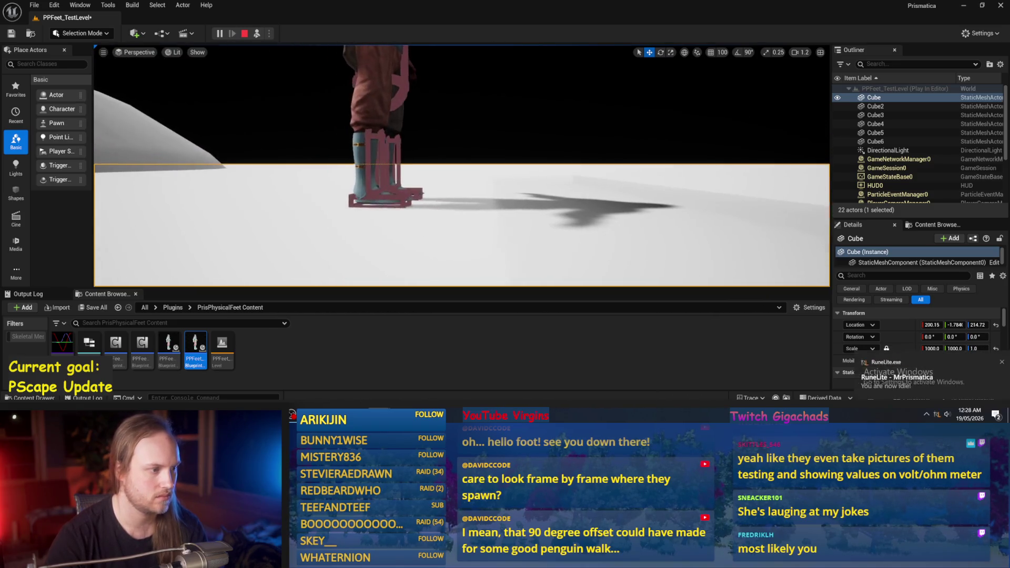
pyautogui.scroll(-2, 462, 165)
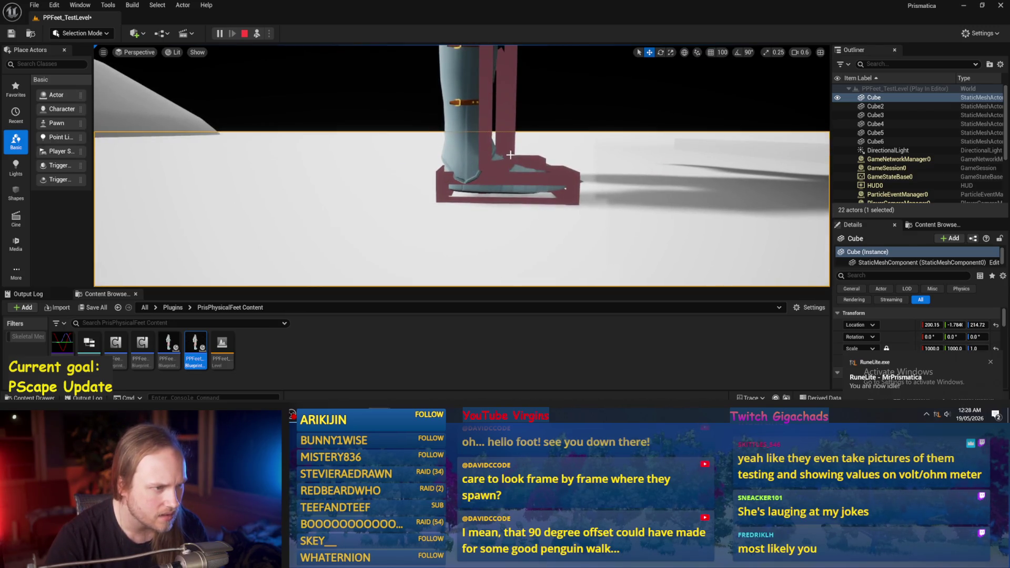
pyautogui.scroll(-1, 511, 155)
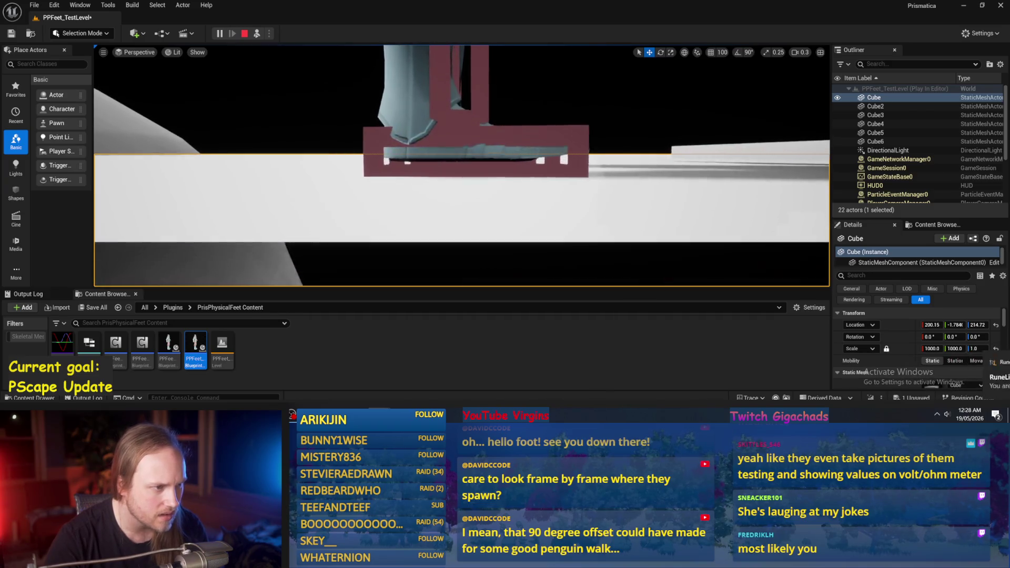
pyautogui.scroll(2, 461, 166)
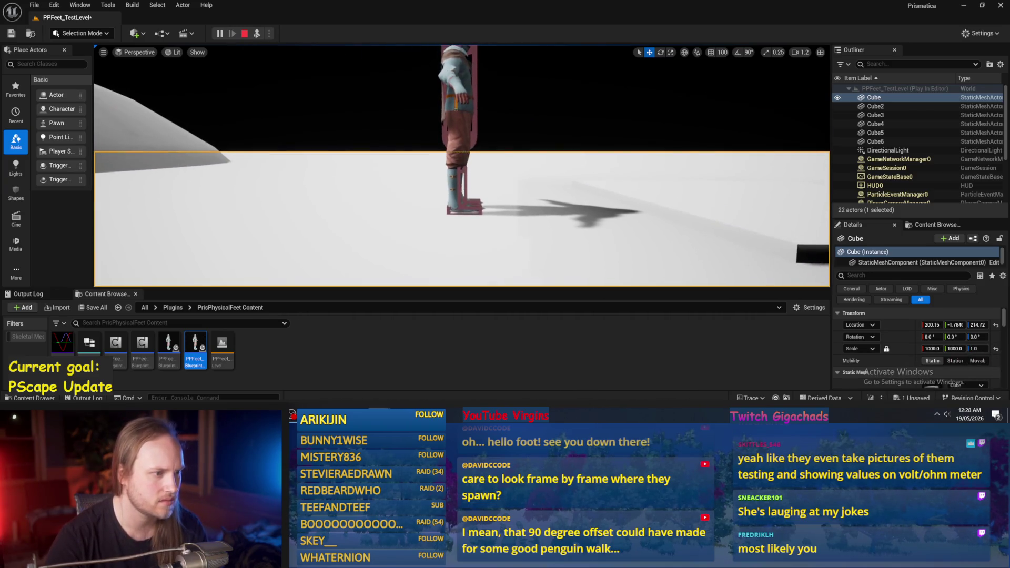
pyautogui.scroll(2, 507, 163)
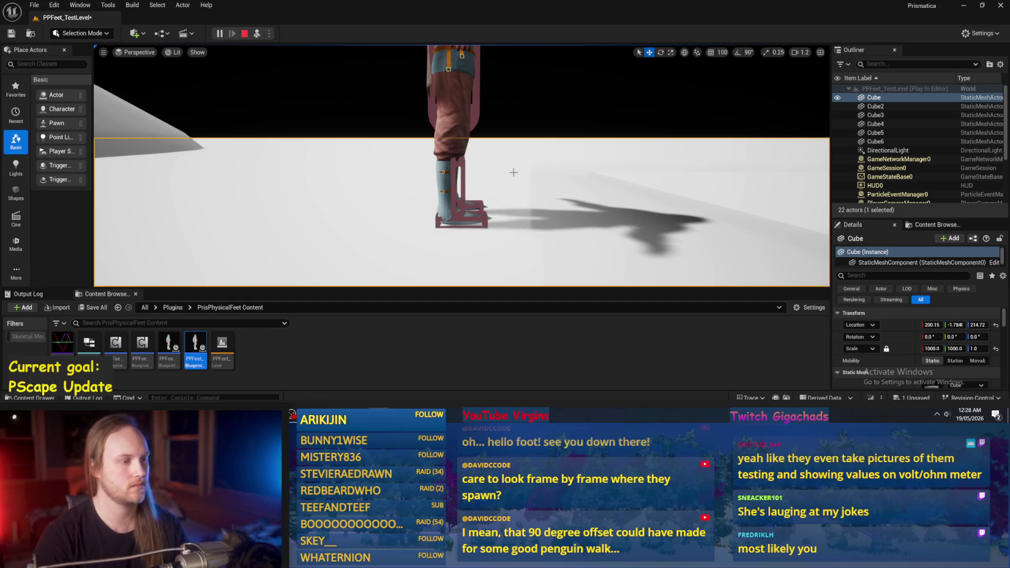
pyautogui.scroll(-2, 519, 236)
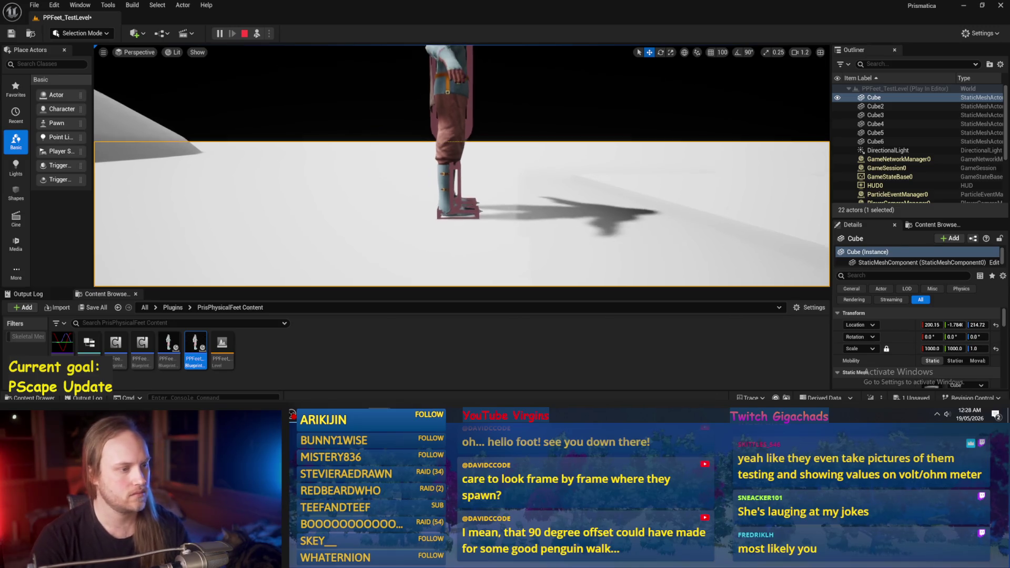
pyautogui.scroll(2, 460, 111)
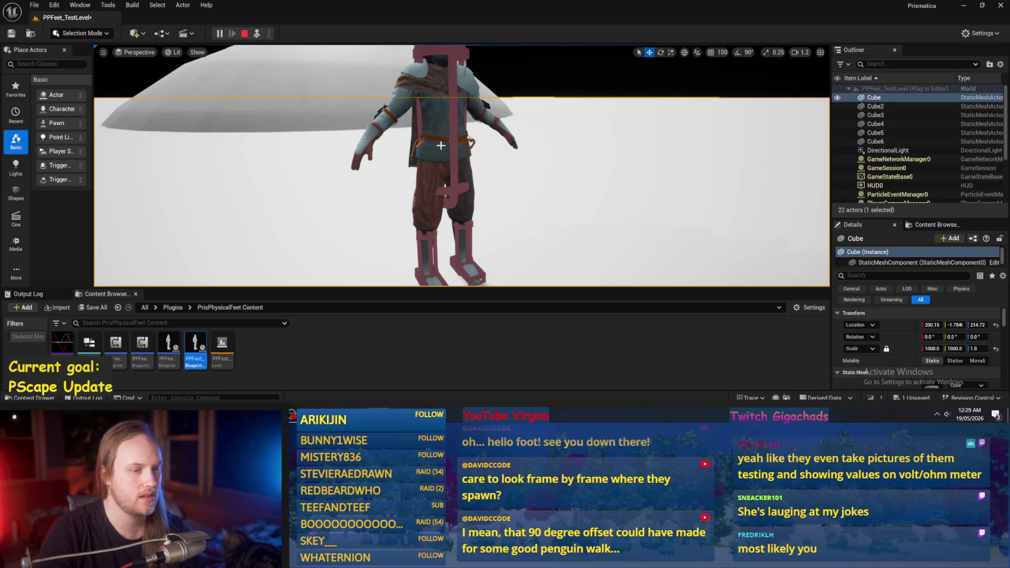
pyautogui.press('Escape')
# - Save all work and switch to PPFeet_Base's Event Graph
pyautogui.click(34, 7)
pyautogui.click(66, 129)
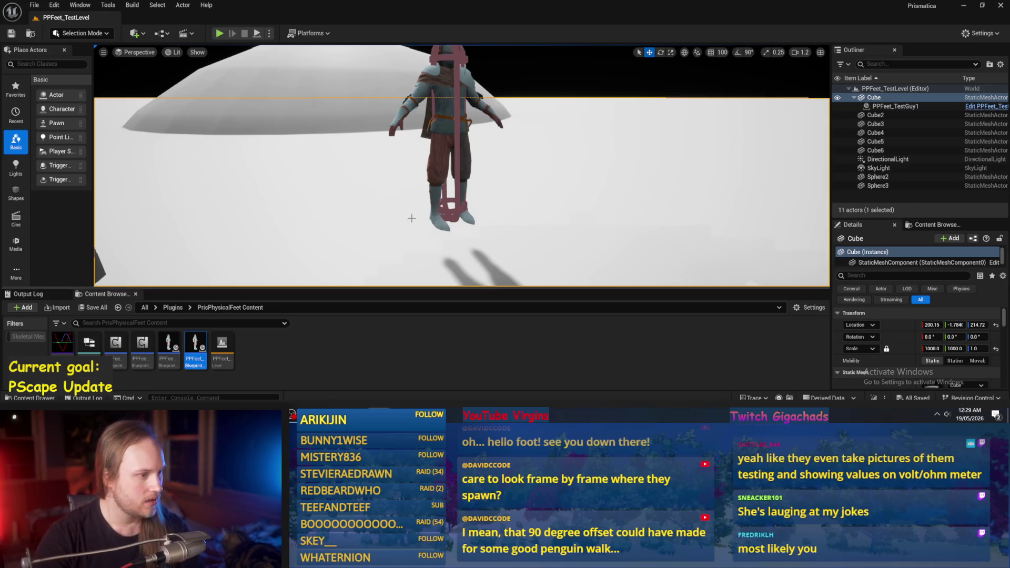
pyautogui.click(414, 390)
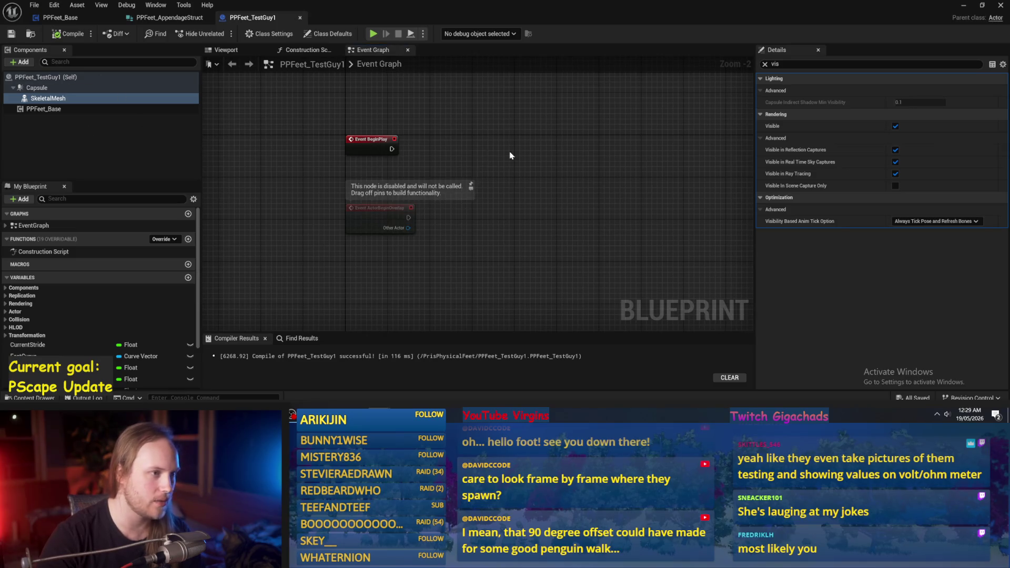
pyautogui.click(173, 18)
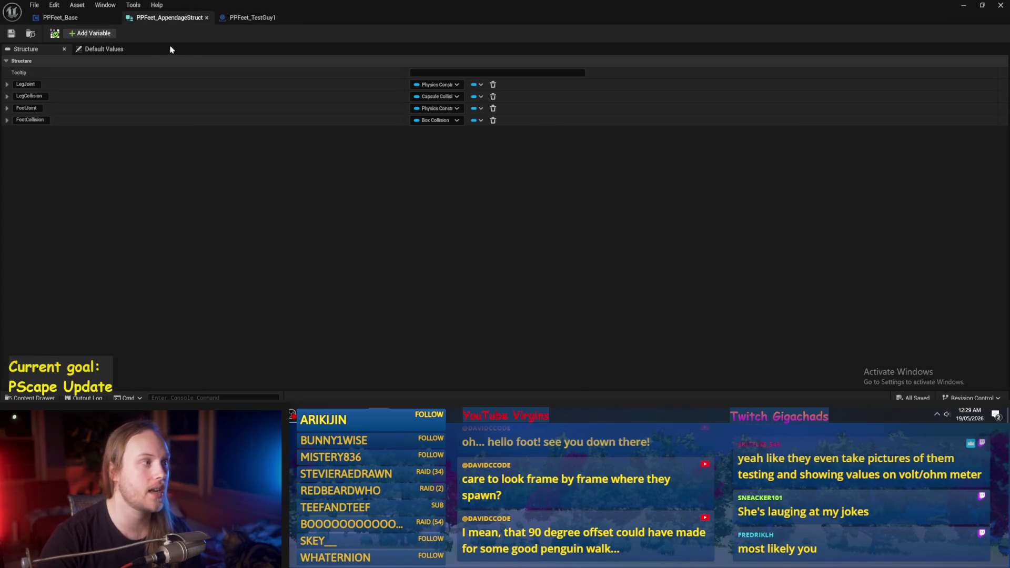
pyautogui.click(79, 17)
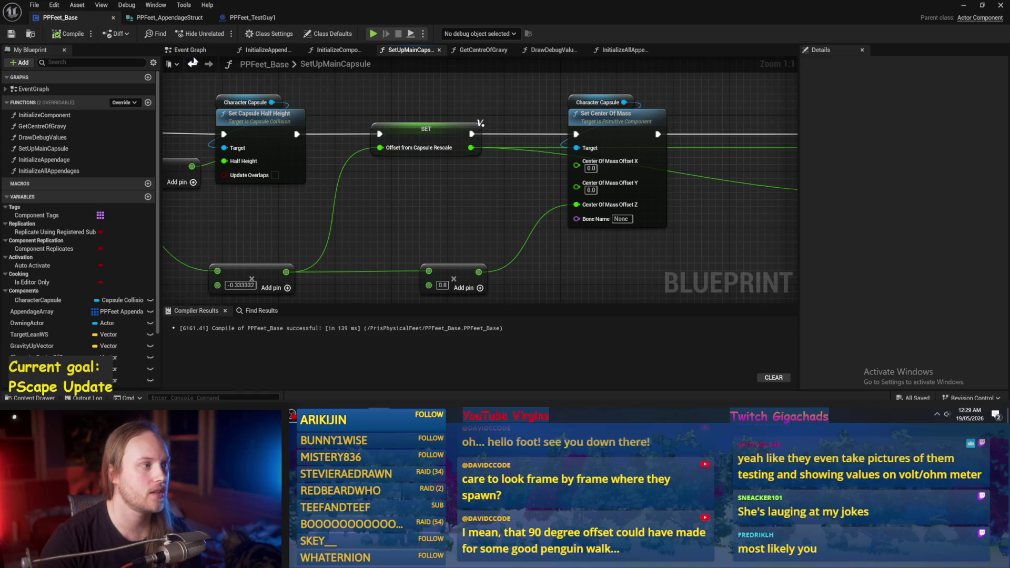
pyautogui.click(190, 51)
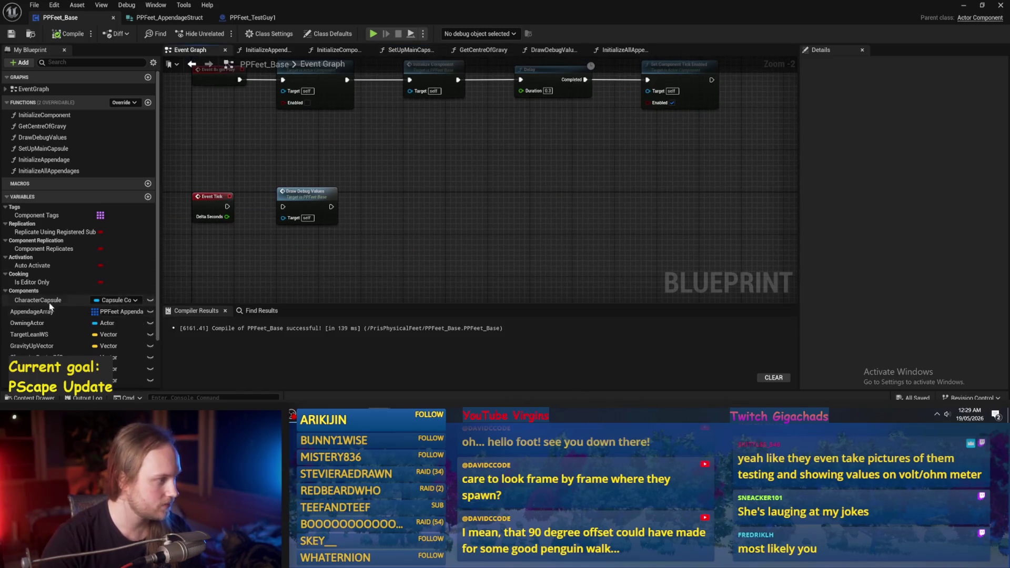
# - Place an Appendage Array getter near the Begin Play chain, then go to InitializeComponent
pyautogui.moveTo(51, 310)
pyautogui.mouseDown()
pyautogui.moveTo(510, 150)
pyautogui.moveTo(531, 152)
pyautogui.moveTo(434, 198)
pyautogui.moveTo(477, 183)
pyautogui.mouseUp()
pyautogui.scroll(2, 531, 134)
pyautogui.moveTo(498, 178)
pyautogui.mouseDown()
pyautogui.moveTo(563, 174)
pyautogui.moveTo(514, 175)
pyautogui.moveTo(593, 195)
pyautogui.moveTo(568, 181)
pyautogui.mouseUp()
pyautogui.click(476, 177)
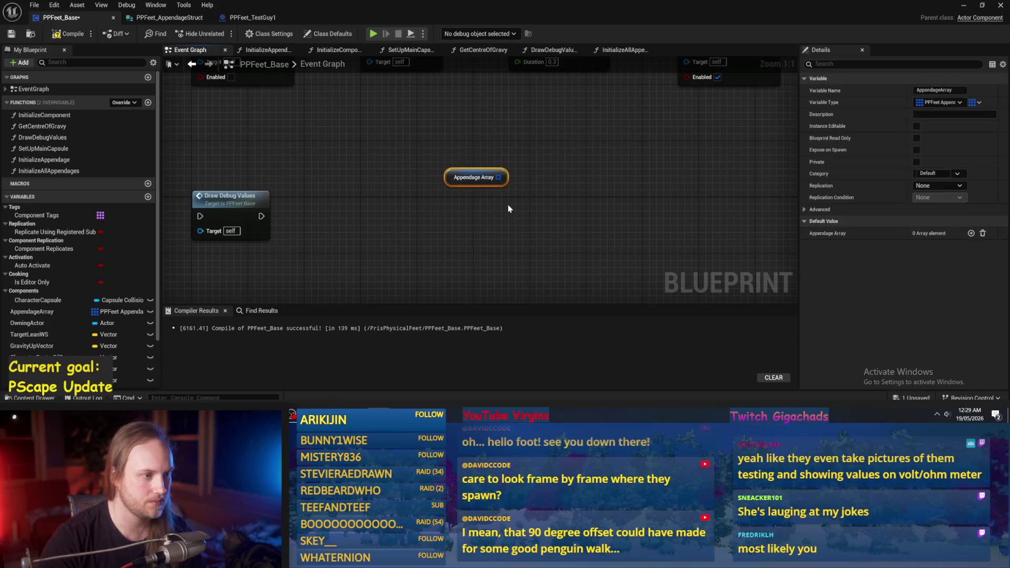
pyautogui.scroll(-2, 507, 205)
pyautogui.click(498, 203)
pyautogui.moveTo(498, 196); pyautogui.dragTo(546, 218)
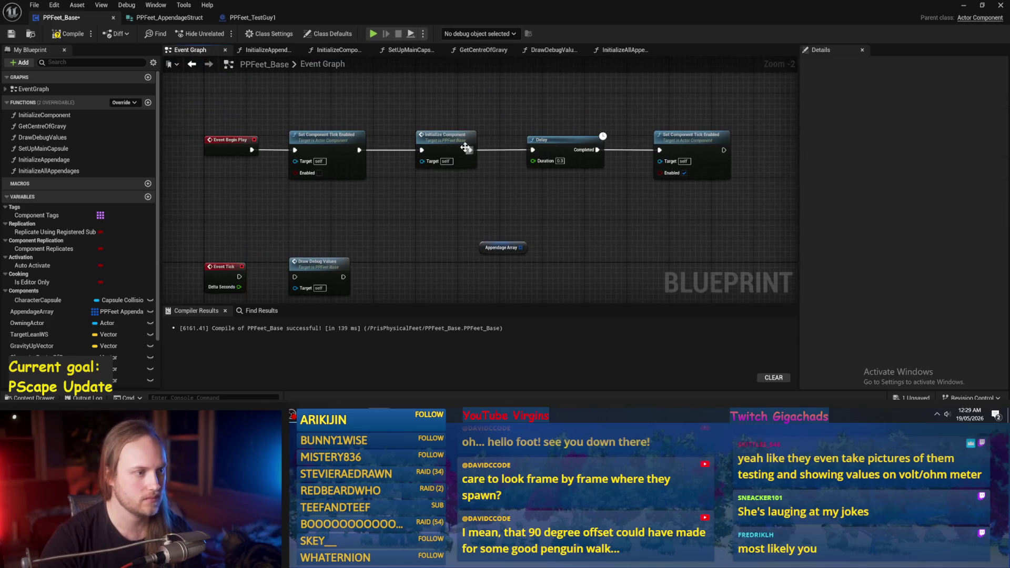
pyautogui.doubleClick(409, 132)
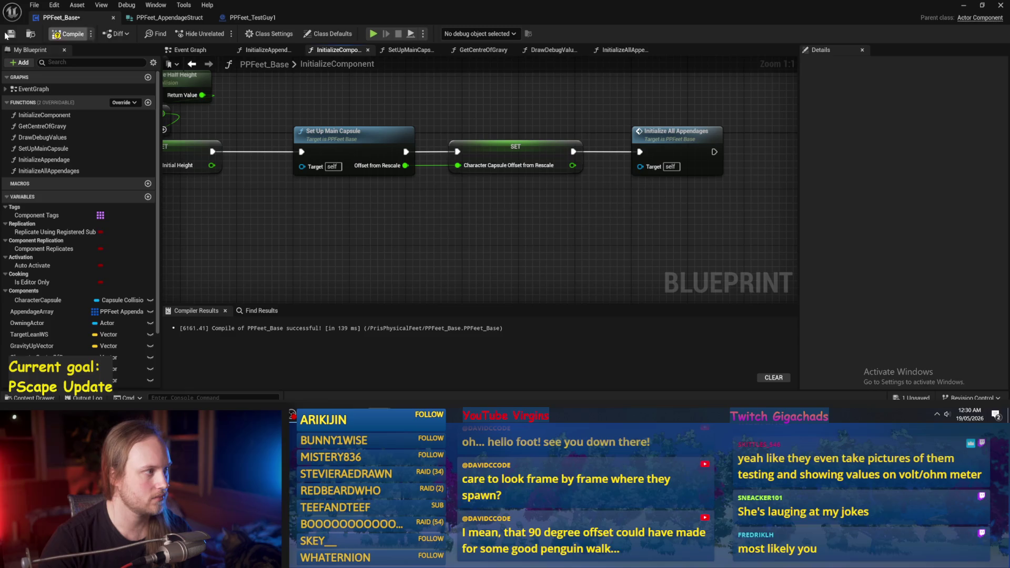
# - Save PPFeet_Base and move the InitializeAppendage graph tab to the end of the tab bar
pyautogui.click(10, 34)
pyautogui.doubleClick(684, 159)
pyautogui.scroll(-2, 543, 205)
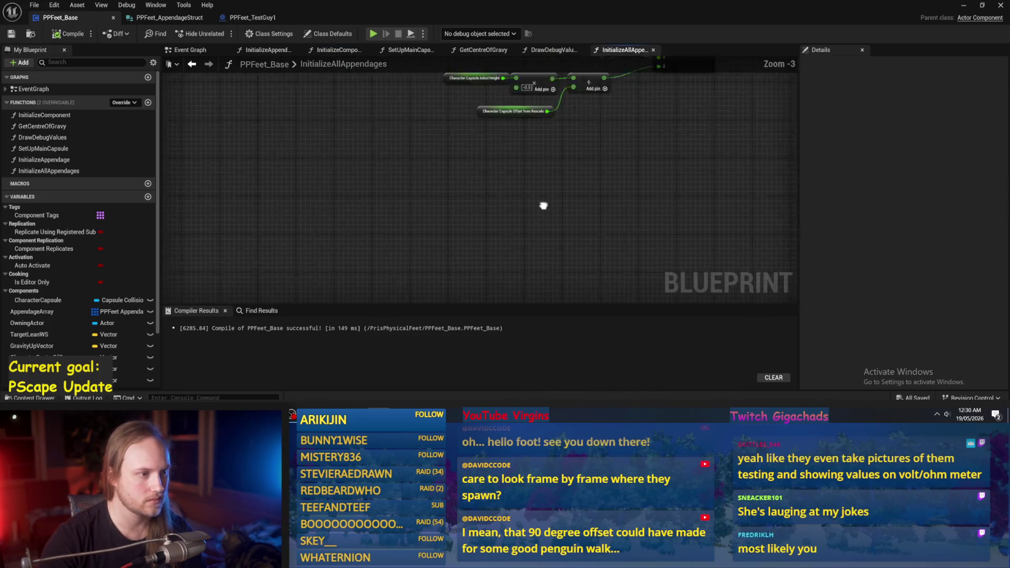
pyautogui.moveTo(543, 205); pyautogui.dragTo(499, 232)
pyautogui.click(553, 49)
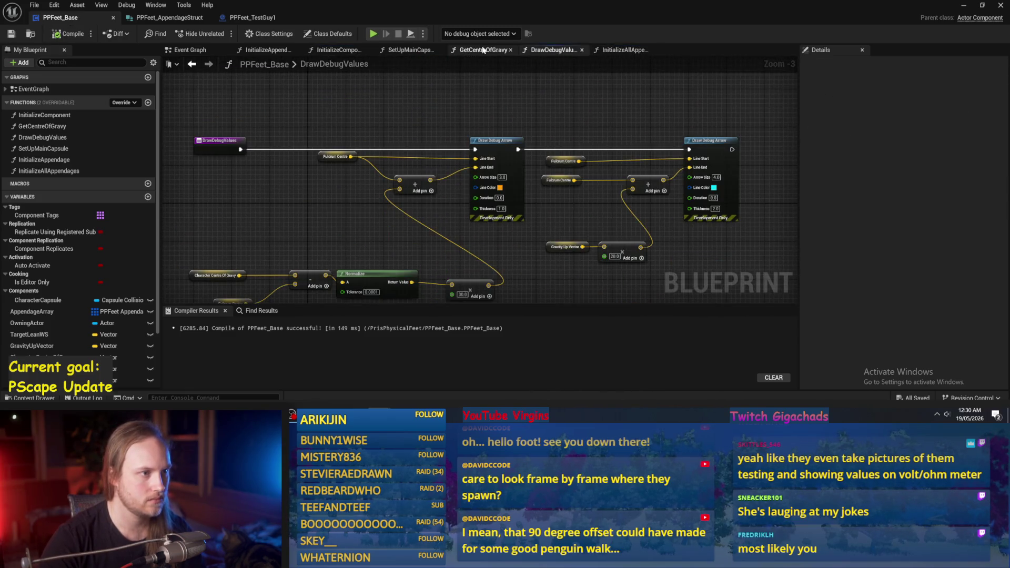
pyautogui.click(336, 49)
pyautogui.click(269, 49)
pyautogui.moveTo(268, 54)
pyautogui.mouseDown()
pyautogui.moveTo(679, 57)
pyautogui.moveTo(625, 54)
pyautogui.mouseUp()
pyautogui.scroll(3, 588, 117)
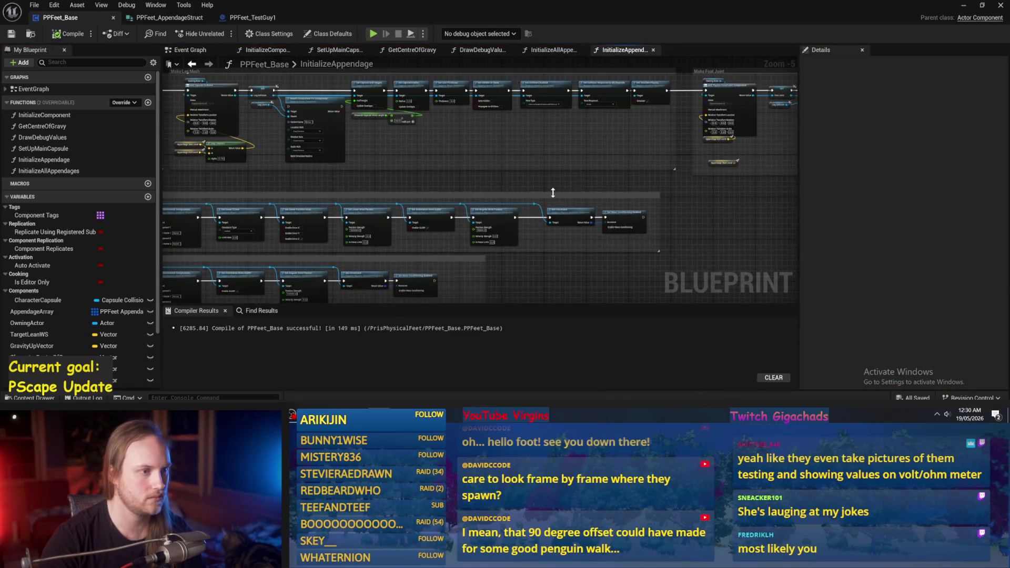
pyautogui.scroll(2, 541, 161)
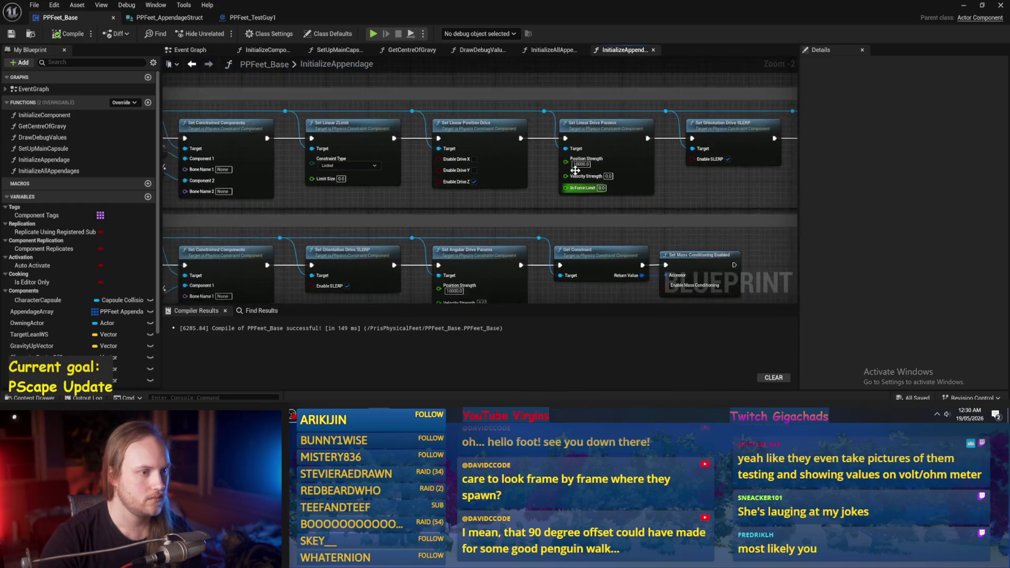
# - Enter 1 for the linear and angular drive position strengths and review the leg joint's Z limit
pyautogui.write('1')
pyautogui.press('Return')
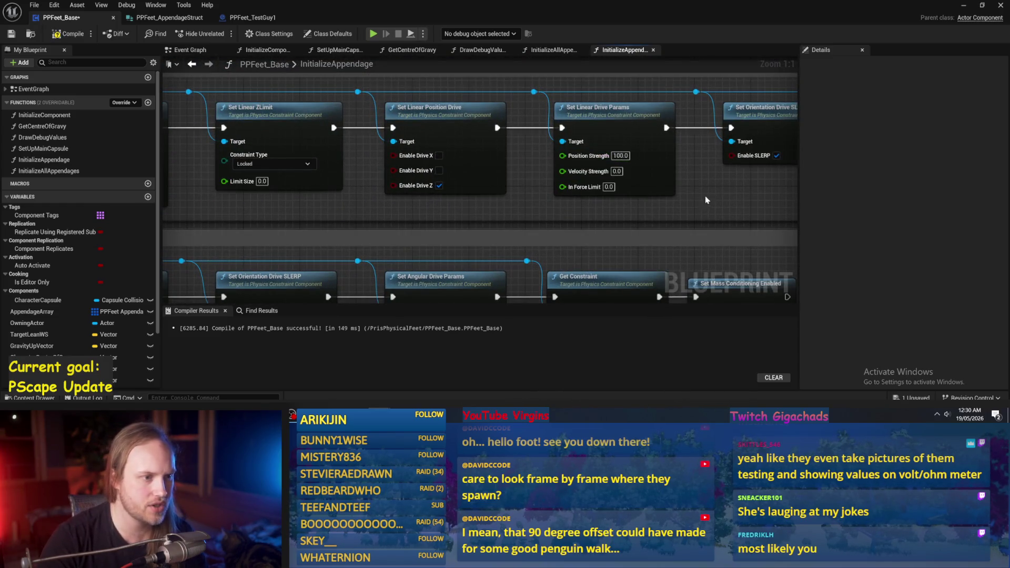
pyautogui.moveTo(704, 196); pyautogui.dragTo(456, 209)
pyautogui.click(704, 169)
pyautogui.write('100.0')
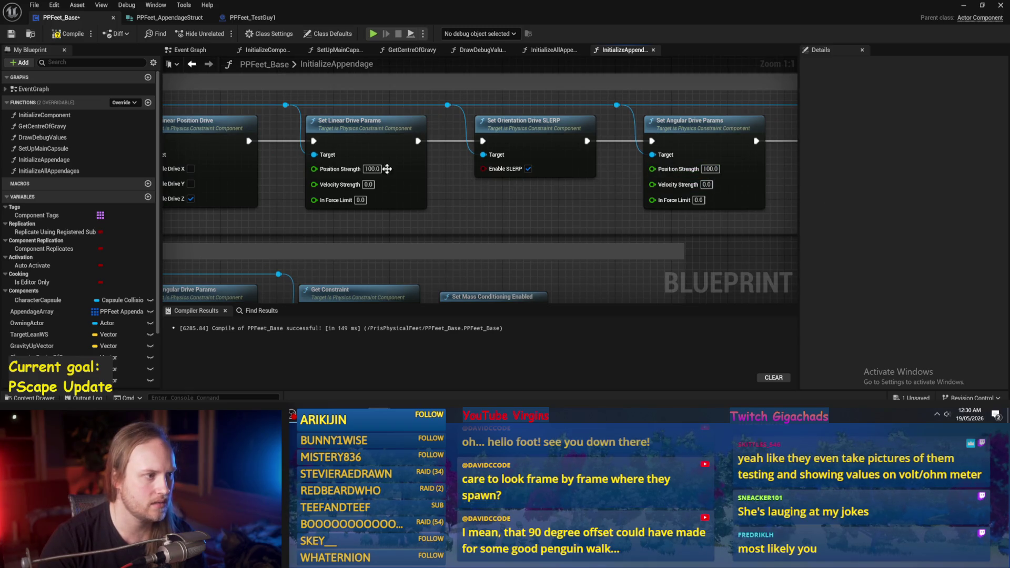
pyautogui.scroll(-2, 387, 169)
pyautogui.moveTo(223, 146)
pyautogui.mouseDown()
pyautogui.moveTo(509, 162)
pyautogui.moveTo(396, 145)
pyautogui.mouseUp()
pyautogui.scroll(1, 540, 189)
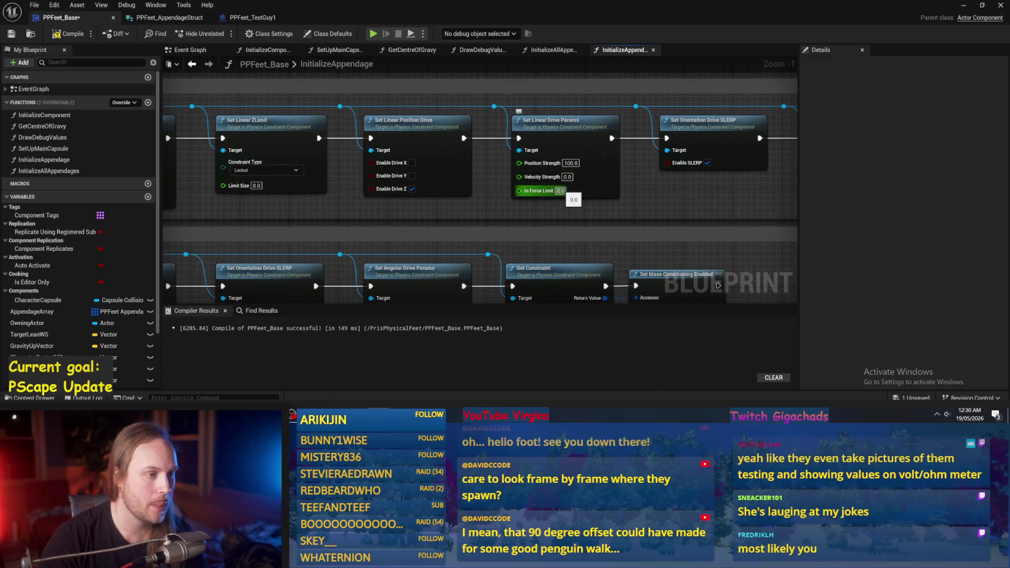
pyautogui.moveTo(266, 170); pyautogui.dragTo(492, 183)
pyautogui.click(493, 182)
pyautogui.click(455, 197)
# - Set the linear and angular drive position strengths to 1000, then start a test play
pyautogui.moveTo(790, 175); pyautogui.dragTo(459, 159)
pyautogui.click(459, 159)
pyautogui.write('10')
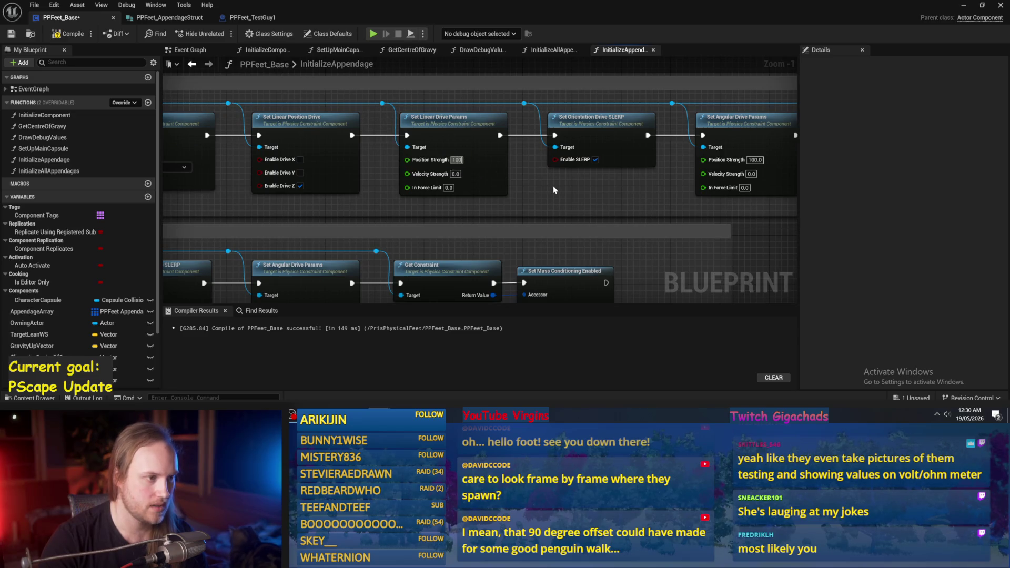
pyautogui.press('Return')
pyautogui.moveTo(778, 166); pyautogui.dragTo(669, 173)
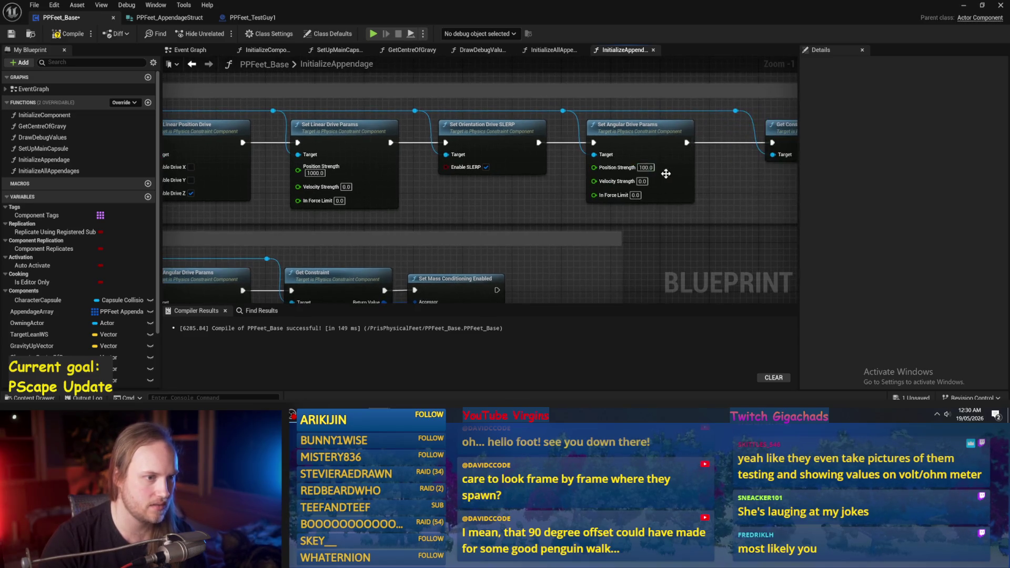
pyautogui.write('000')
pyautogui.press('Return')
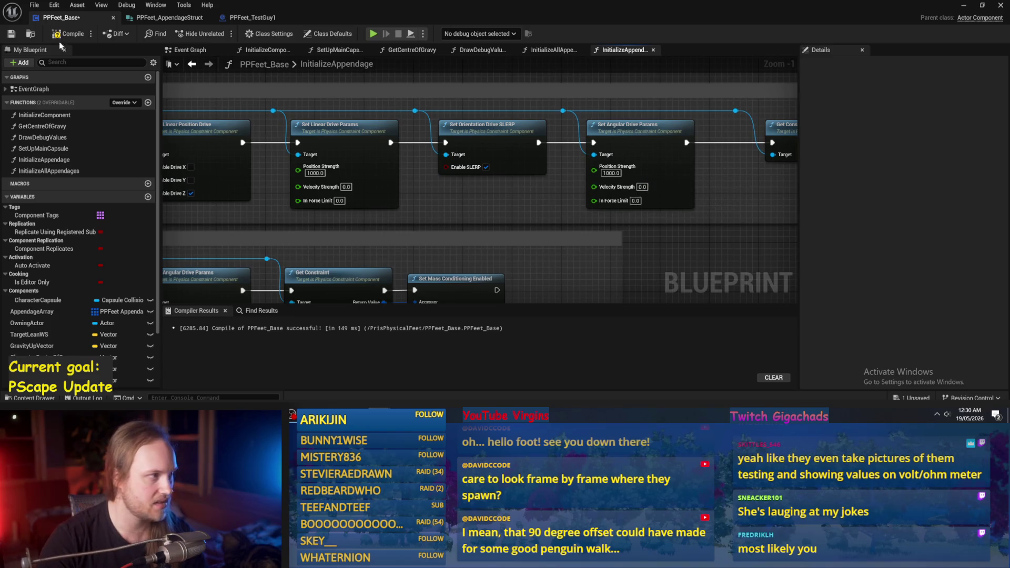
pyautogui.click(965, 6)
pyautogui.click(257, 34)
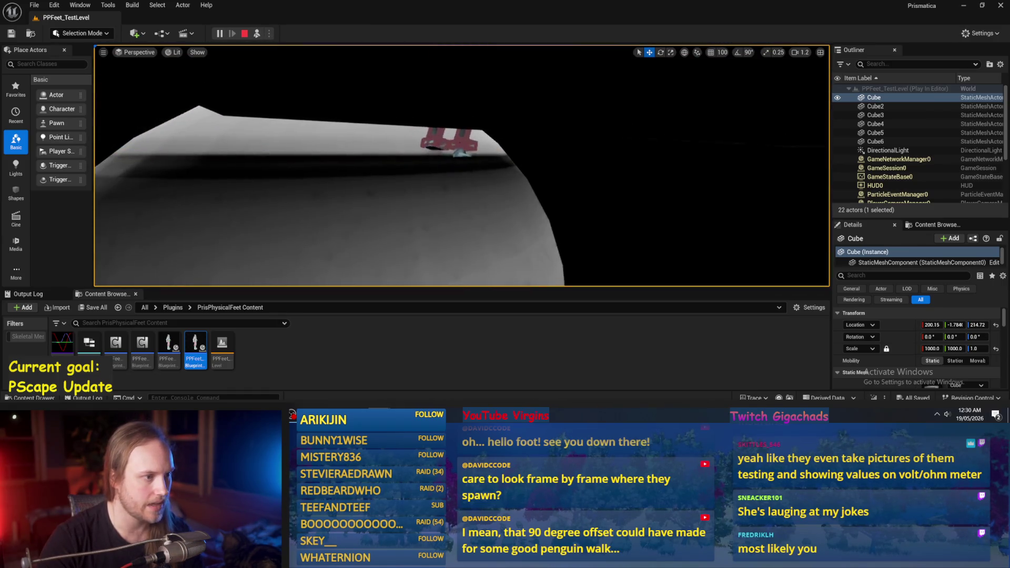
# - Play-test the level four times as the character topples, frame TestGuy1, and return to PPFeet_Base
pyautogui.press('Escape')
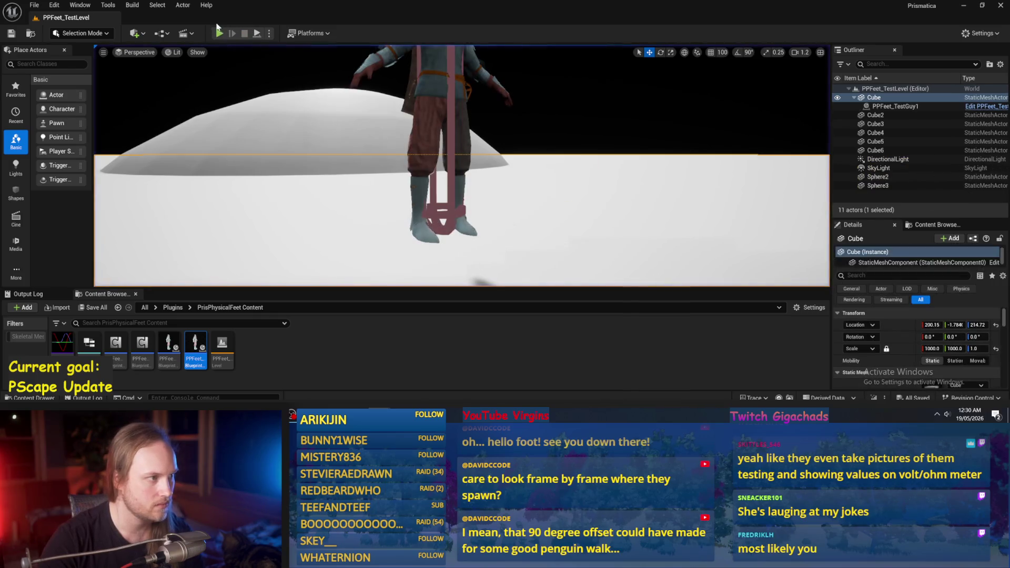
pyautogui.click(257, 34)
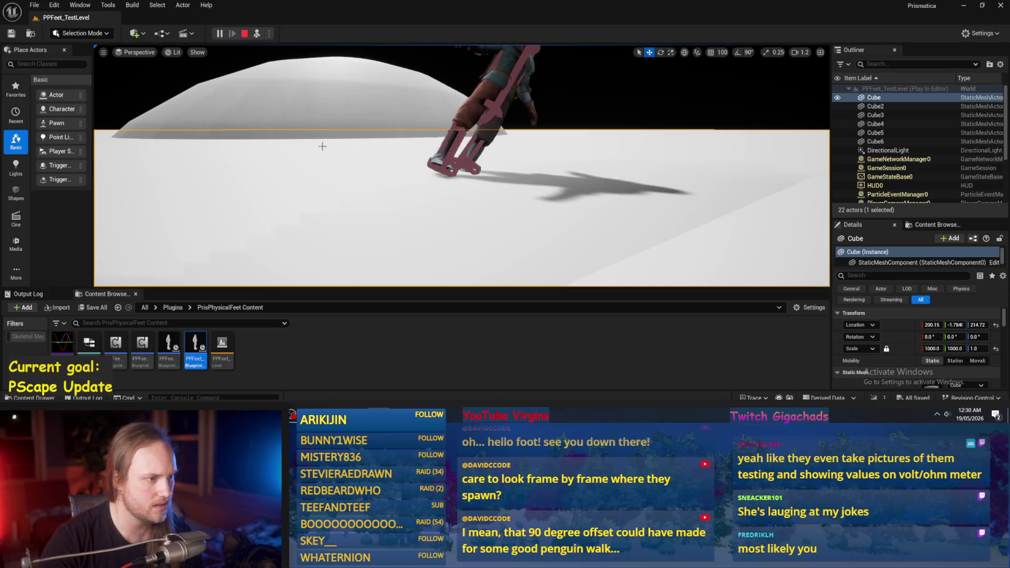
pyautogui.press('Escape')
pyautogui.hotkey('alt', 'p')
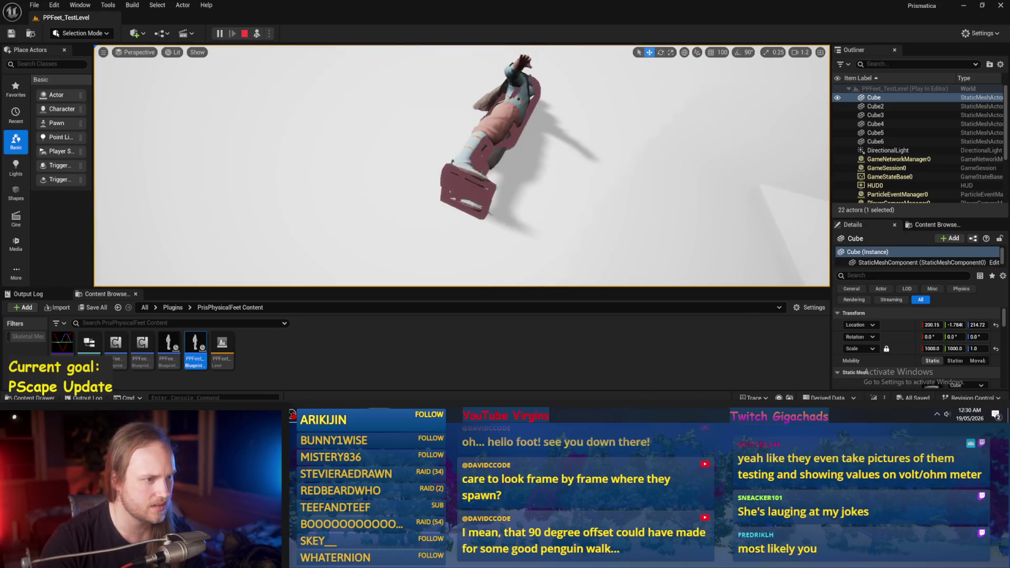
pyautogui.press('Escape')
pyautogui.click(219, 33)
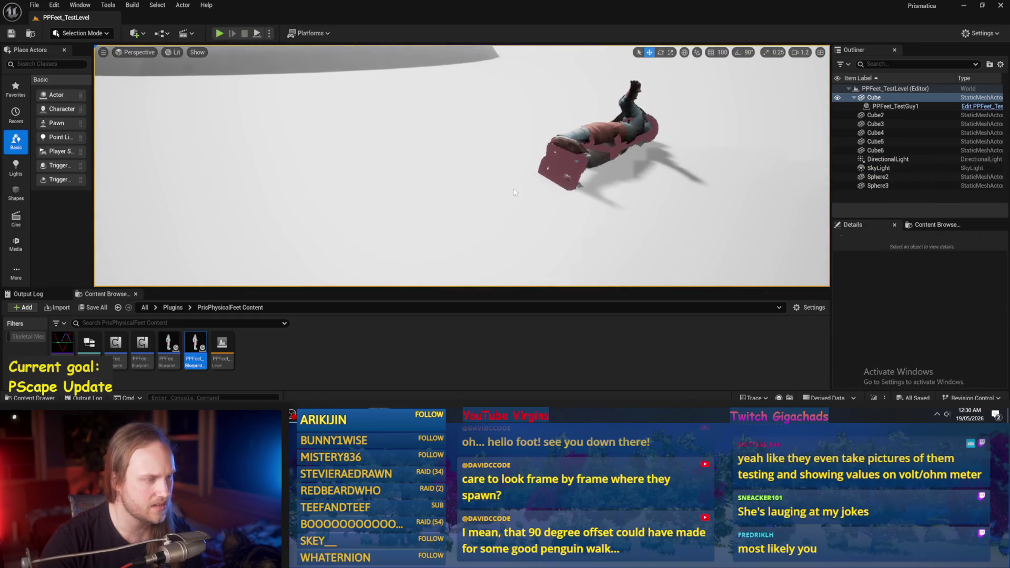
pyautogui.press('Escape')
pyautogui.press('f')
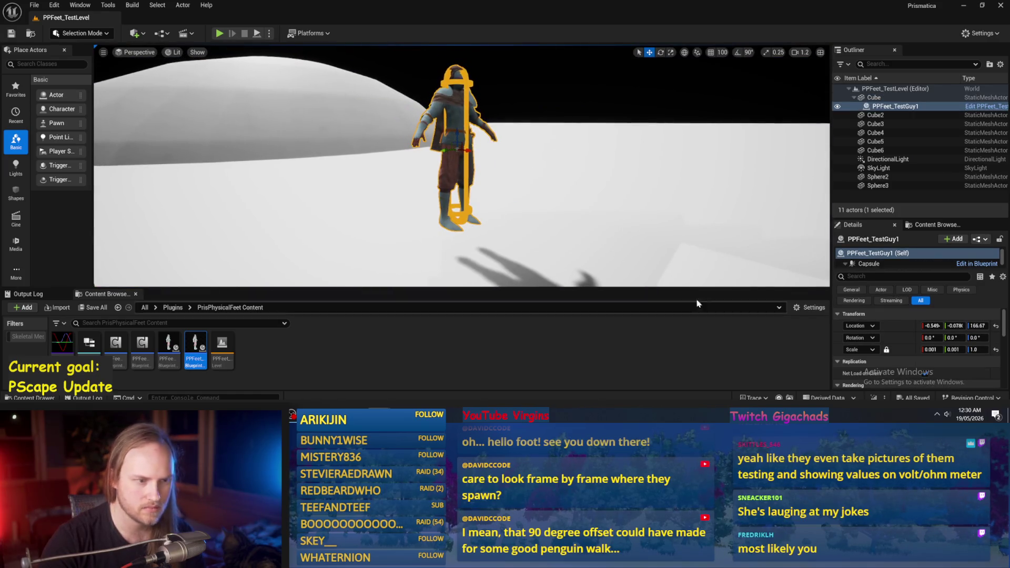
pyautogui.hotkey('alt', 'Tab')
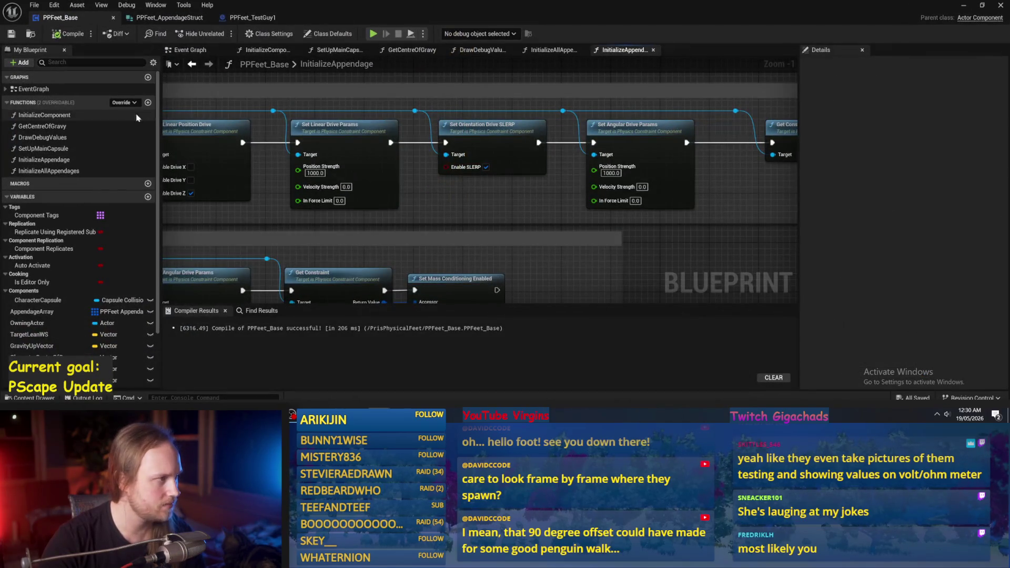
# - From PPFeet_TestGuy1, play-test the level showing only collision shapes, then return to PPFeet_Base
pyautogui.click(253, 17)
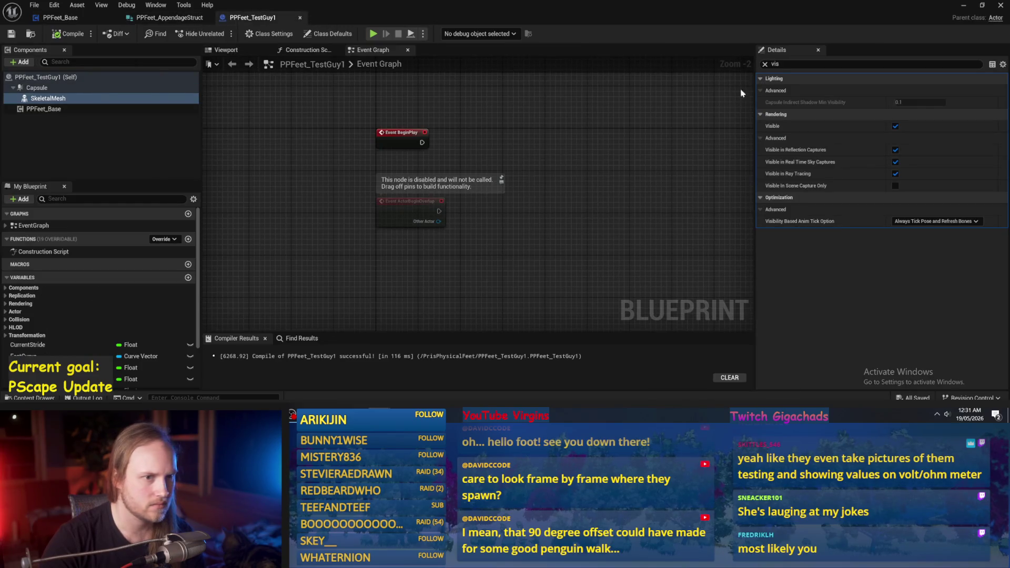
pyautogui.click(963, 4)
pyautogui.click(259, 33)
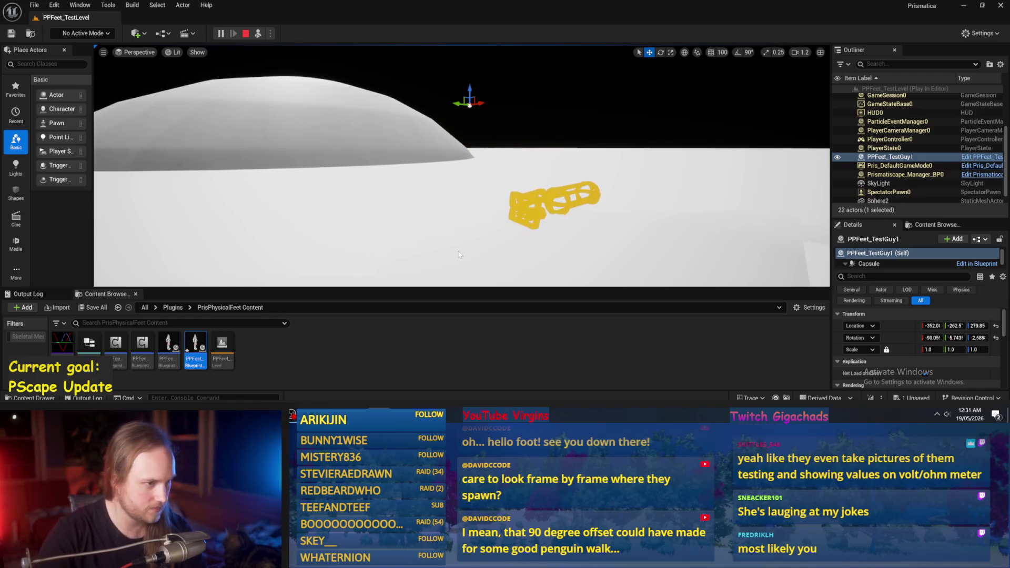
pyautogui.press('Escape')
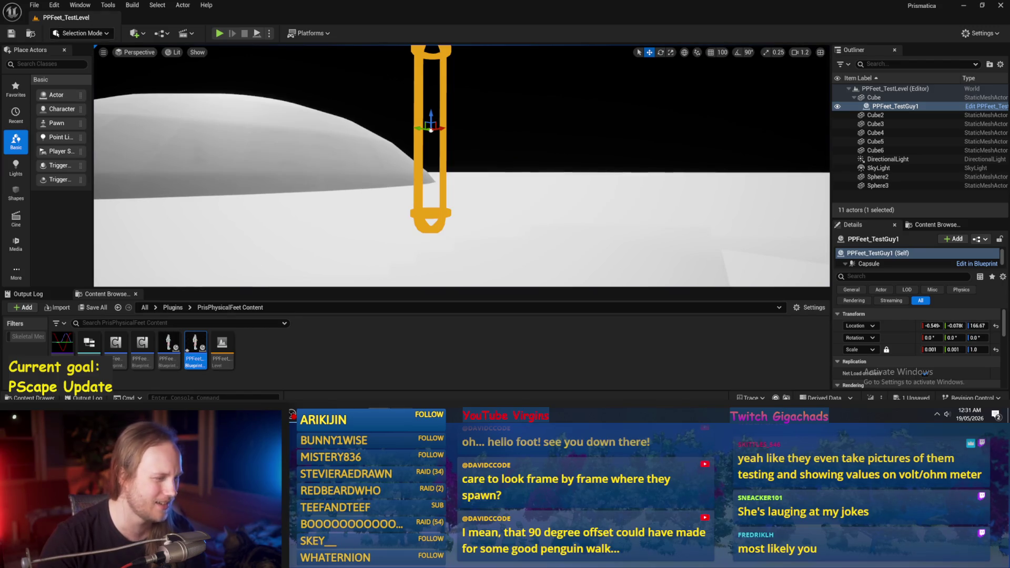
pyautogui.click(424, 400)
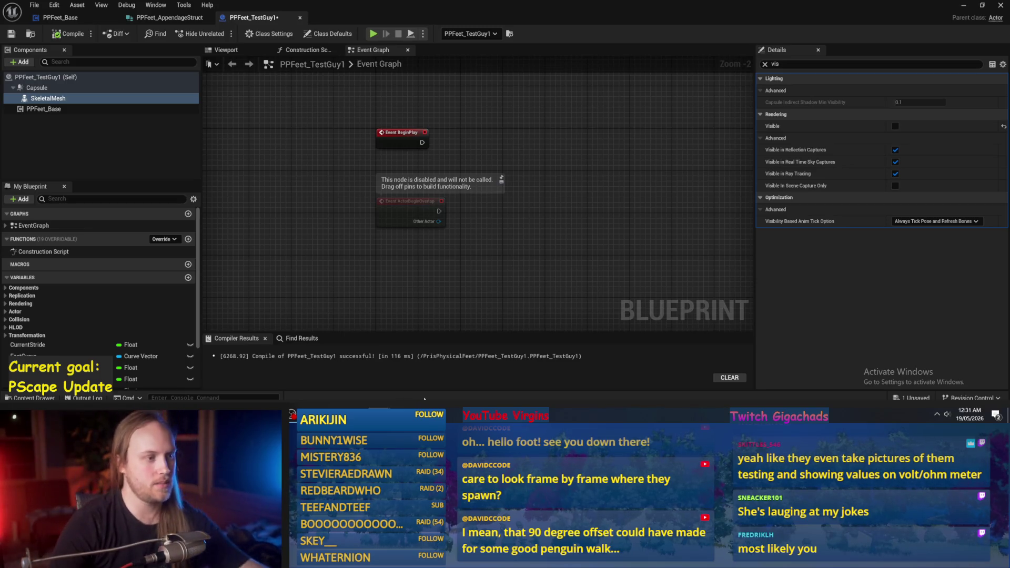
pyautogui.click(60, 17)
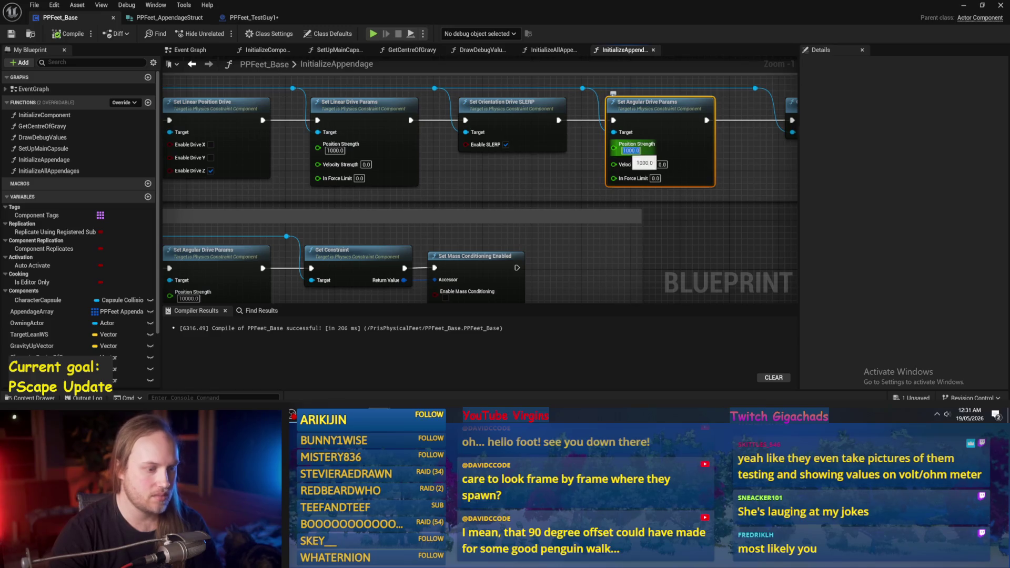
# - Set the angular drive position strength to 10, compile, and play-test the level
pyautogui.write('10')
pyautogui.press('Return')
pyautogui.click(78, 37)
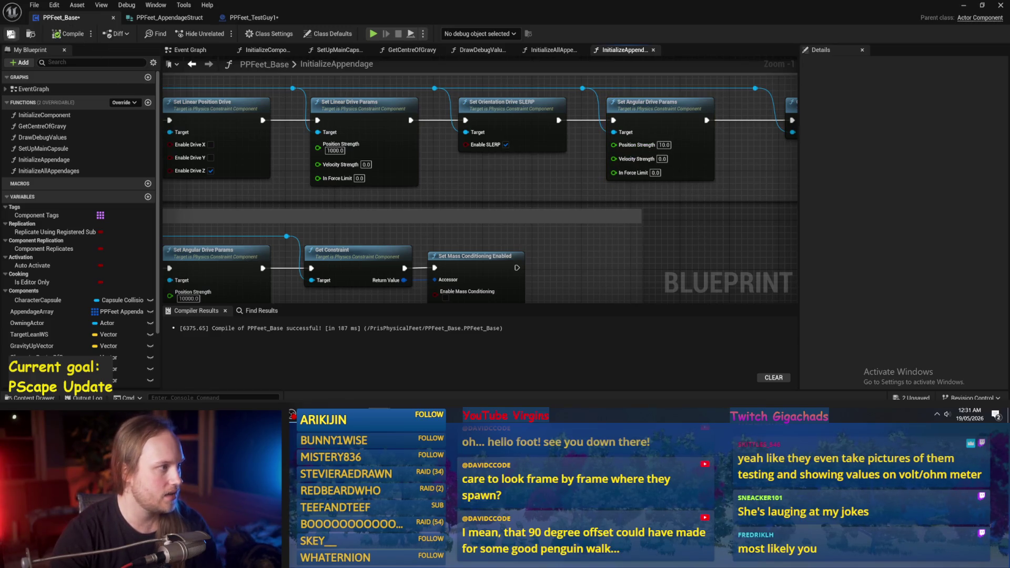
pyautogui.click(964, 6)
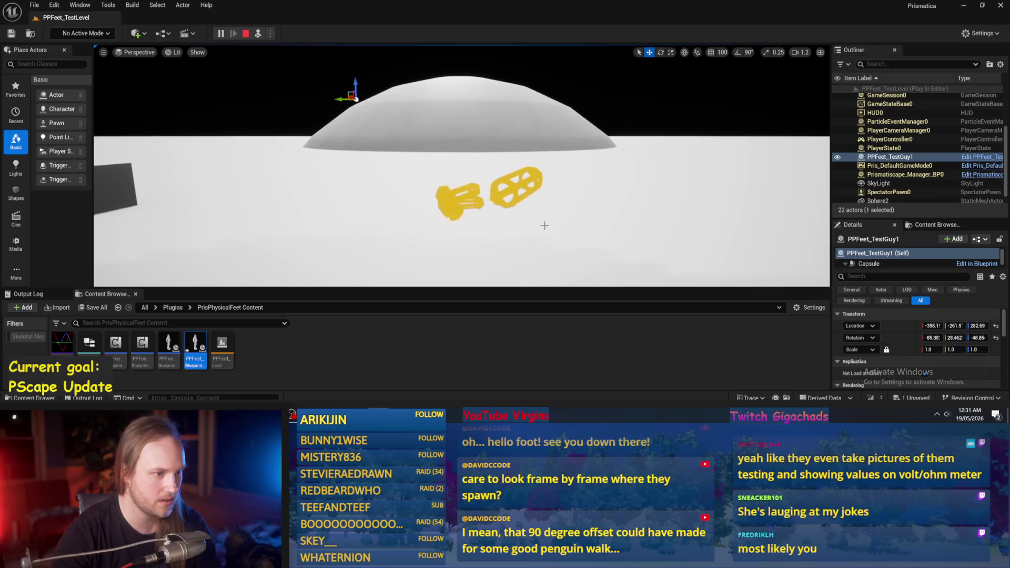
pyautogui.press('Escape')
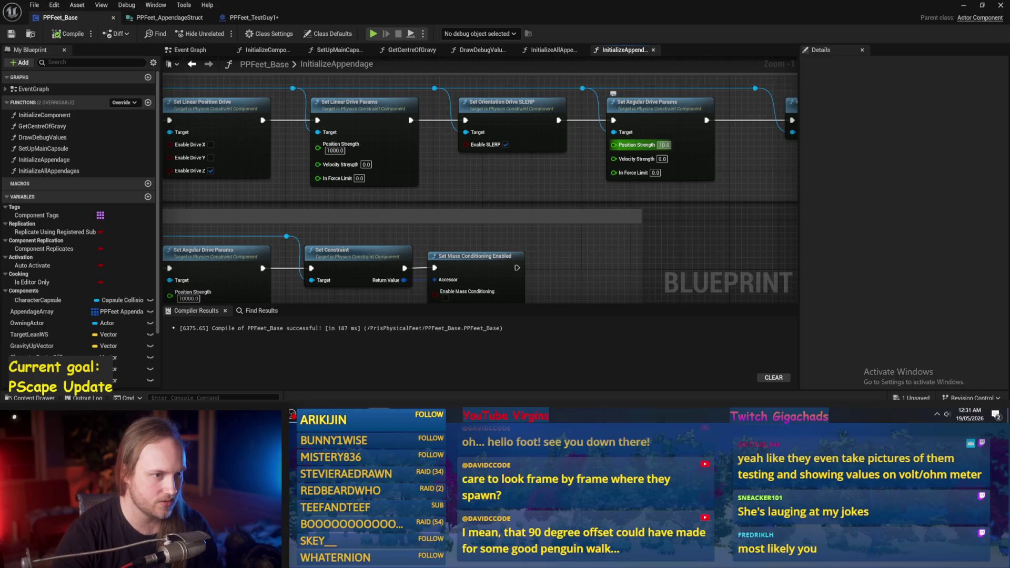
# - Set the foot joint's angular position strength to 100, compile, and play-test again
pyautogui.write('1')
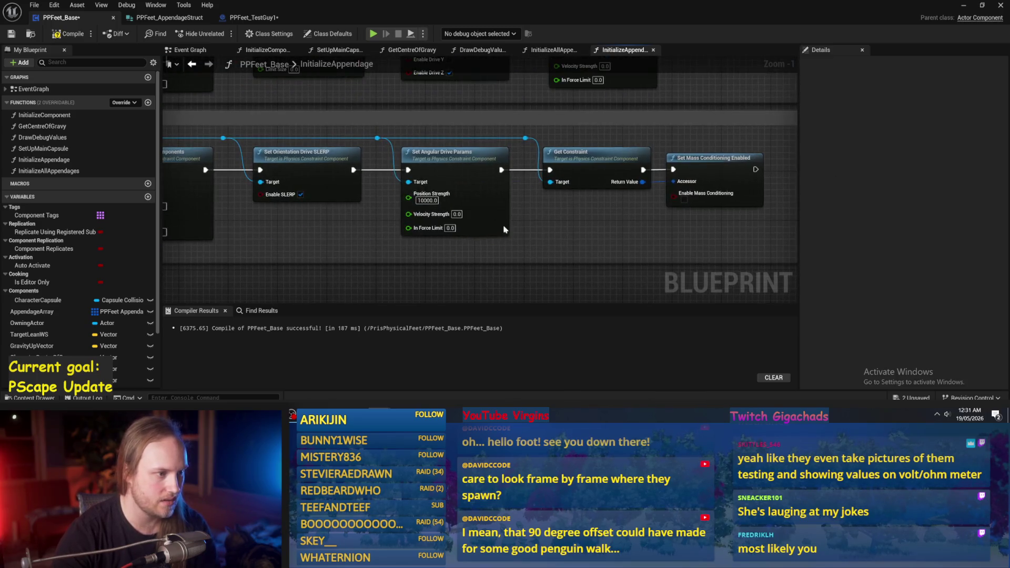
pyautogui.click(427, 201)
pyautogui.write('10')
pyautogui.press('Return')
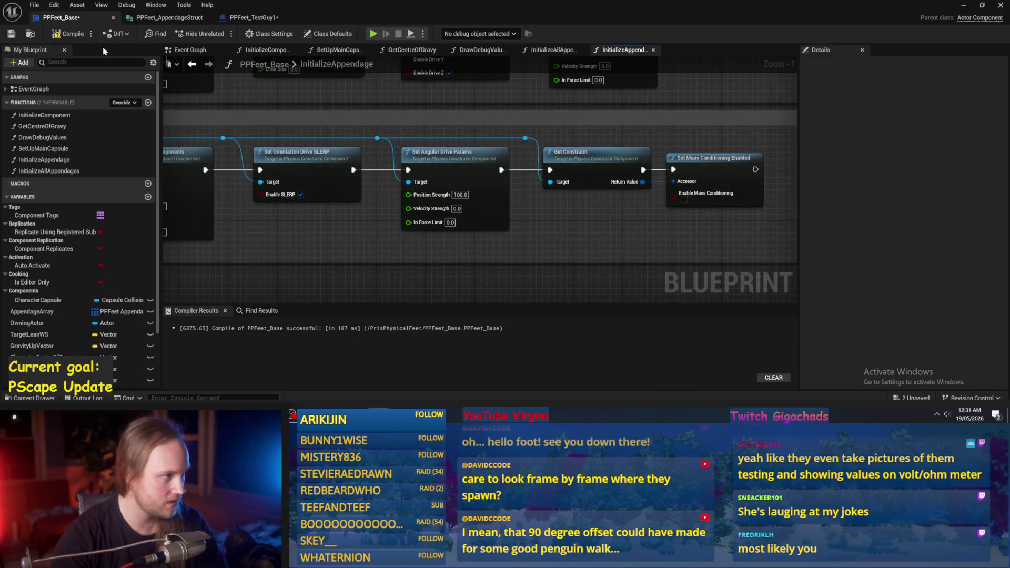
pyautogui.click(68, 35)
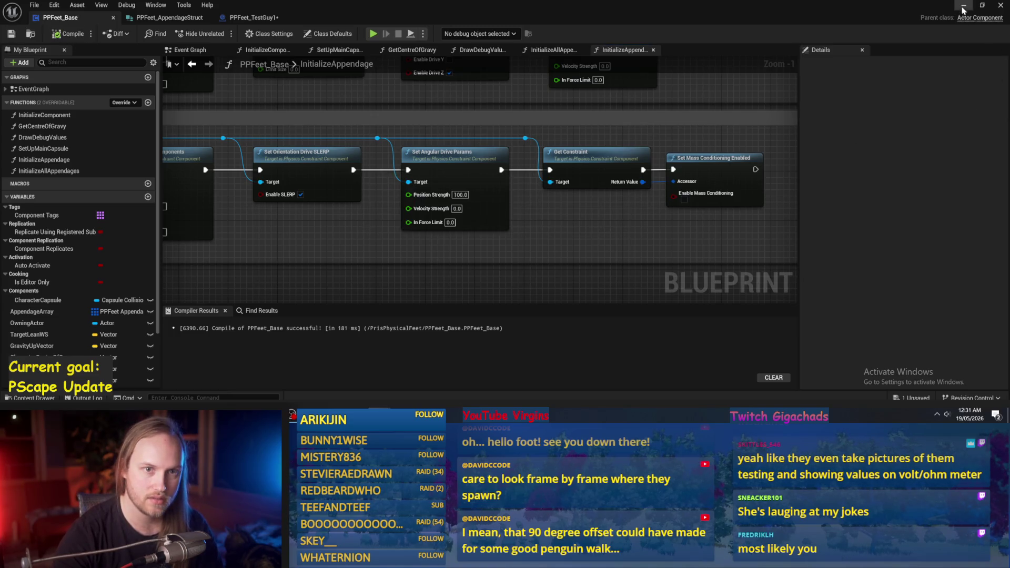
pyautogui.click(963, 8)
pyautogui.hotkey('alt', 'p')
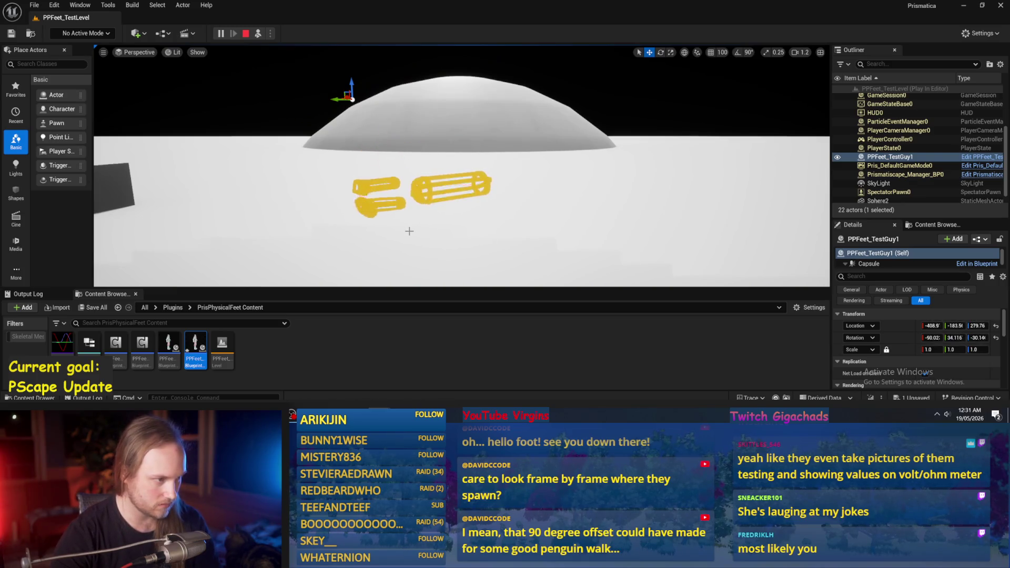
pyautogui.press('Escape')
# - Back in PPFeet_Base, recompile and bring the foot joint collision variables into view
pyautogui.click(404, 389)
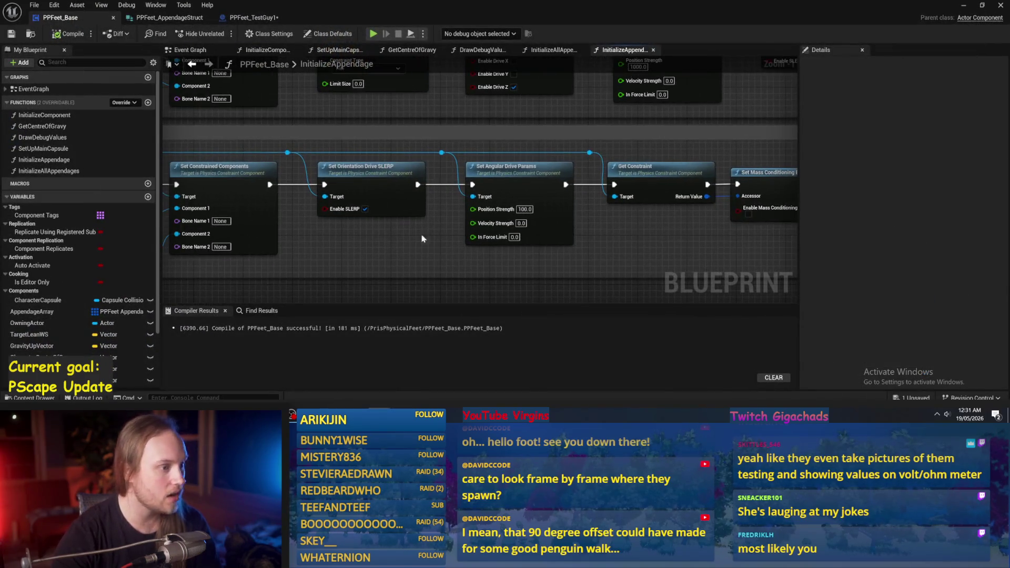
pyautogui.click(9, 35)
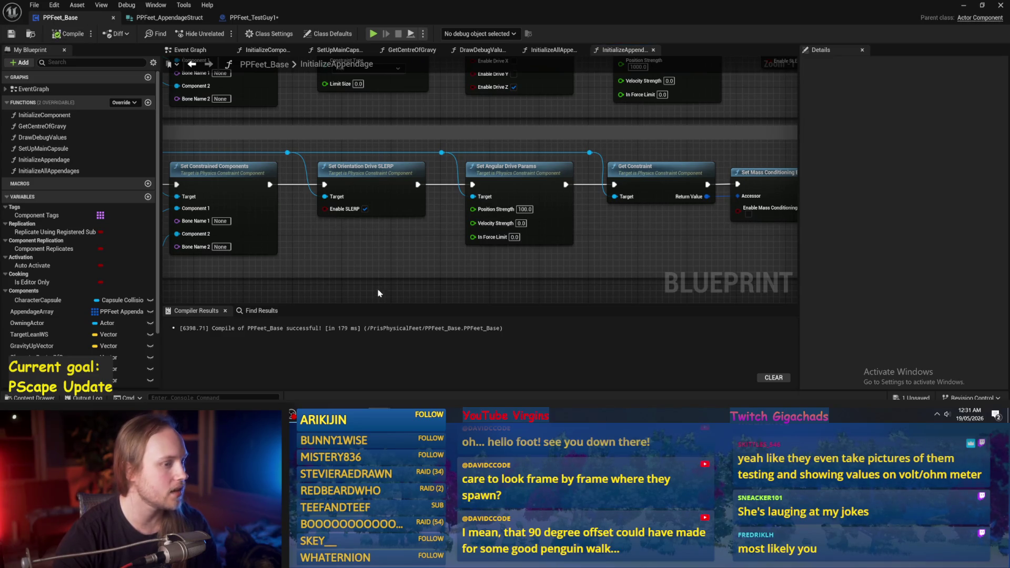
pyautogui.moveTo(416, 267)
pyautogui.mouseDown()
pyautogui.moveTo(470, 267)
pyautogui.moveTo(540, 246)
pyautogui.moveTo(351, 192)
pyautogui.mouseUp()
pyautogui.scroll(-1, 470, 258)
# - Add a Set Disable Collision node off the foot joint constraint with Disable Collision ticked
pyautogui.click(351, 192)
pyautogui.moveTo(594, 194); pyautogui.dragTo(395, 210)
pyautogui.moveTo(399, 158); pyautogui.dragTo(666, 167)
pyautogui.write('collision')
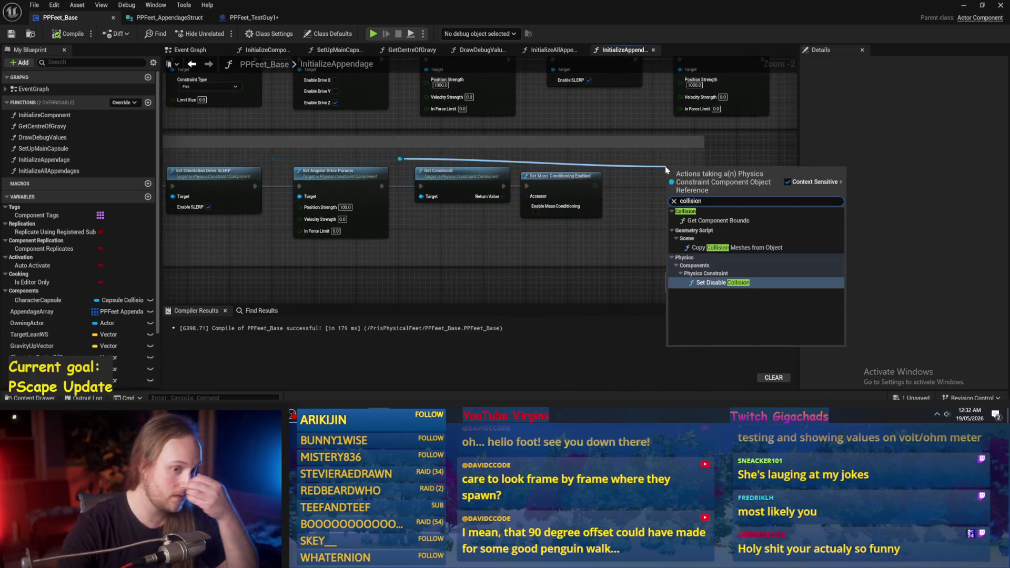
pyautogui.click(721, 282)
pyautogui.scroll(2, 614, 225)
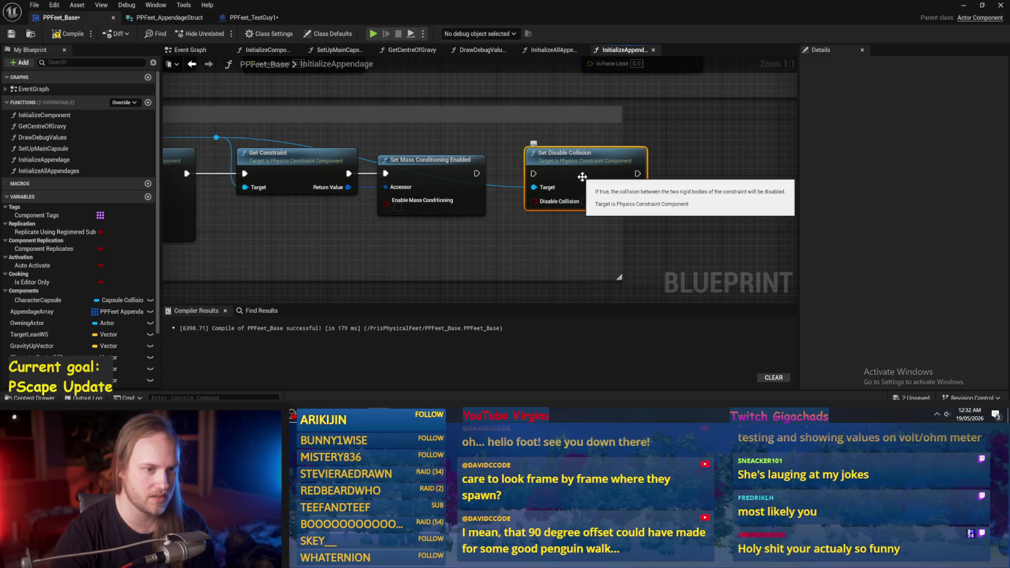
pyautogui.click(592, 206)
pyautogui.scroll(-2, 487, 166)
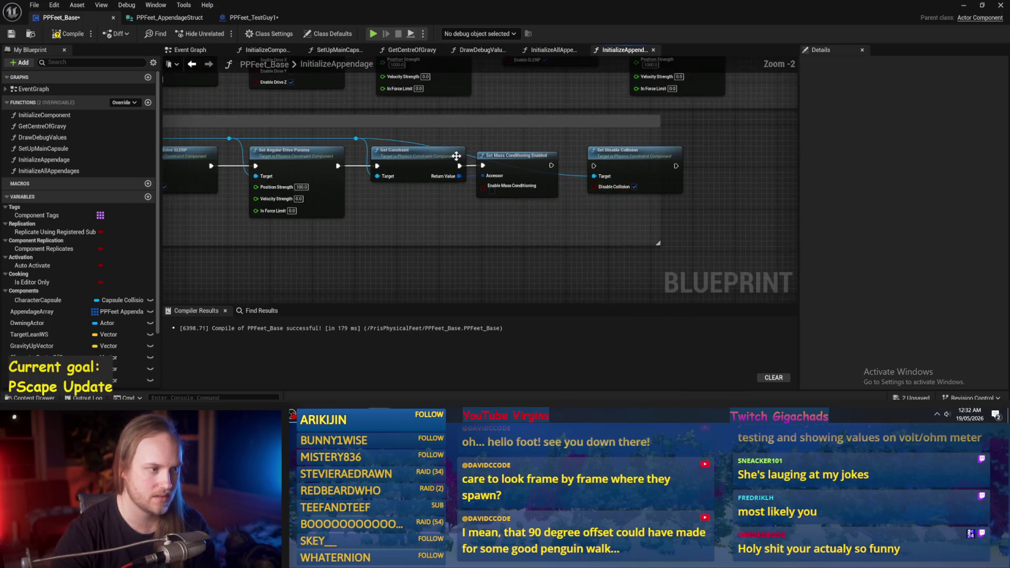
# - Align the node at the chain's end with a reroute, compile, save, and widen the comment box
pyautogui.moveTo(619, 158)
pyautogui.mouseDown()
pyautogui.moveTo(609, 131)
pyautogui.moveTo(609, 159)
pyautogui.moveTo(619, 154)
pyautogui.mouseUp()
pyautogui.scroll(2, 593, 142)
pyautogui.click(598, 139)
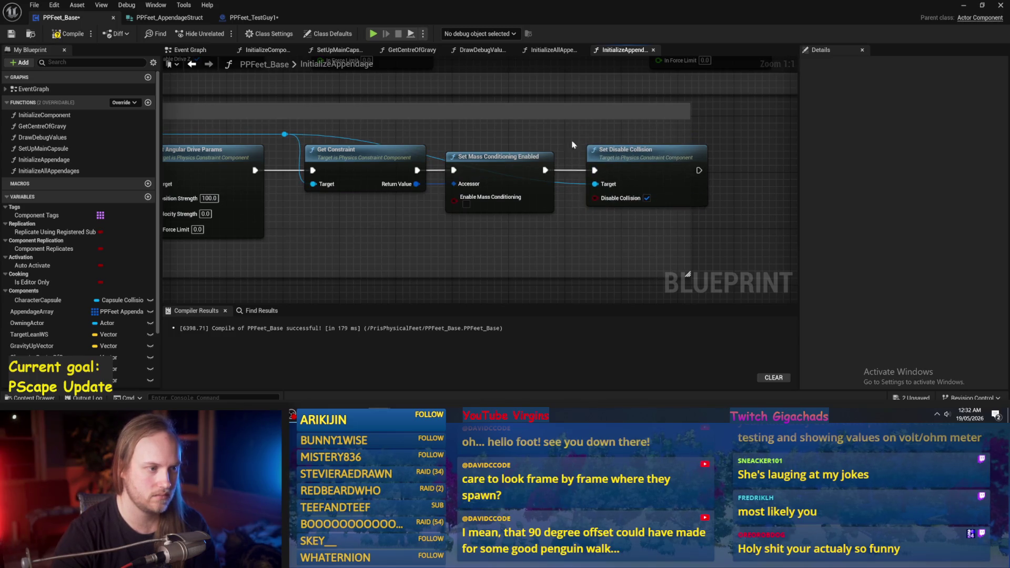
pyautogui.doubleClick(442, 156)
pyautogui.moveTo(442, 156)
pyautogui.mouseDown()
pyautogui.moveTo(531, 130)
pyautogui.moveTo(560, 137)
pyautogui.mouseUp()
pyautogui.click(68, 34)
pyautogui.click(11, 34)
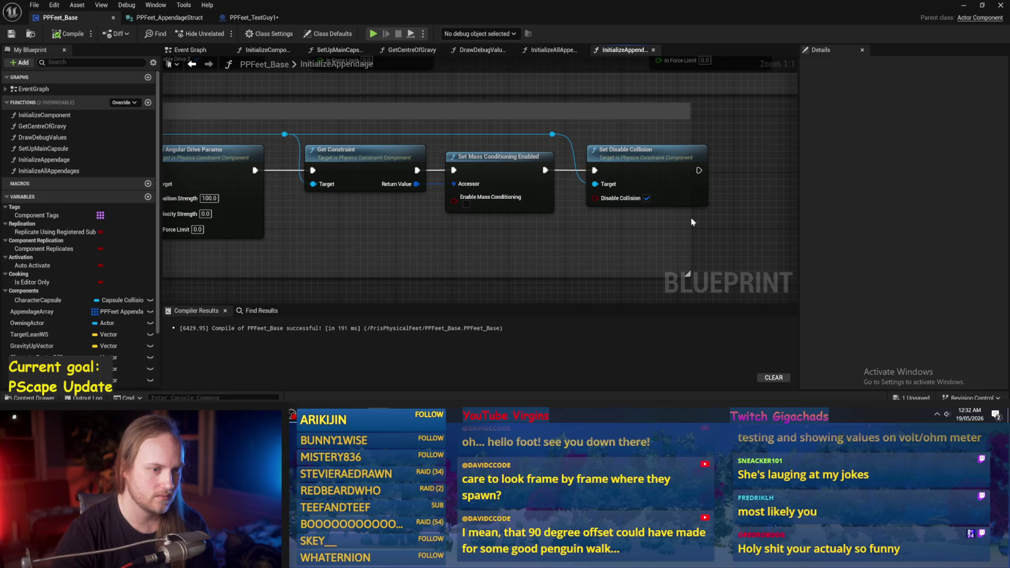
pyautogui.moveTo(692, 222); pyautogui.dragTo(733, 215)
pyautogui.click(665, 173)
pyautogui.scroll(-4, 610, 232)
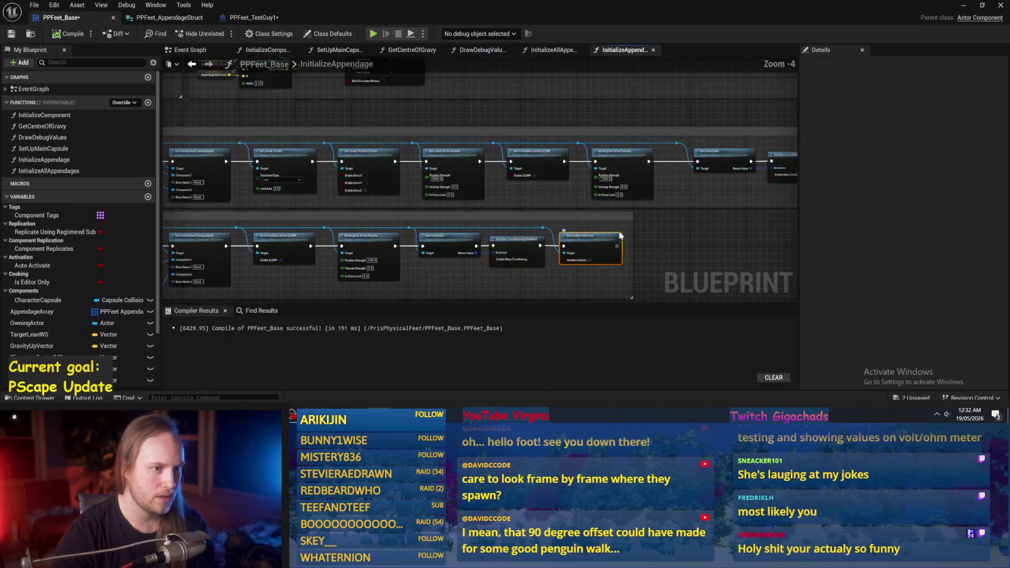
# - Paste a copy of the ticked Set Disable Collision node into the Leg Joint row
pyautogui.moveTo(585, 217)
pyautogui.mouseDown()
pyautogui.moveTo(441, 251)
pyautogui.moveTo(715, 295)
pyautogui.moveTo(694, 296)
pyautogui.mouseUp()
pyautogui.moveTo(482, 239); pyautogui.dragTo(626, 223)
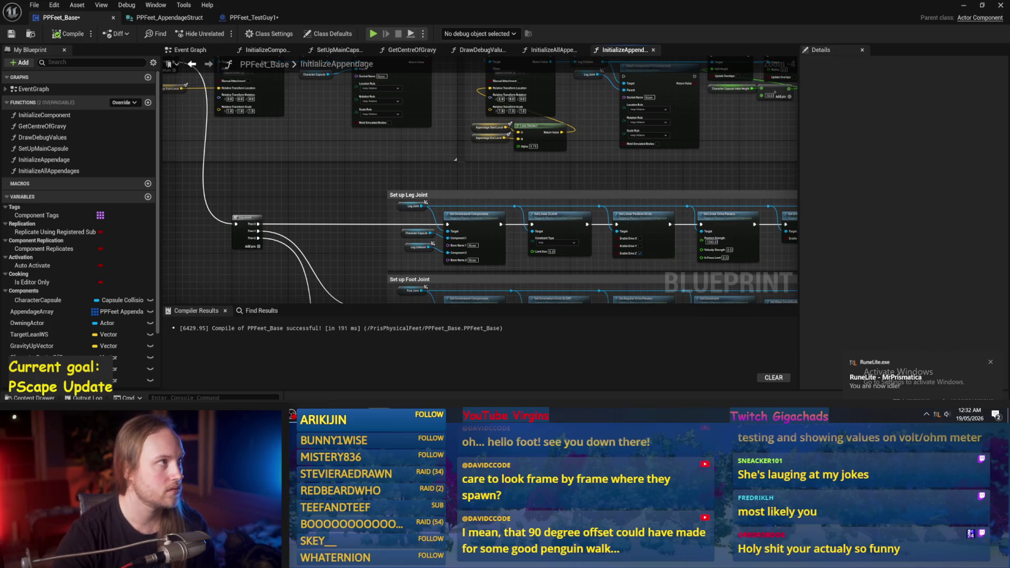
pyautogui.moveTo(441, 167); pyautogui.dragTo(412, 95)
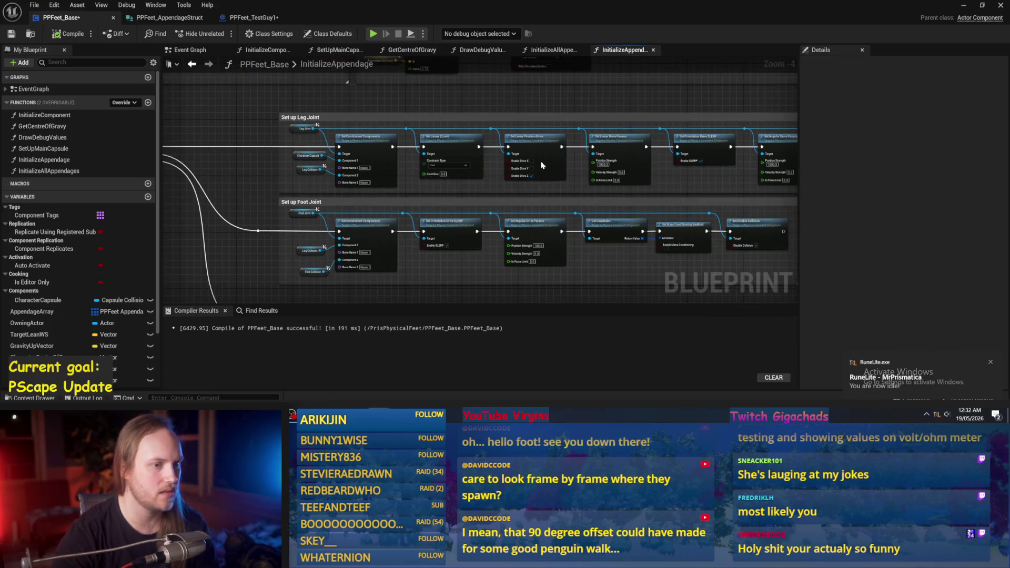
pyautogui.scroll(2, 546, 162)
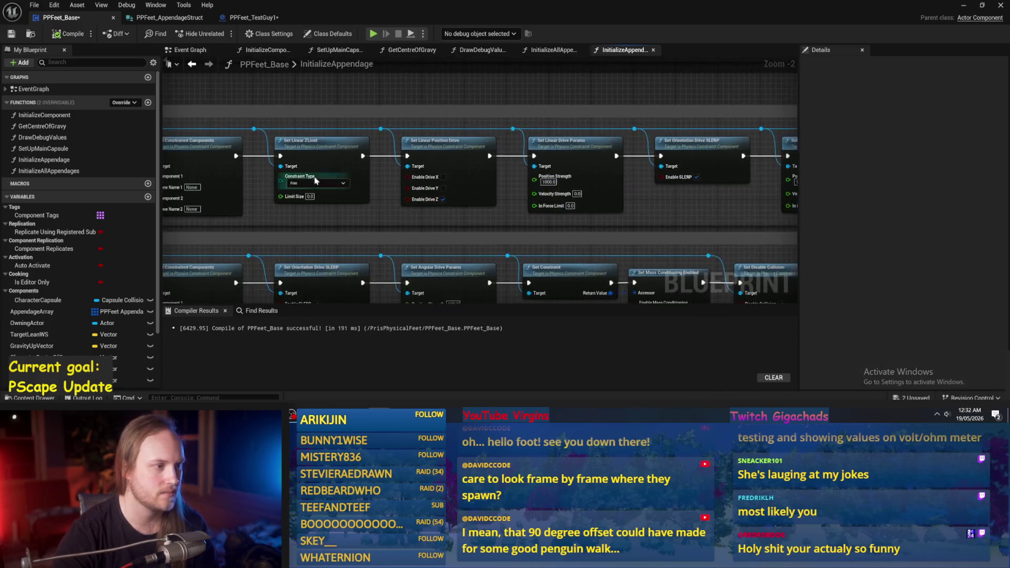
pyautogui.scroll(-2, 315, 181)
pyautogui.scroll(2, 570, 164)
pyautogui.hotkey('ctrl', 'v')
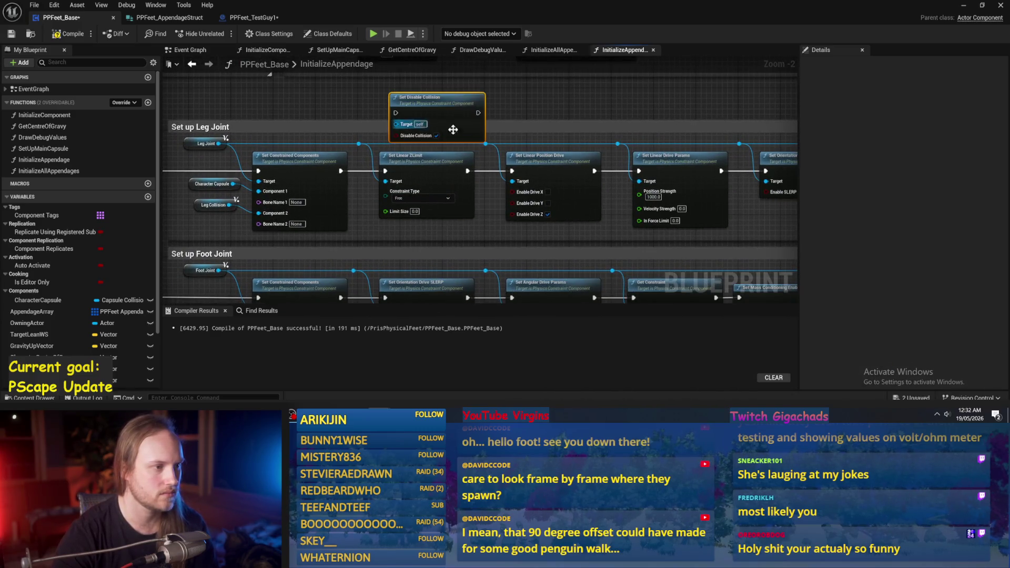
pyautogui.scroll(-3, 526, 174)
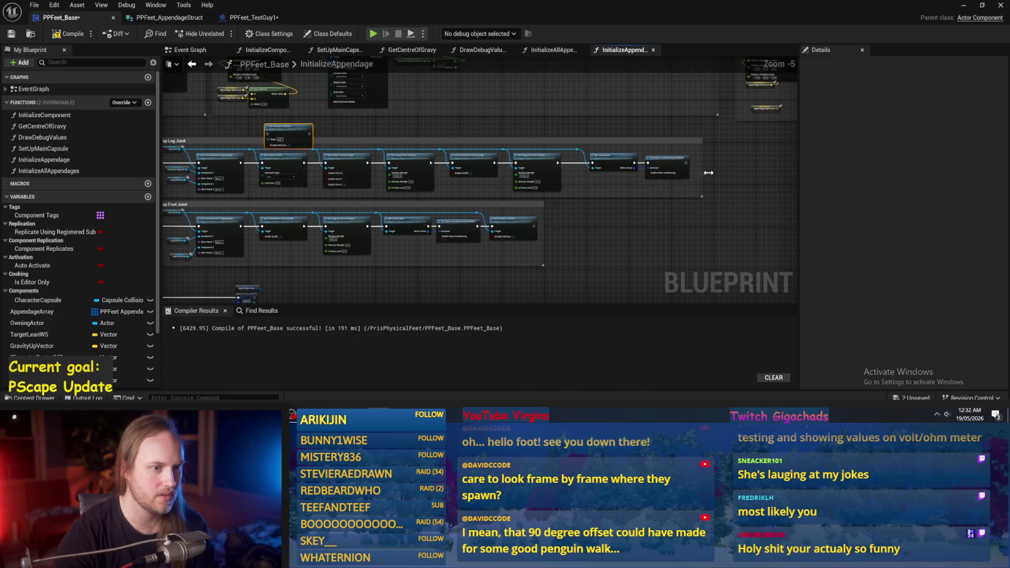
# - Rearrange the Leg Joint nodes, compile, and add a reroute point on the Leg Joint wire
pyautogui.moveTo(734, 188)
pyautogui.mouseDown()
pyautogui.moveTo(249, 150)
pyautogui.moveTo(417, 163)
pyautogui.moveTo(474, 134)
pyautogui.moveTo(519, 165)
pyautogui.mouseUp()
pyautogui.scroll(3, 197, 170)
pyautogui.click(65, 34)
pyautogui.doubleClick(474, 128)
pyautogui.moveTo(429, 130); pyautogui.dragTo(318, 153)
# - Compile and save PPFeet_Base, then raise PPFeet_TestGuy1 to Z 275.67 in the level
pyautogui.click(11, 34)
pyautogui.click(962, 9)
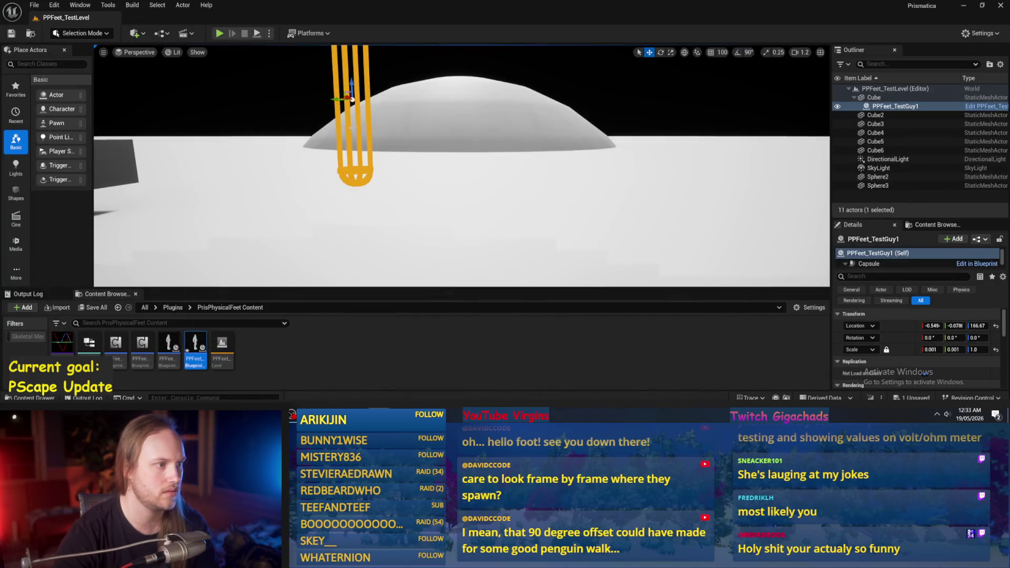
pyautogui.scroll(-3, 451, 266)
pyautogui.moveTo(382, 113); pyautogui.dragTo(382, 48)
pyautogui.scroll(-2, 456, 215)
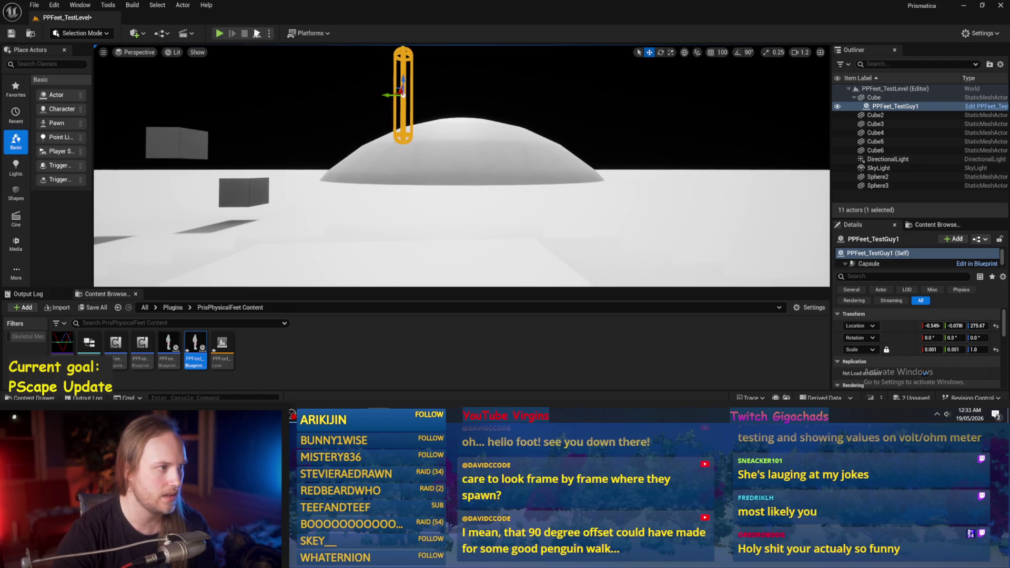
# - Run and stop several test plays of PPFeet_TestLevel, then return to the blueprint
pyautogui.click(219, 34)
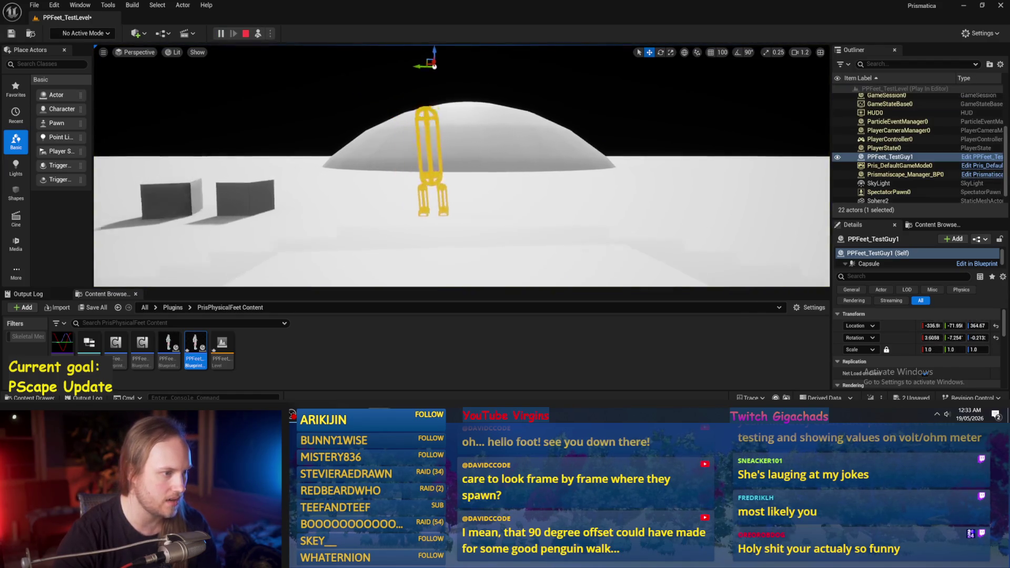
pyautogui.press('Escape')
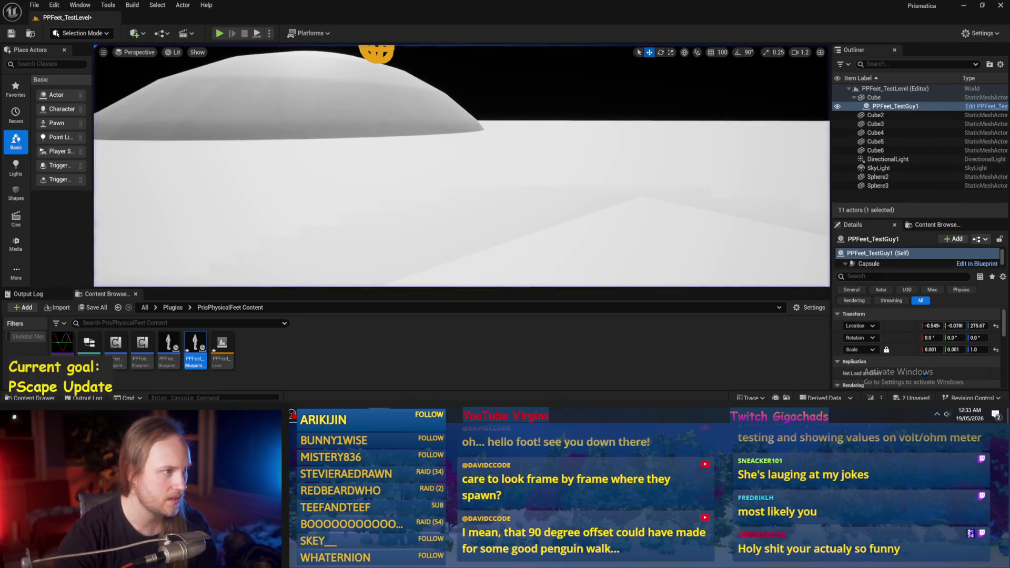
pyautogui.hotkey('alt', 'p')
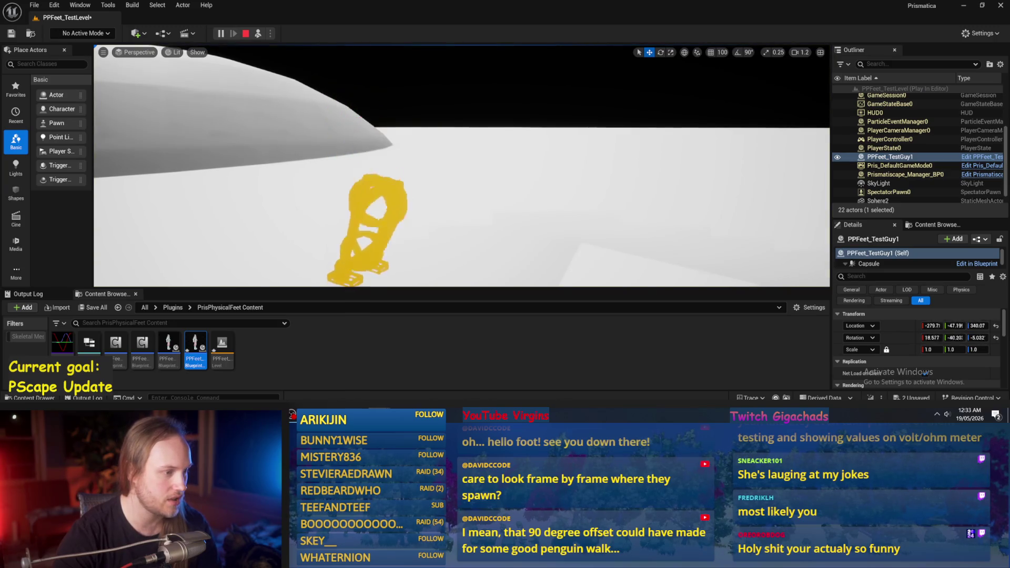
pyautogui.press('Escape')
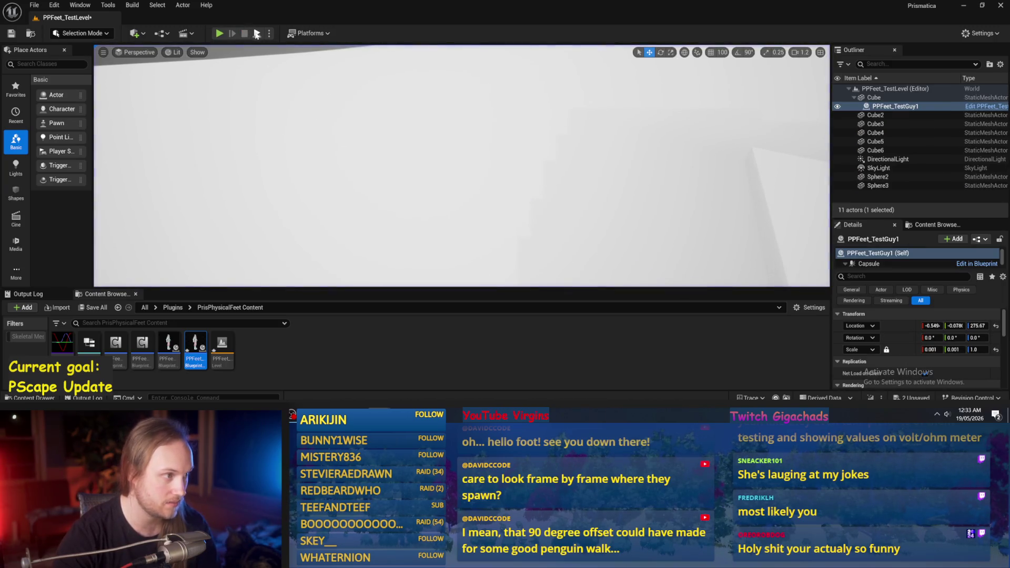
pyautogui.hotkey('alt', 'p')
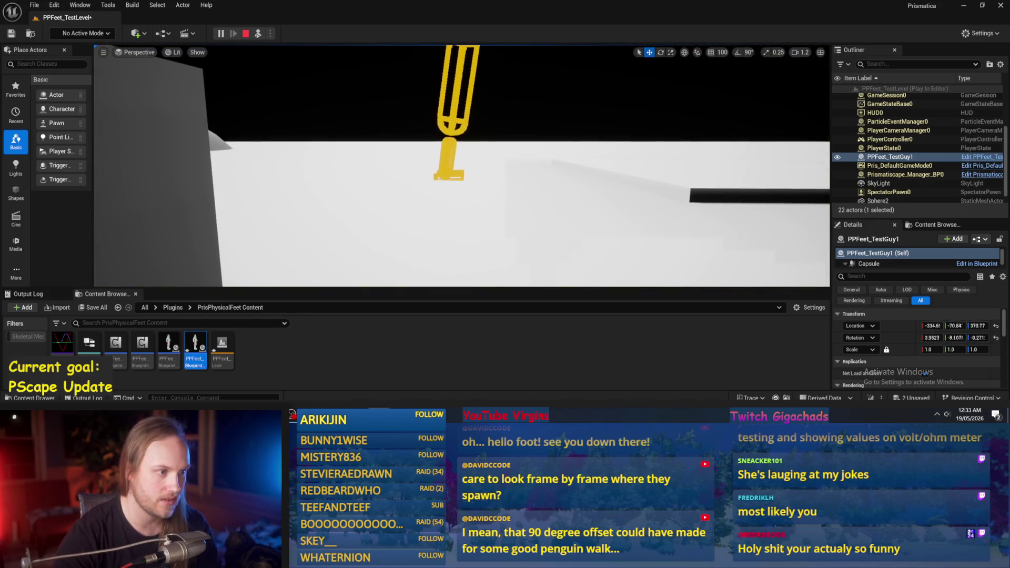
pyautogui.press('Escape')
pyautogui.hotkey('alt', 'Tab')
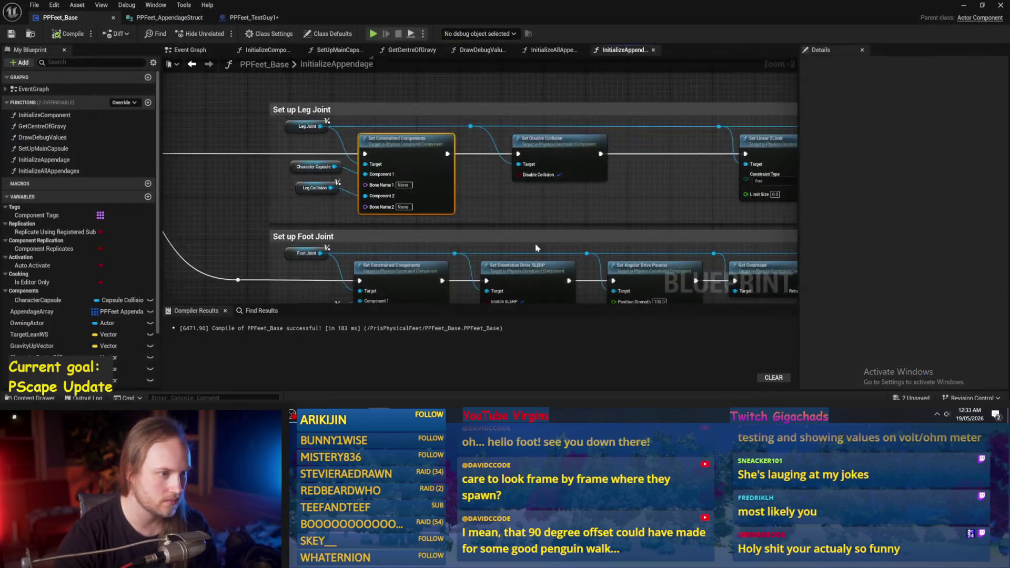
# - Set the foot joint's angular drive Position Strength to 1000, then compile and save
pyautogui.moveTo(541, 260); pyautogui.dragTo(336, 177)
pyautogui.click(453, 220)
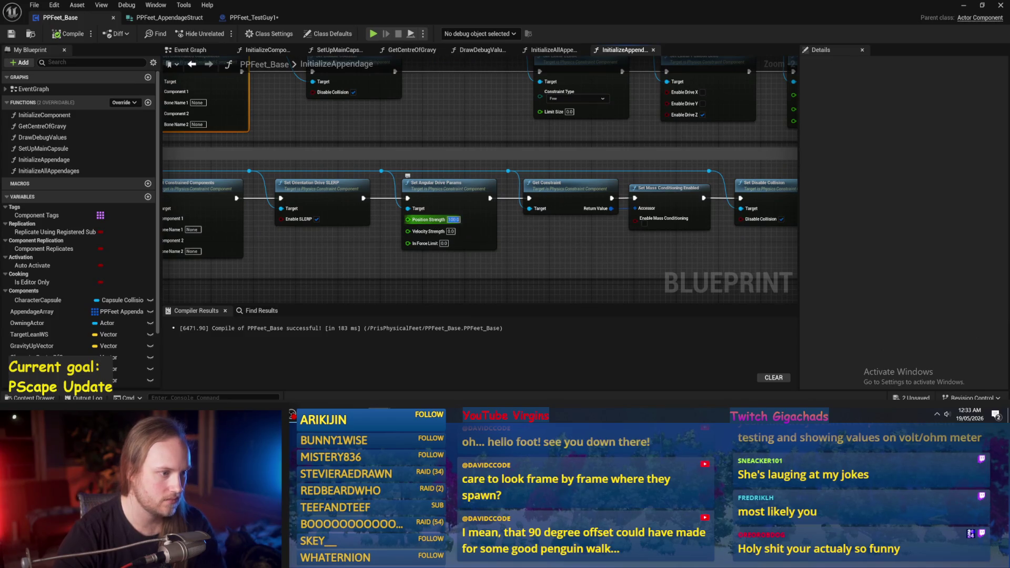
pyautogui.write('1000')
pyautogui.press('Return')
pyautogui.moveTo(544, 240)
pyautogui.mouseDown()
pyautogui.moveTo(666, 244)
pyautogui.moveTo(645, 244)
pyautogui.mouseUp()
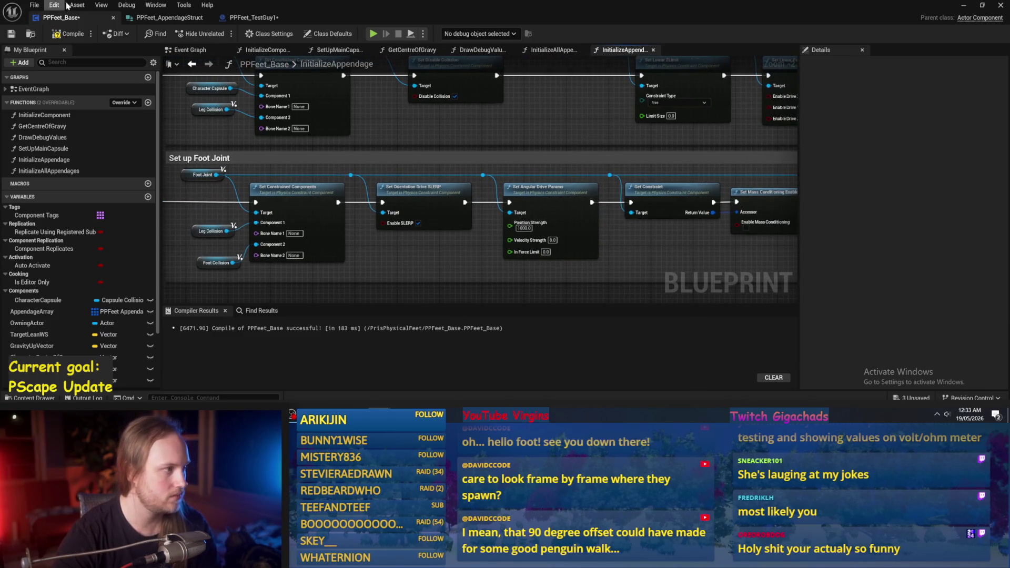
pyautogui.click(59, 34)
pyautogui.click(11, 34)
# - Set the leg's linear drive Position Strength to 10000, compile, save, and playtest the level
pyautogui.moveTo(675, 121)
pyautogui.mouseDown()
pyautogui.moveTo(445, 138)
pyautogui.moveTo(462, 177)
pyautogui.moveTo(535, 225)
pyautogui.mouseUp()
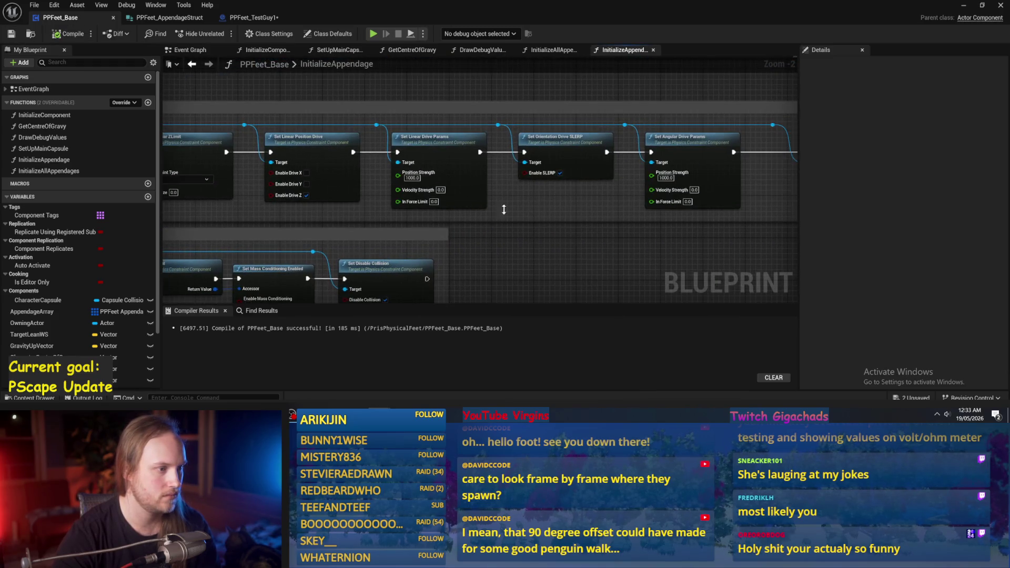
pyautogui.write('10000')
pyautogui.press('Return')
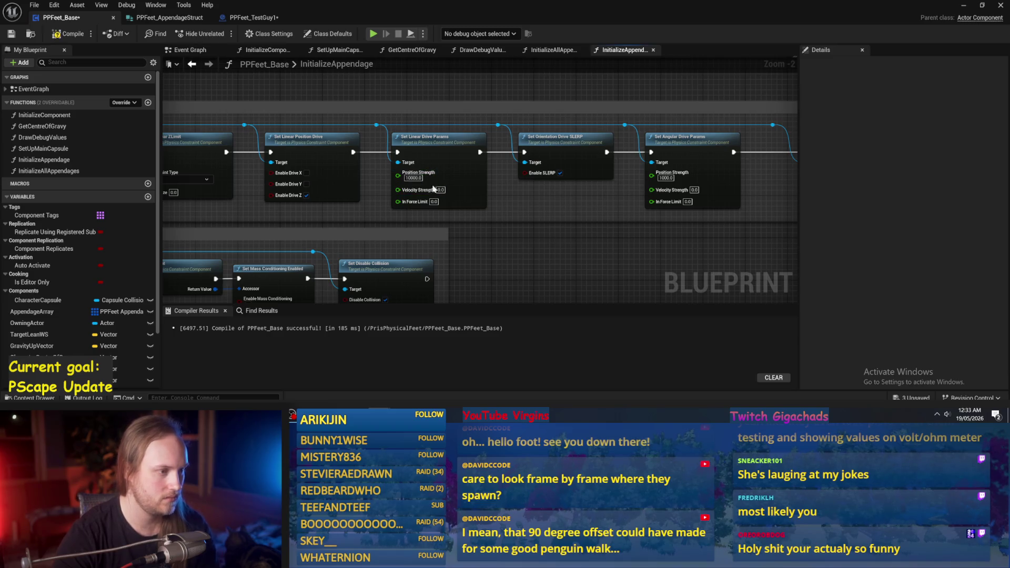
pyautogui.click(15, 33)
pyautogui.moveTo(643, 271); pyautogui.dragTo(668, 233)
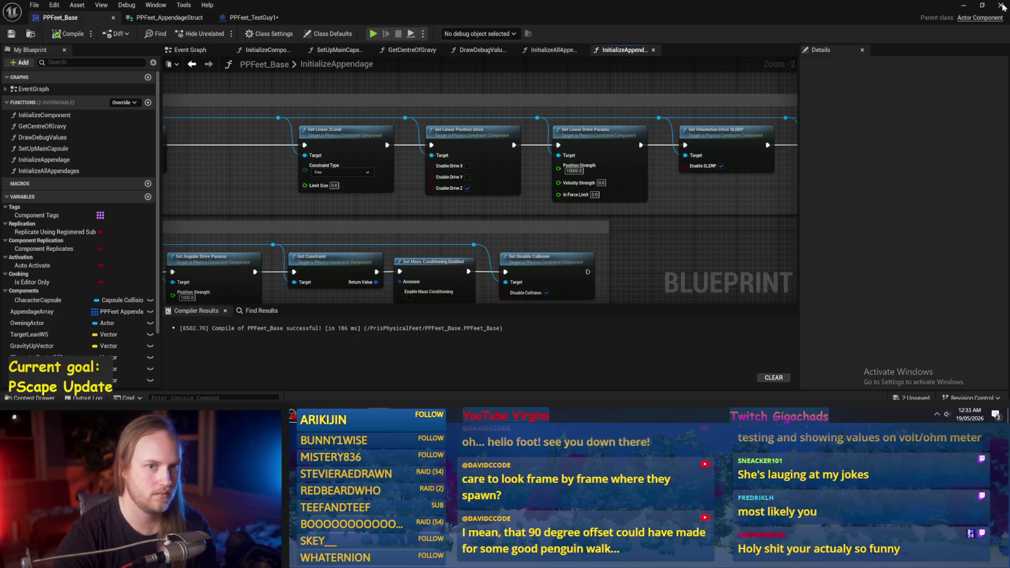
pyautogui.click(963, 5)
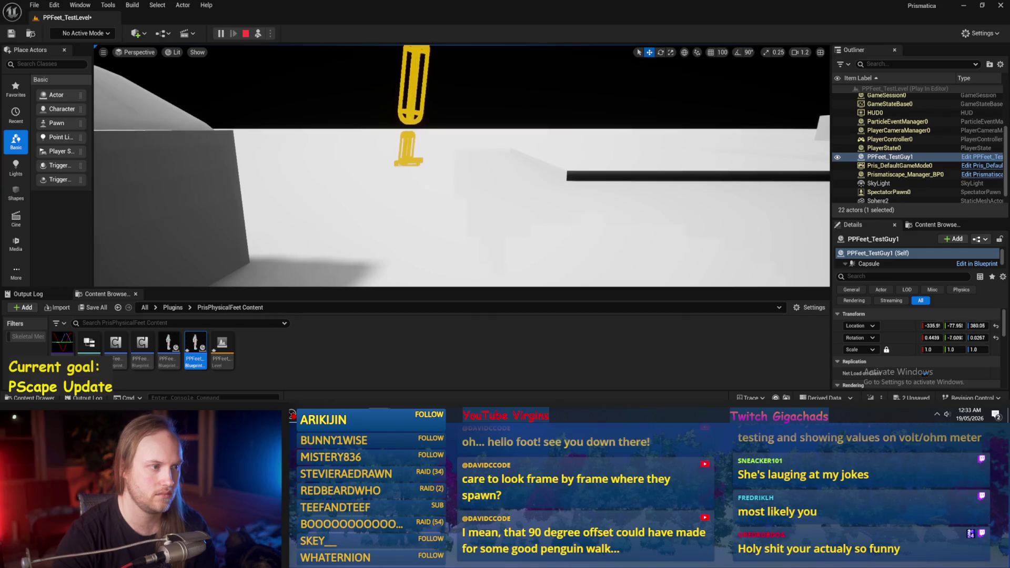
pyautogui.press('Escape')
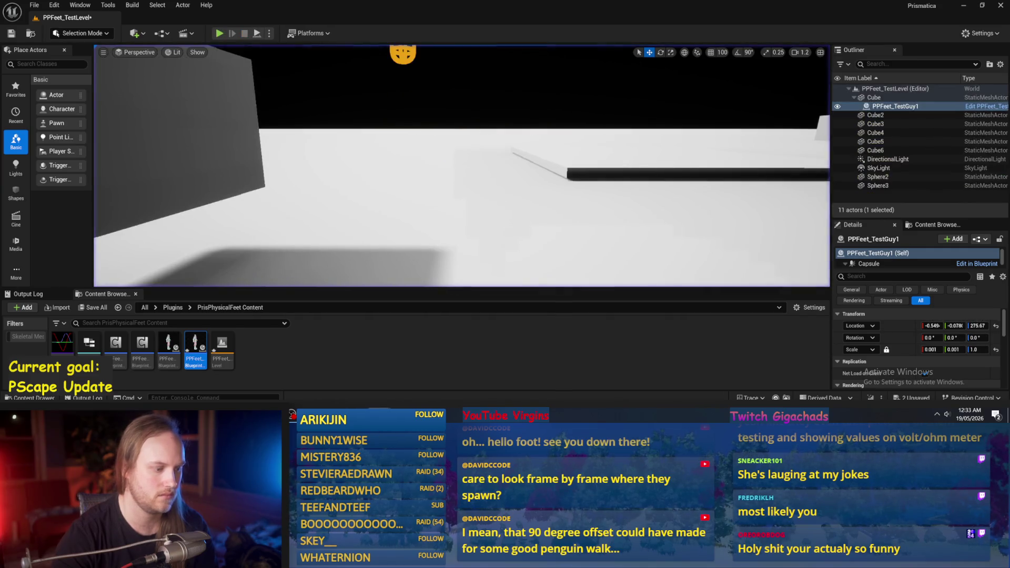
pyautogui.scroll(-1, 698, 129)
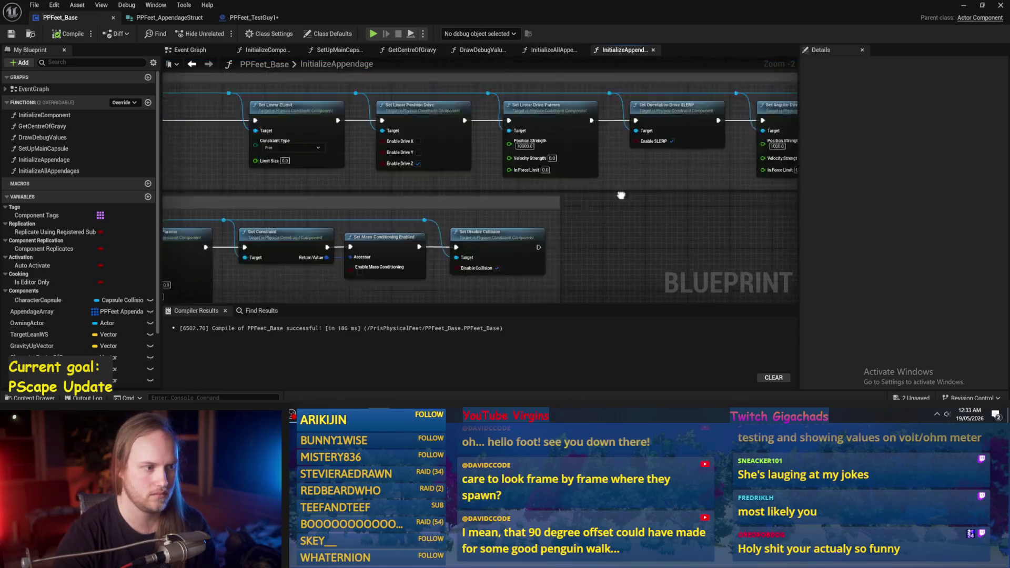
# - Search the blueprint for 'mass' and jump to Set Center Of Mass and Set Mass Conditioning Enabled
pyautogui.moveTo(699, 129); pyautogui.dragTo(600, 193)
pyautogui.click(258, 311)
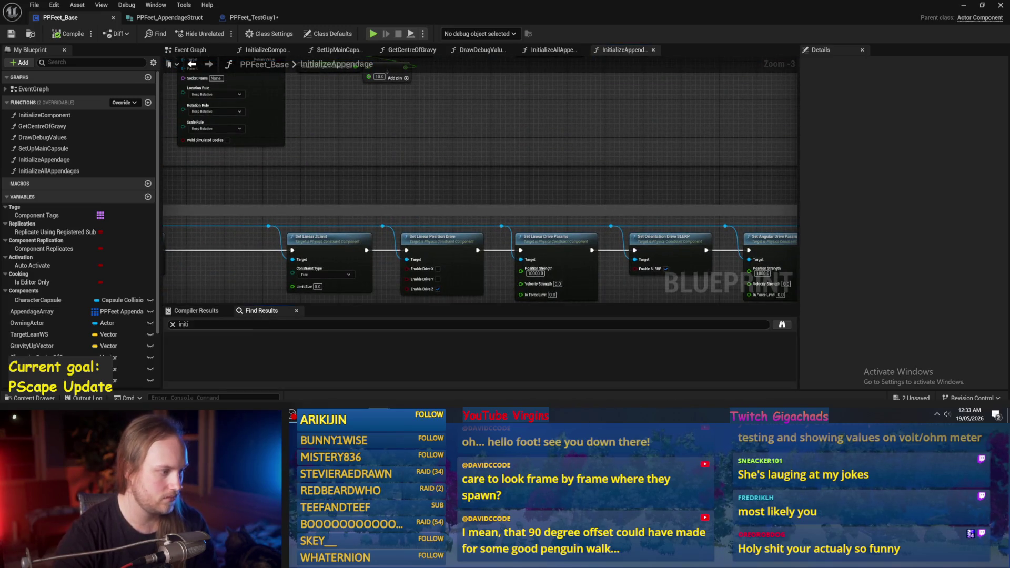
pyautogui.write('s')
pyautogui.press('Return')
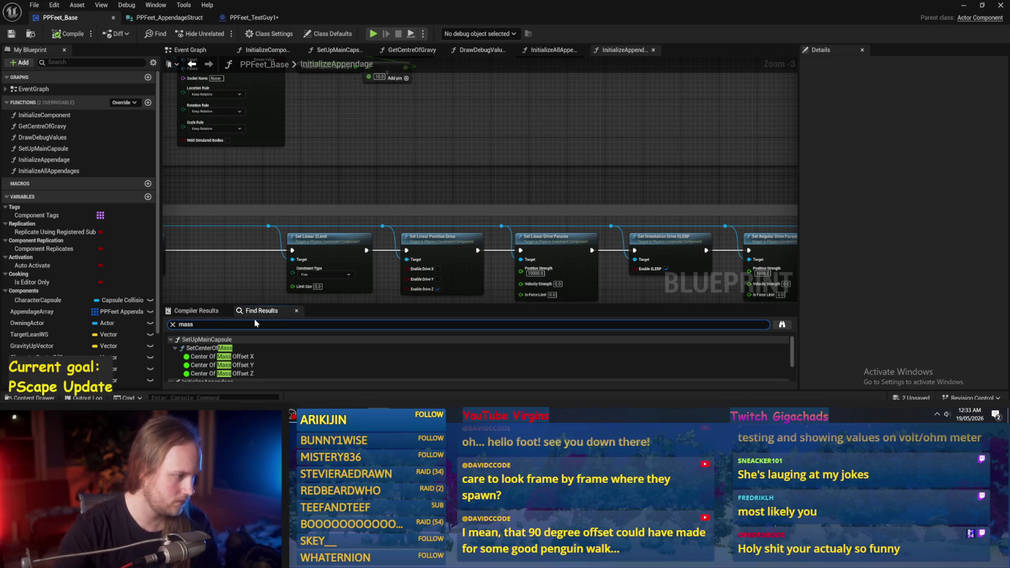
pyautogui.doubleClick(221, 347)
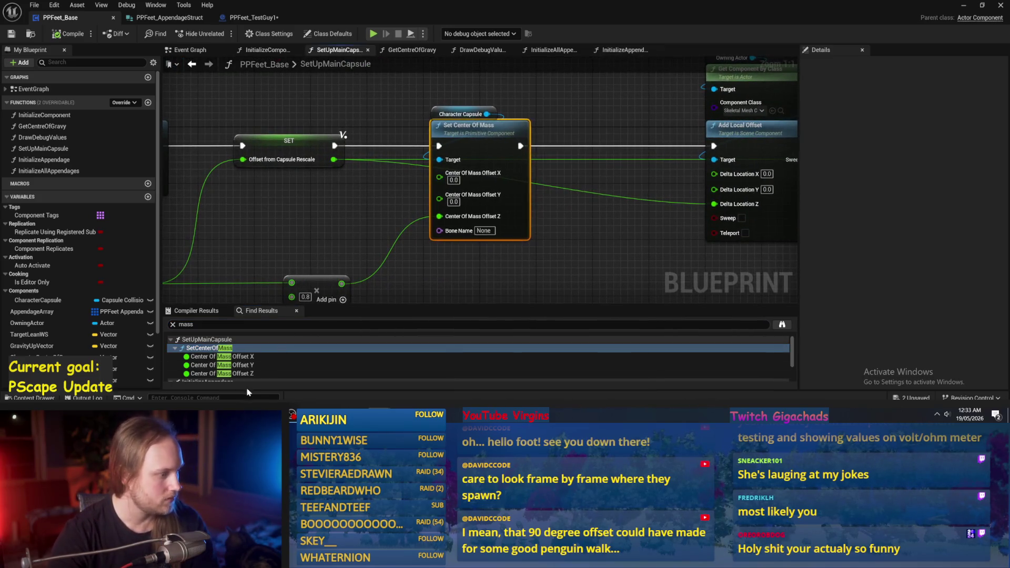
pyautogui.scroll(-1, 230, 365)
pyautogui.scroll(-1, 230, 365)
pyautogui.doubleClick(230, 363)
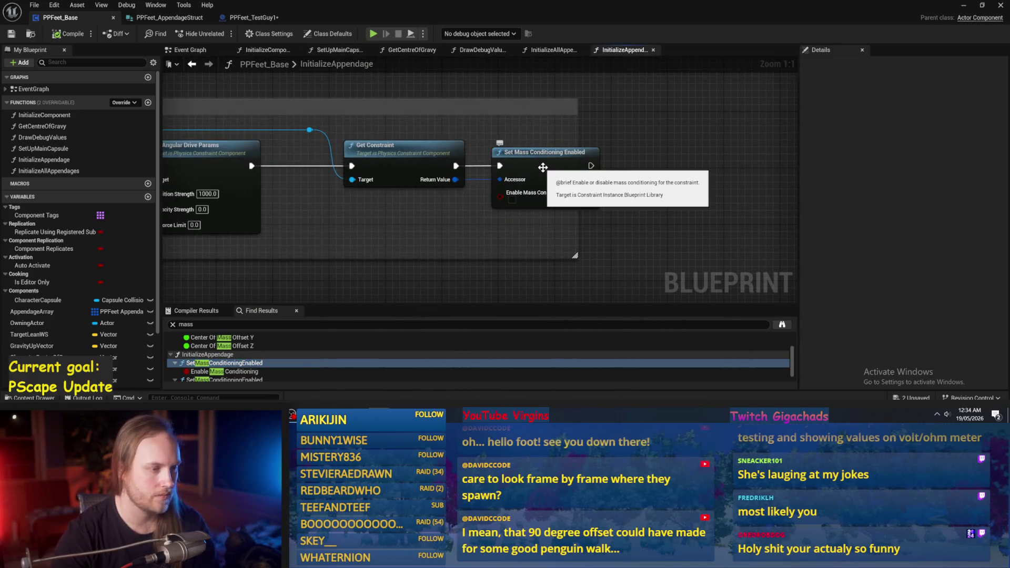
# - Widen the comment box so it fully encloses Set Mass Conditioning Enabled
pyautogui.scroll(-2, 518, 190)
pyautogui.scroll(-1, 275, 353)
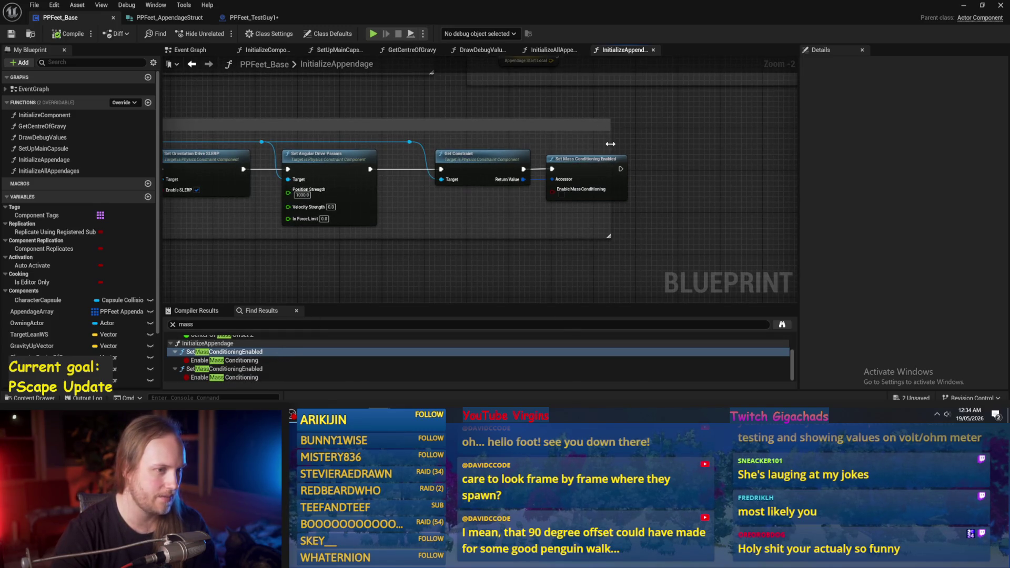
pyautogui.moveTo(610, 144); pyautogui.dragTo(664, 163)
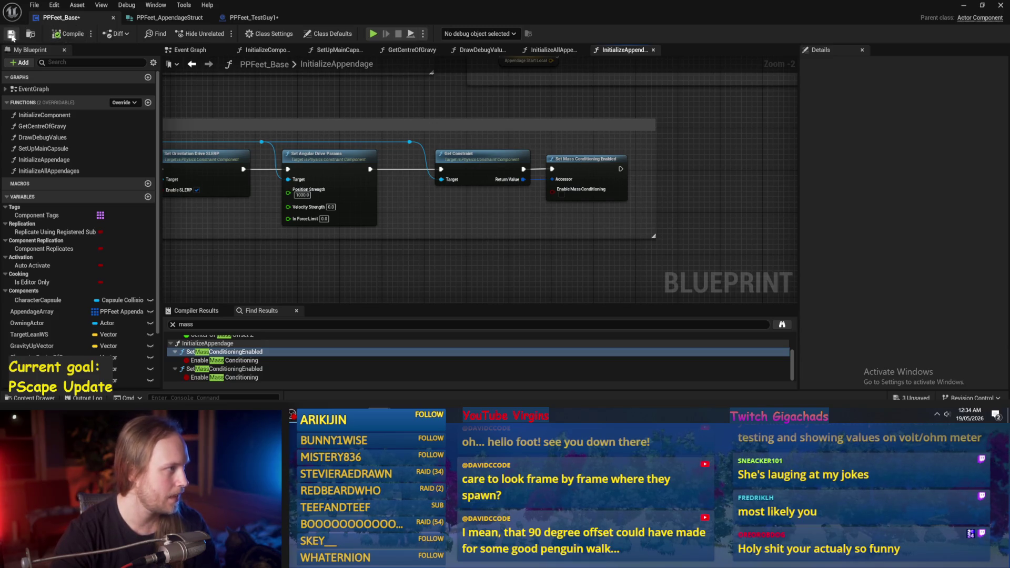
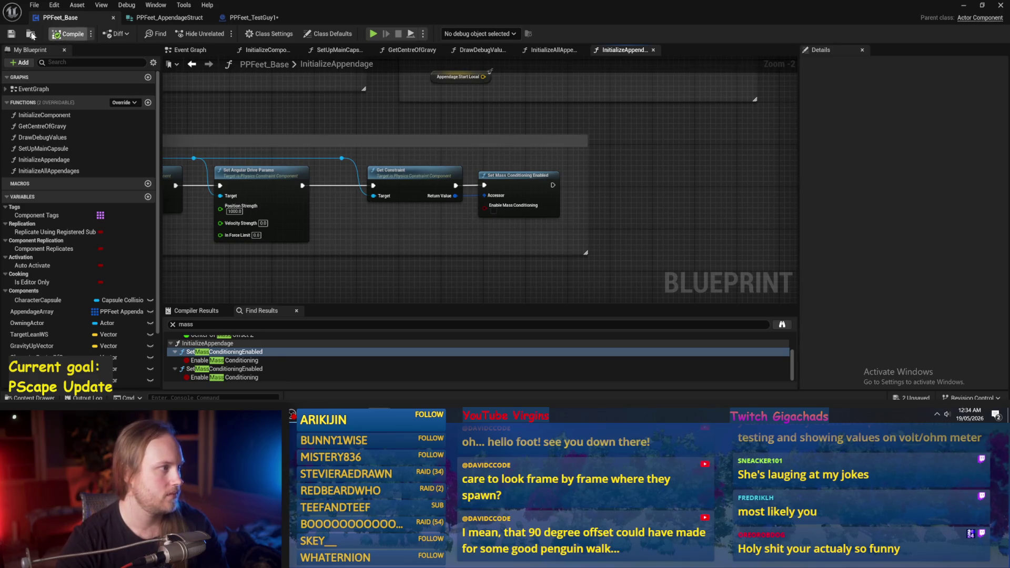
# - Raise the system speaker volume slightly
pyautogui.click(948, 417)
pyautogui.click(909, 395)
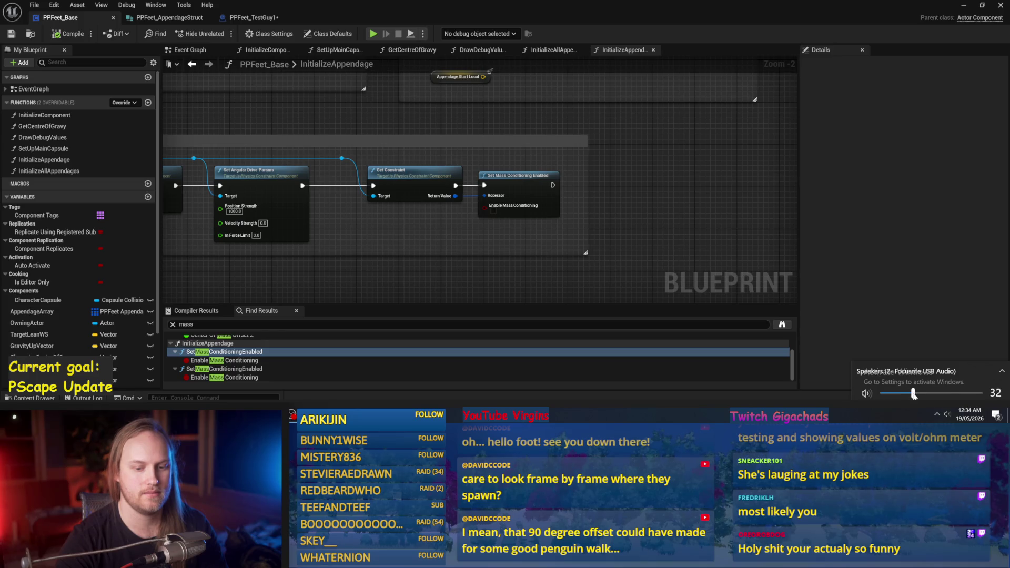
pyautogui.click(890, 289)
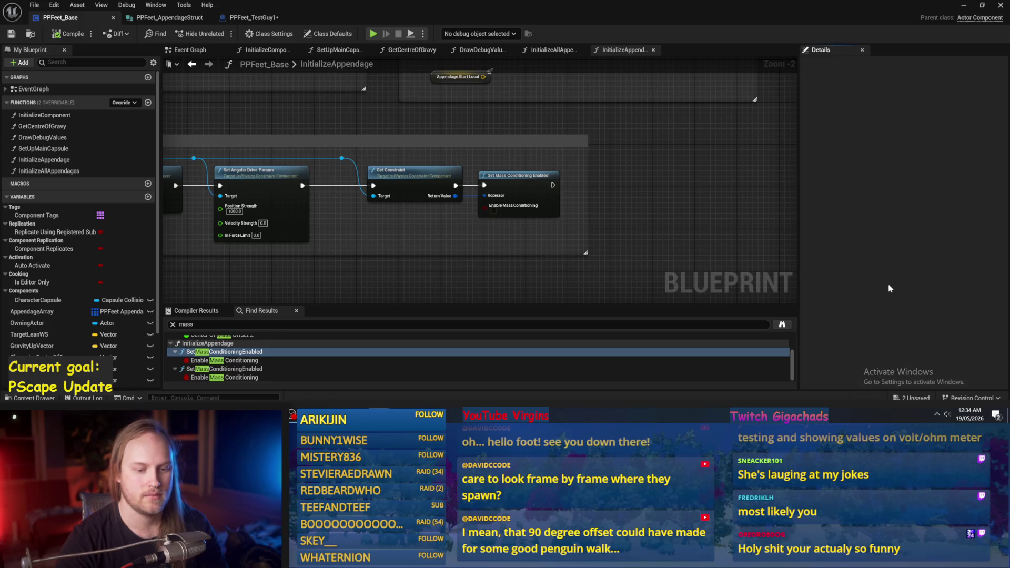
# - Clear the find-results search and dismiss the RuneLite notification while repositioning the graph
pyautogui.moveTo(651, 207); pyautogui.dragTo(640, 242)
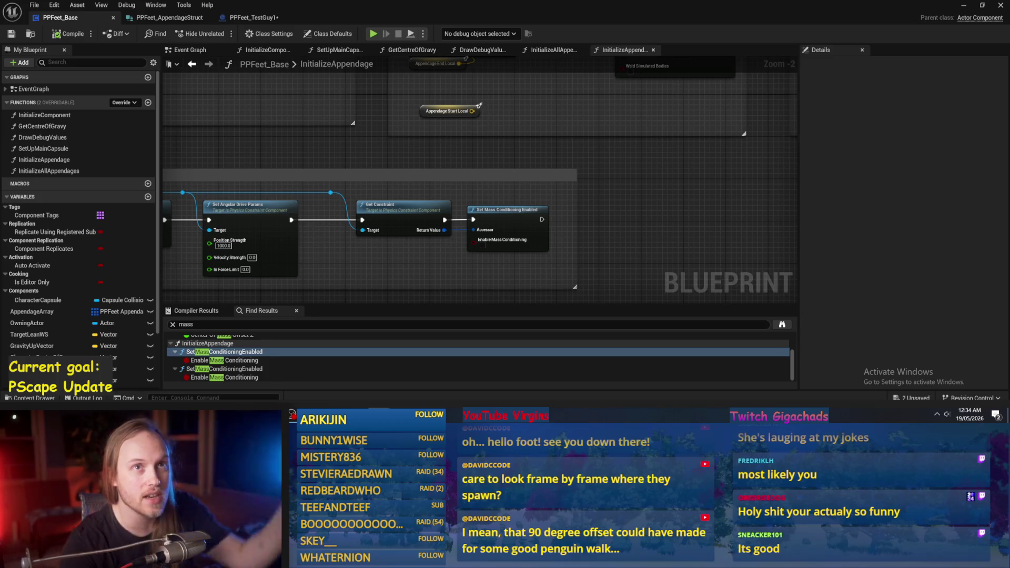
pyautogui.moveTo(644, 244)
pyautogui.mouseDown()
pyautogui.moveTo(610, 206)
pyautogui.moveTo(593, 209)
pyautogui.mouseUp()
pyautogui.click(172, 326)
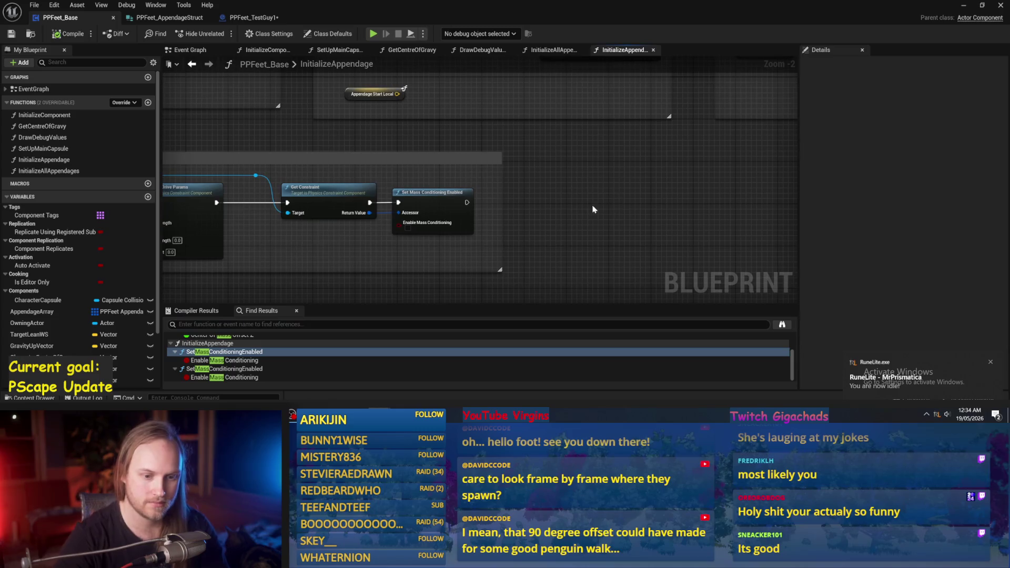
pyautogui.click(990, 362)
pyautogui.moveTo(573, 175); pyautogui.dragTo(618, 201)
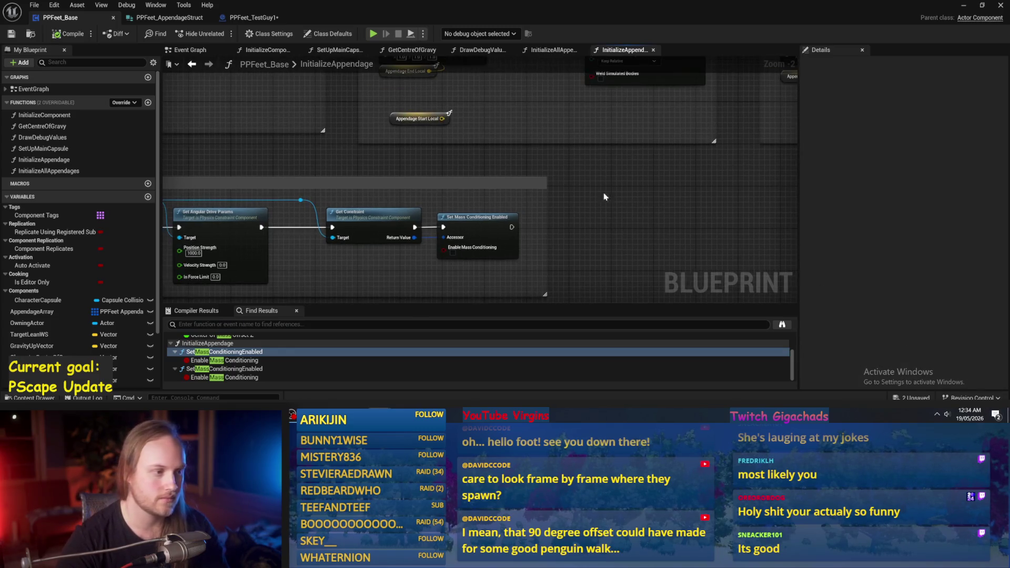
pyautogui.moveTo(652, 267)
pyautogui.mouseDown()
pyautogui.moveTo(580, 202)
pyautogui.moveTo(635, 230)
pyautogui.mouseUp()
pyautogui.moveTo(547, 209)
pyautogui.mouseDown()
pyautogui.moveTo(608, 207)
pyautogui.moveTo(483, 151)
pyautogui.moveTo(686, 198)
pyautogui.mouseUp()
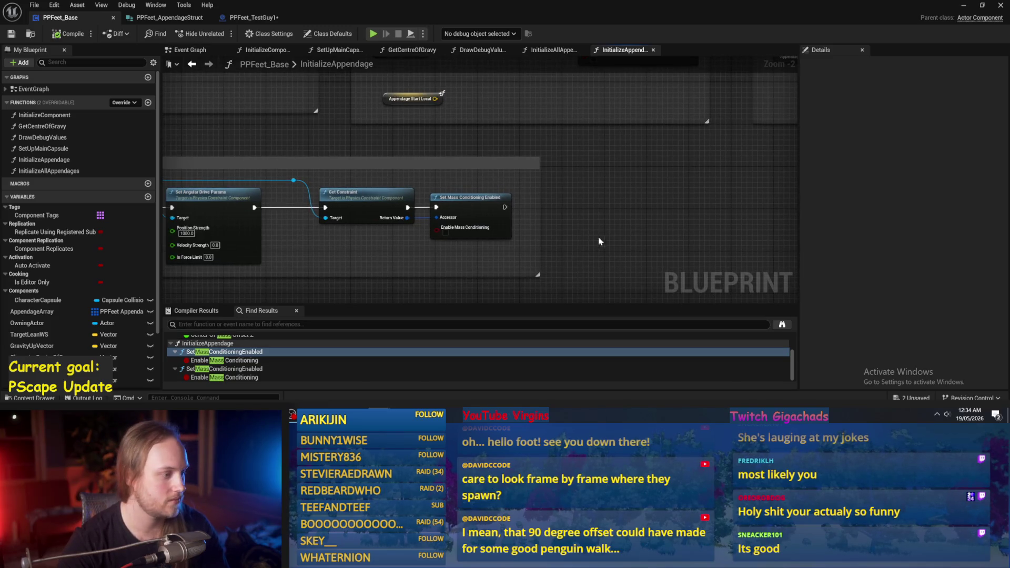
# - Compile the PPFeet_Base blueprint twice
pyautogui.scroll(2, 479, 358)
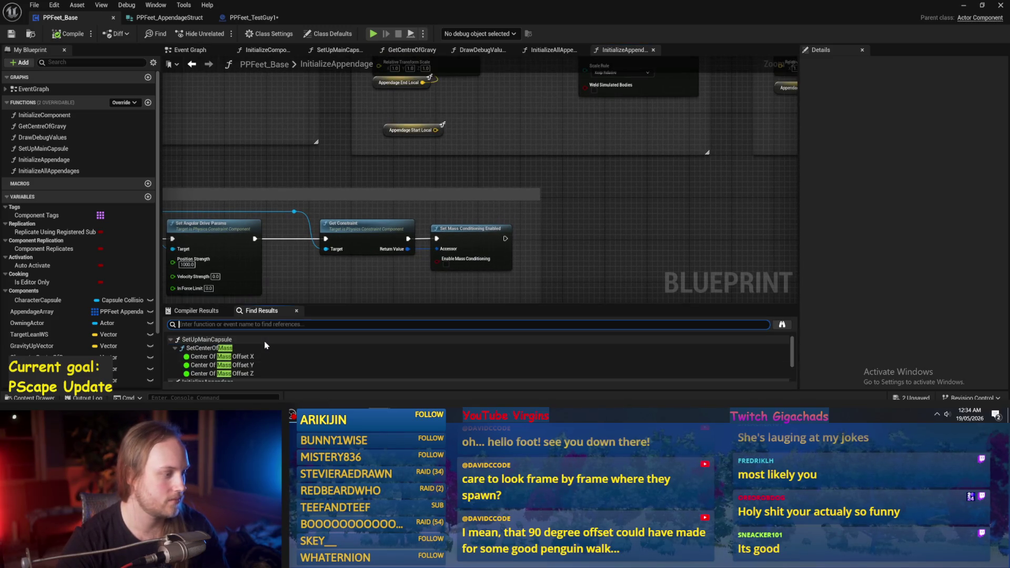
pyautogui.press('F7')
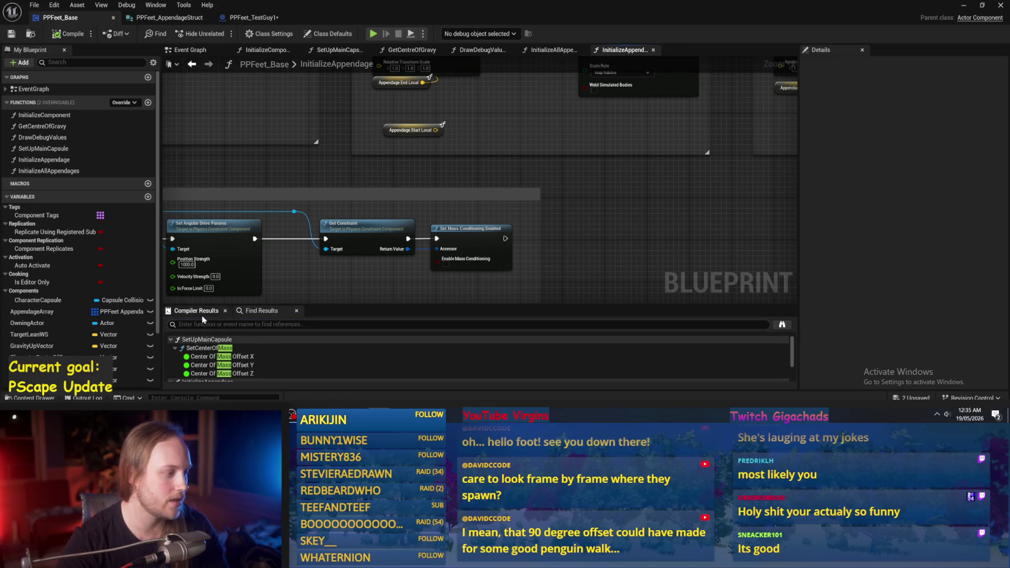
pyautogui.click(57, 35)
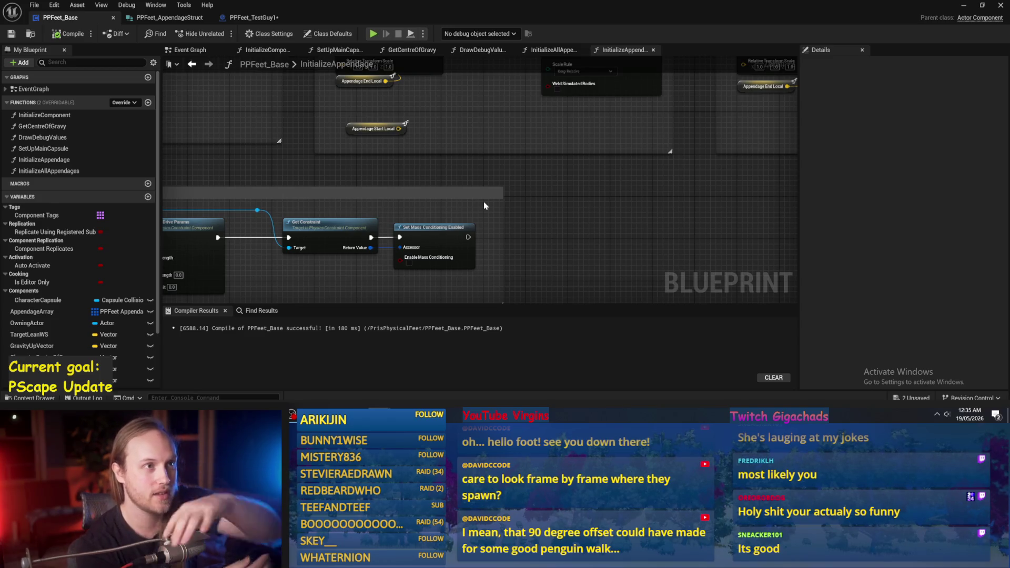
pyautogui.scroll(-2, 534, 209)
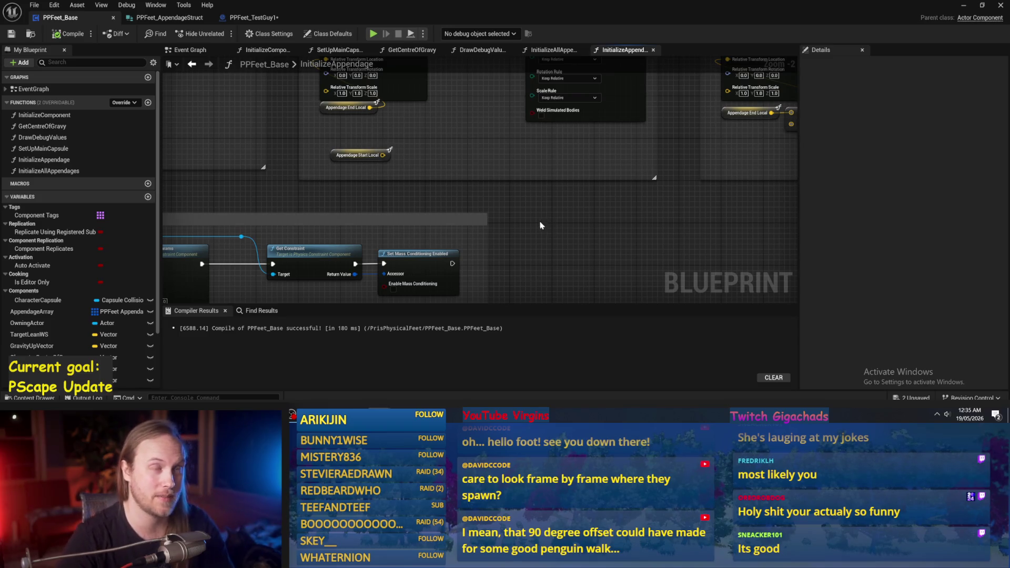
# - Nudge the Appendage Start Local node up and left, then save PPFeet_Base
pyautogui.moveTo(528, 235); pyautogui.dragTo(590, 310)
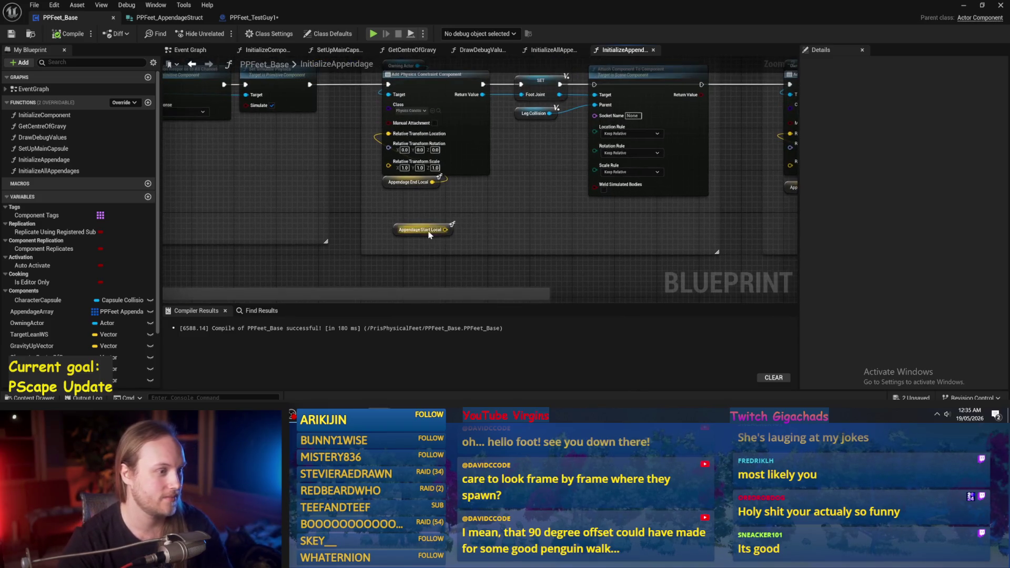
pyautogui.moveTo(395, 233); pyautogui.dragTo(384, 215)
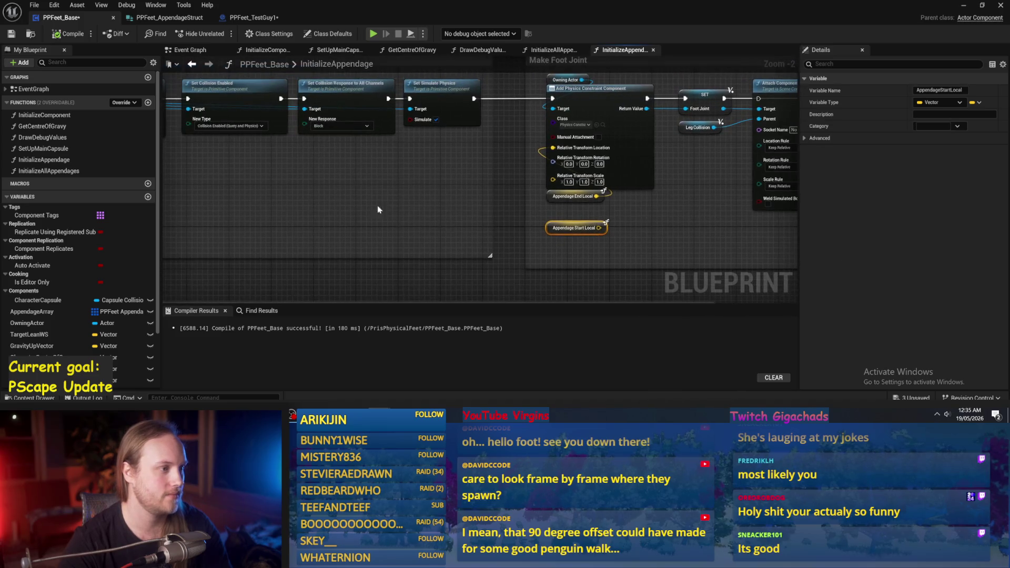
pyautogui.scroll(-4, 530, 221)
pyautogui.click(11, 34)
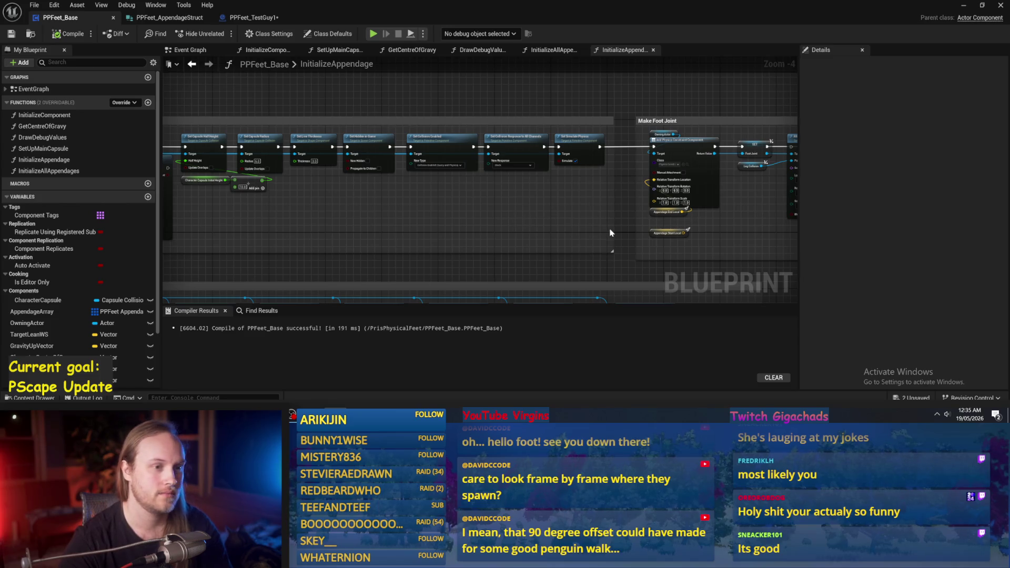
# - Shrink the Make Foot Mesh and Foot Joint comment boxes and compile
pyautogui.moveTo(611, 220)
pyautogui.mouseDown()
pyautogui.moveTo(514, 252)
pyautogui.moveTo(497, 218)
pyautogui.moveTo(531, 240)
pyautogui.moveTo(642, 236)
pyautogui.mouseUp()
pyautogui.moveTo(494, 232)
pyautogui.mouseDown()
pyautogui.moveTo(494, 218)
pyautogui.moveTo(405, 220)
pyautogui.mouseUp()
pyautogui.moveTo(579, 221); pyautogui.dragTo(483, 223)
pyautogui.moveTo(746, 226); pyautogui.dragTo(462, 215)
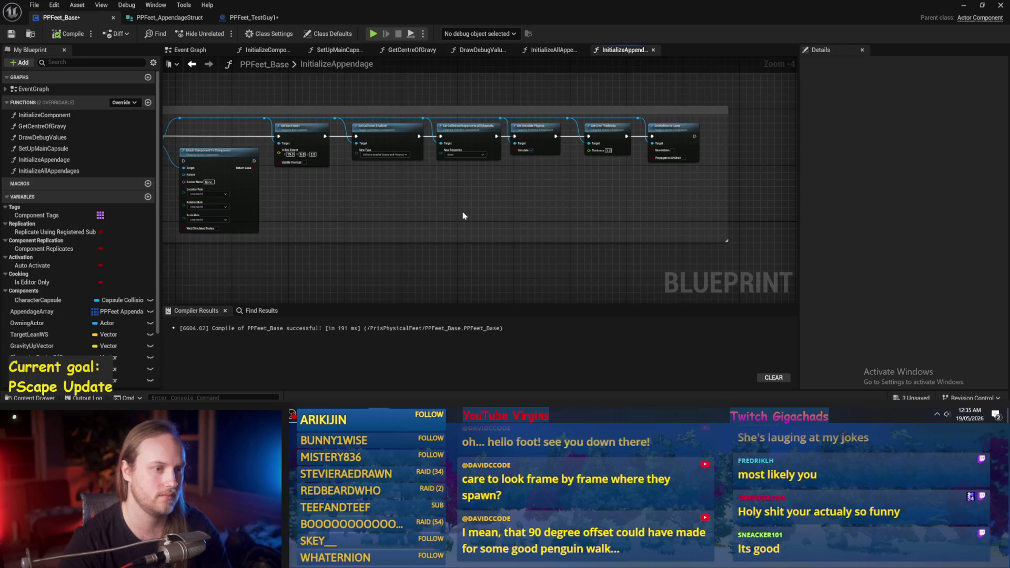
pyautogui.moveTo(386, 211)
pyautogui.mouseDown()
pyautogui.moveTo(536, 89)
pyautogui.moveTo(671, 198)
pyautogui.mouseUp()
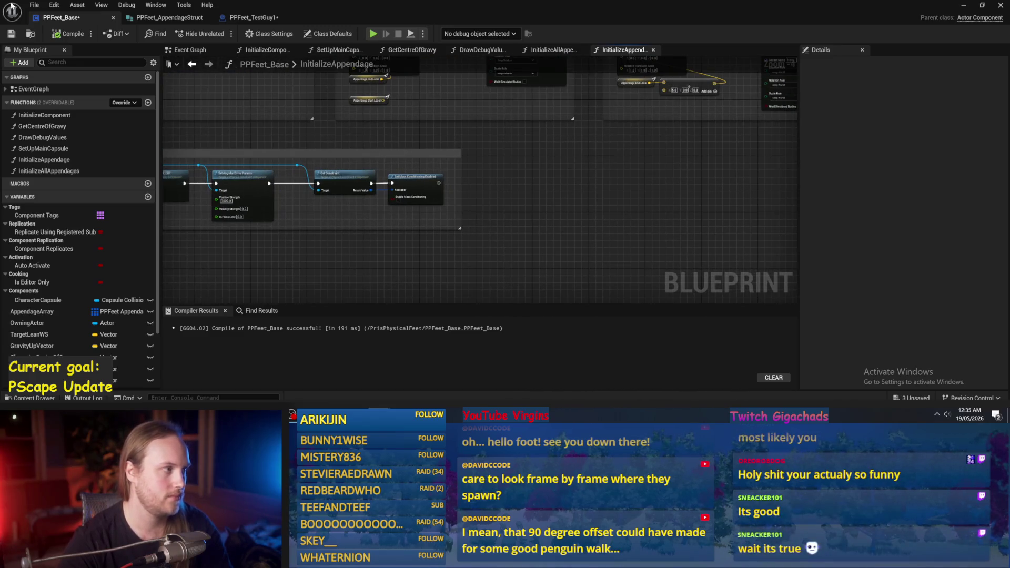
pyautogui.click(68, 37)
# - Set Position Strength on Set Angular Drive Params to 5000
pyautogui.moveTo(438, 217); pyautogui.dragTo(564, 213)
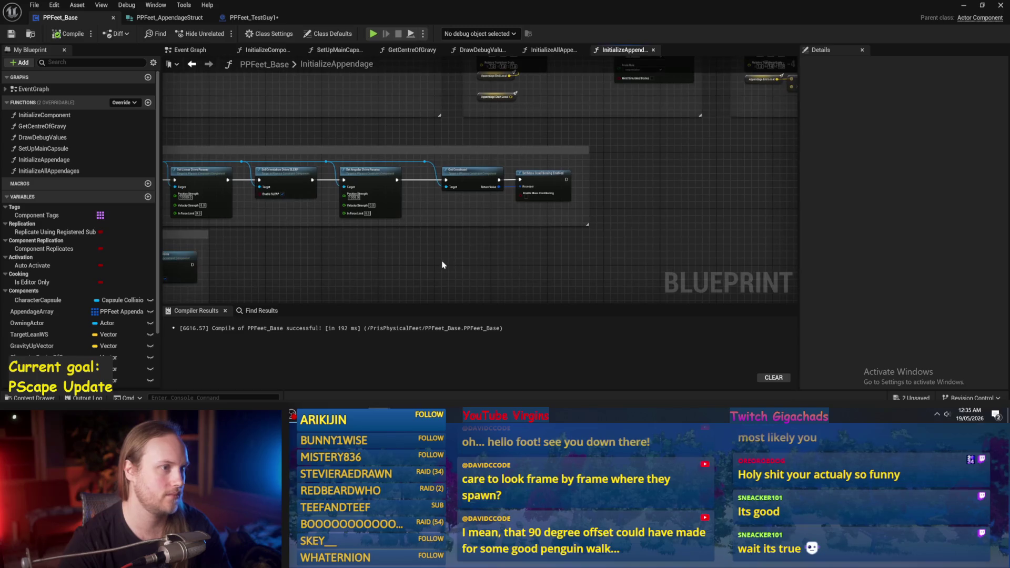
pyautogui.moveTo(455, 261); pyautogui.dragTo(614, 232)
pyautogui.moveTo(554, 256); pyautogui.dragTo(641, 177)
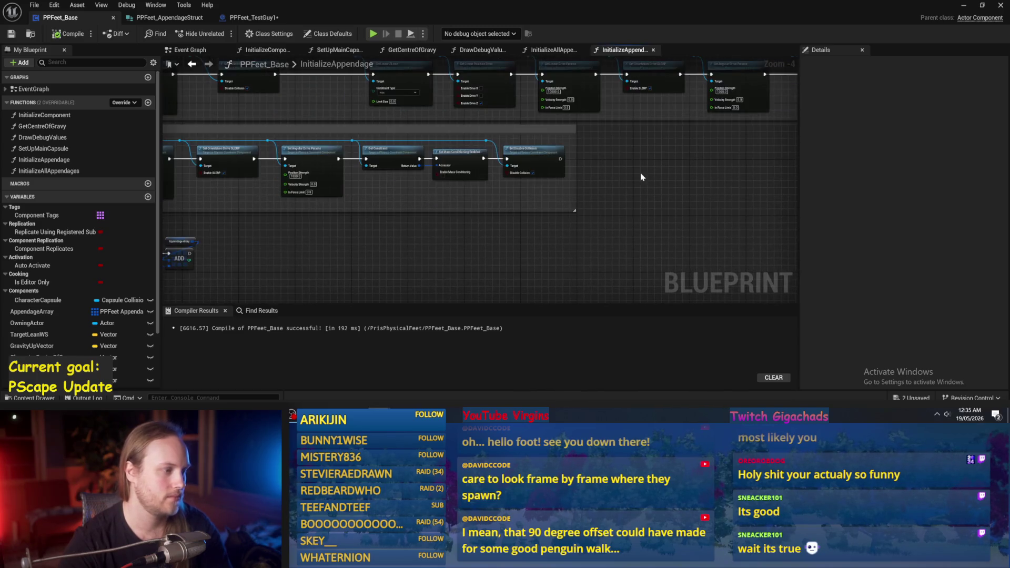
pyautogui.scroll(3, 324, 276)
pyautogui.click(387, 138)
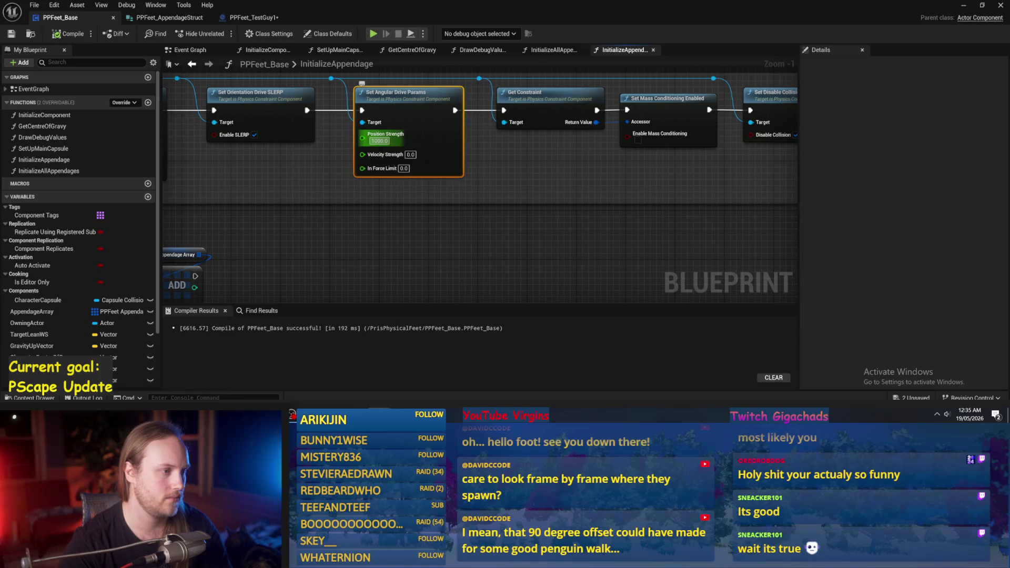
pyautogui.write('50')
pyautogui.press('Return')
pyautogui.click(459, 230)
# - Recompile the blueprint and minimize the editor to reach the level
pyautogui.scroll(-3, 459, 229)
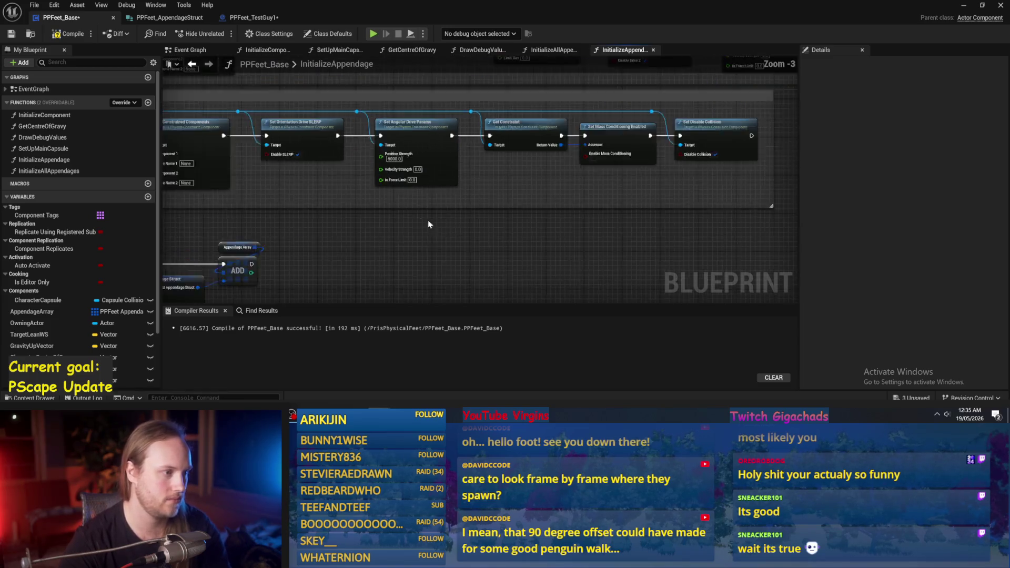
pyautogui.click(68, 34)
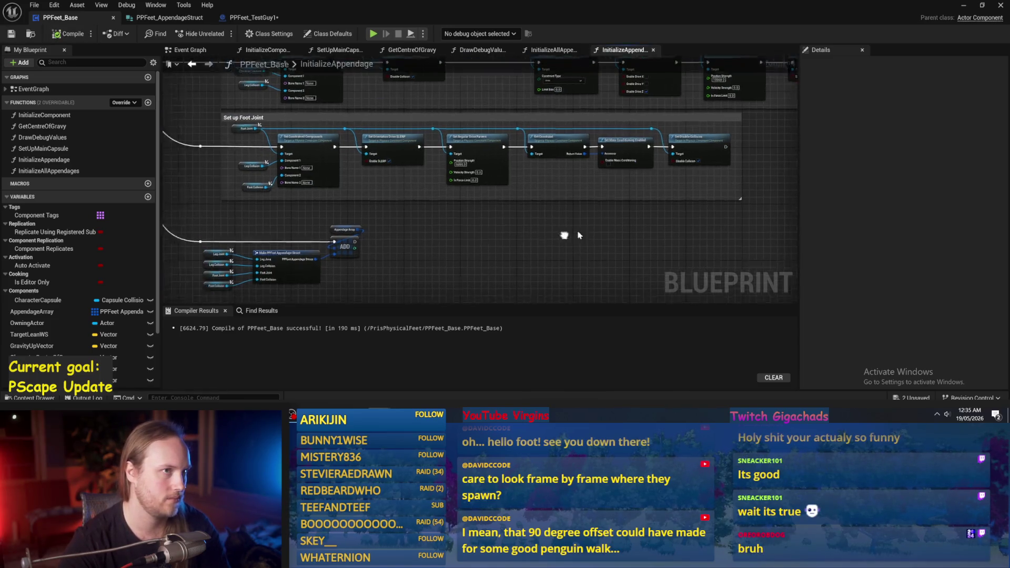
pyautogui.click(963, 5)
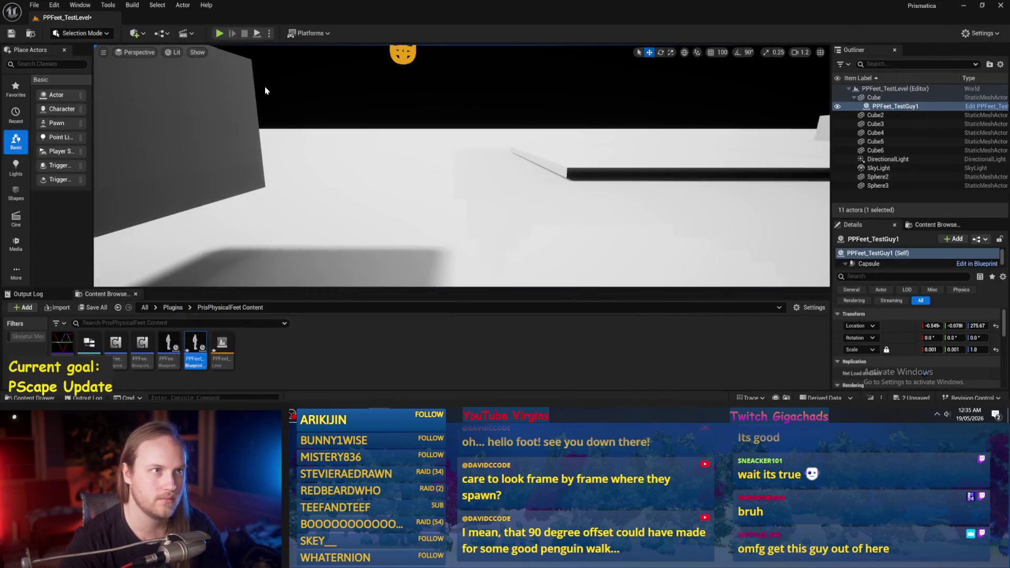
# - Play the level with Alt+P, inspect the PPFeet_TestGuy1 capsule, then stop
pyautogui.hotkey('alt', 'p')
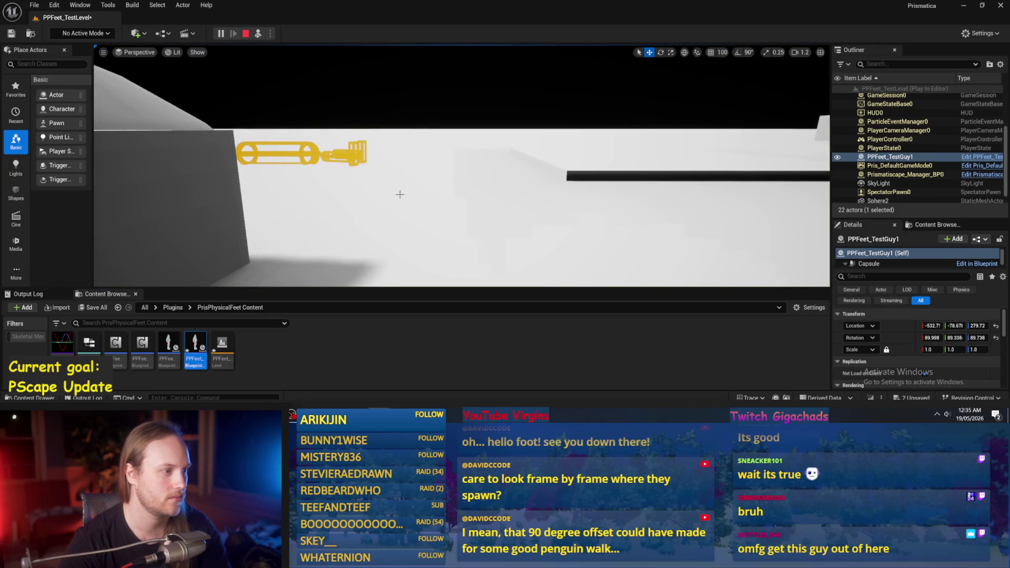
pyautogui.click(372, 206)
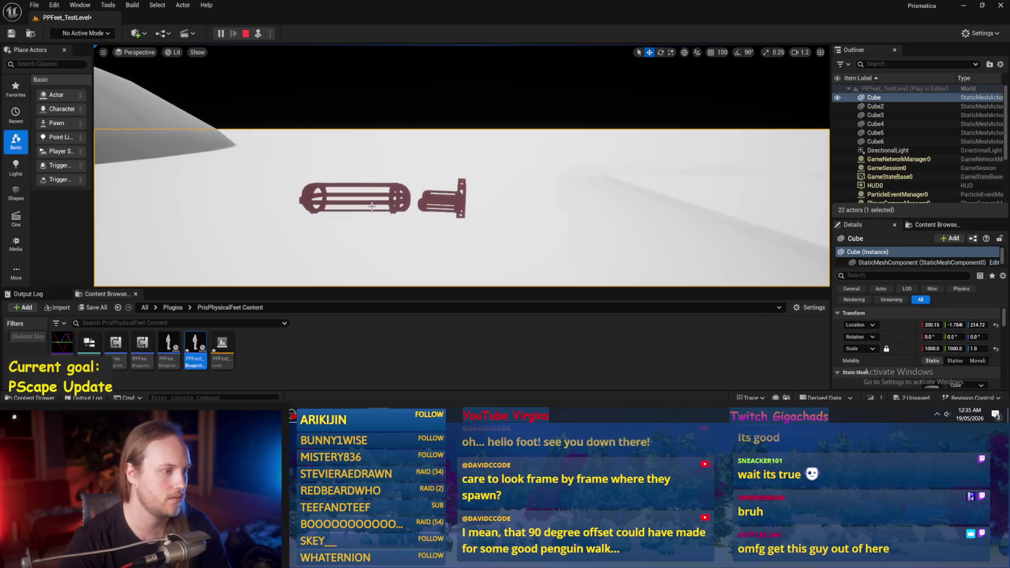
pyautogui.click(381, 200)
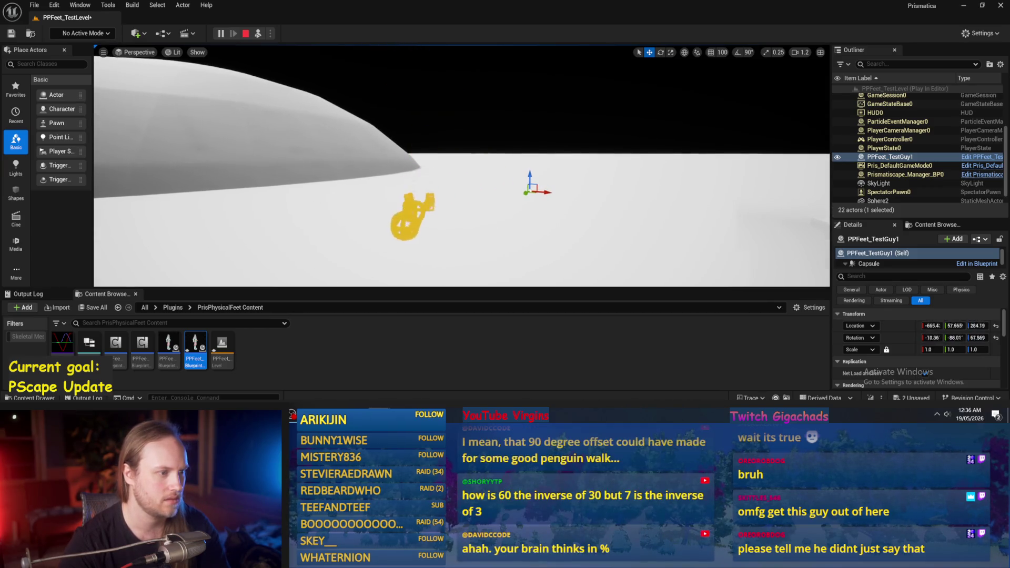
pyautogui.press('Escape')
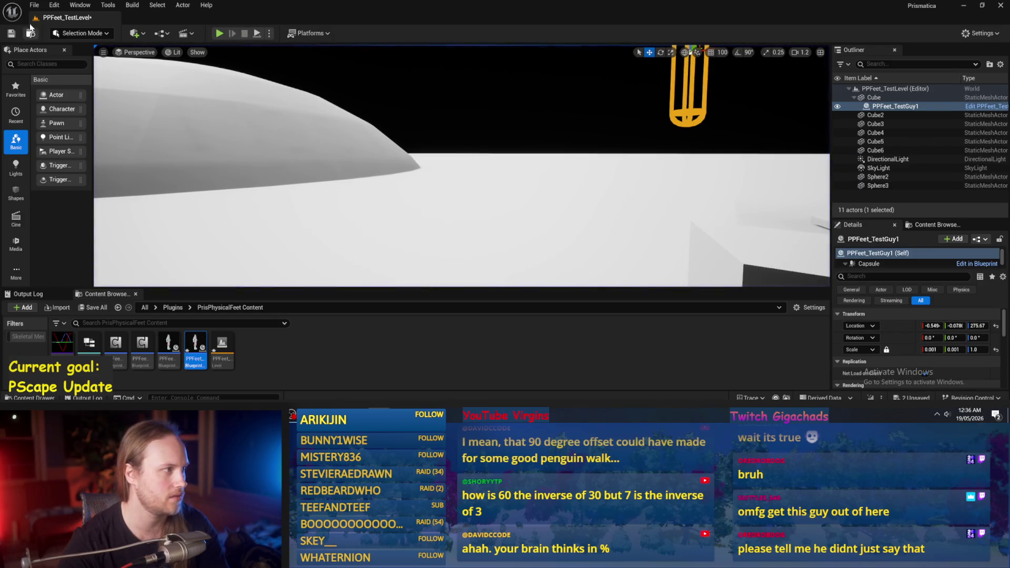
# - Save all modified assets and lower the PPFeet_TestGuy1 capsule to Z 197.45
pyautogui.click(35, 5)
pyautogui.click(74, 131)
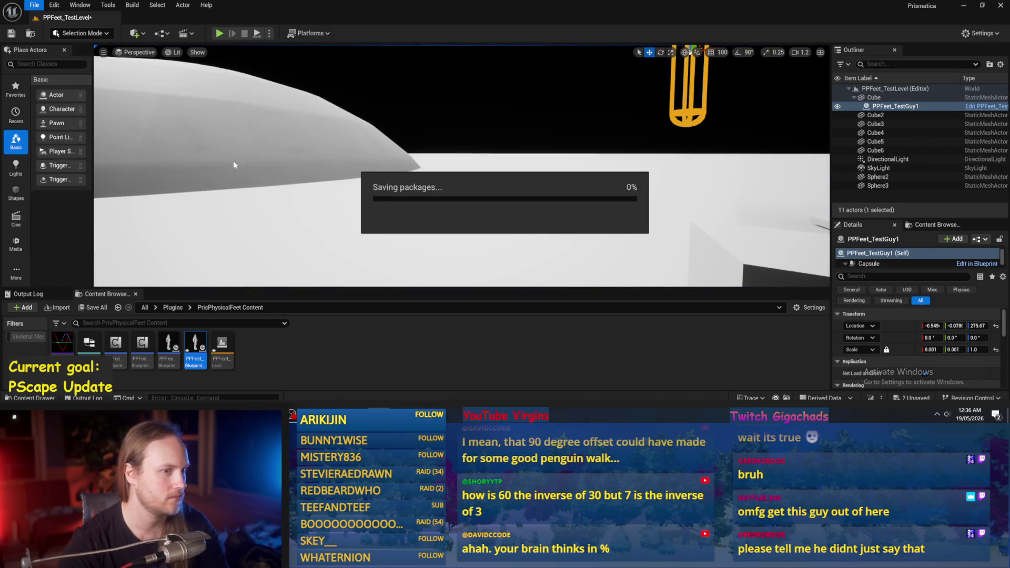
pyautogui.click(478, 179)
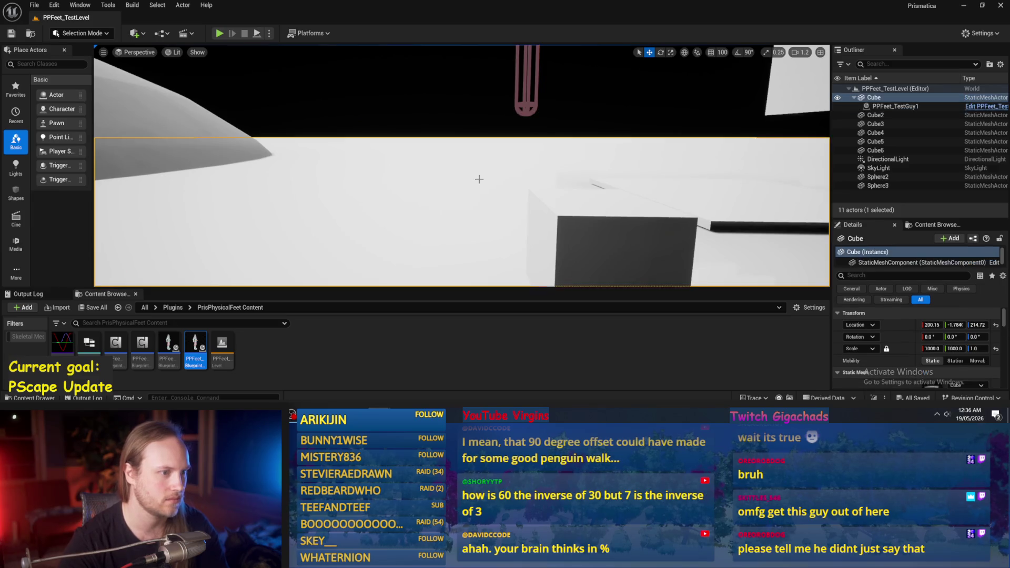
pyautogui.moveTo(479, 178); pyautogui.dragTo(479, 179)
pyautogui.hotkey('ctrl', 's')
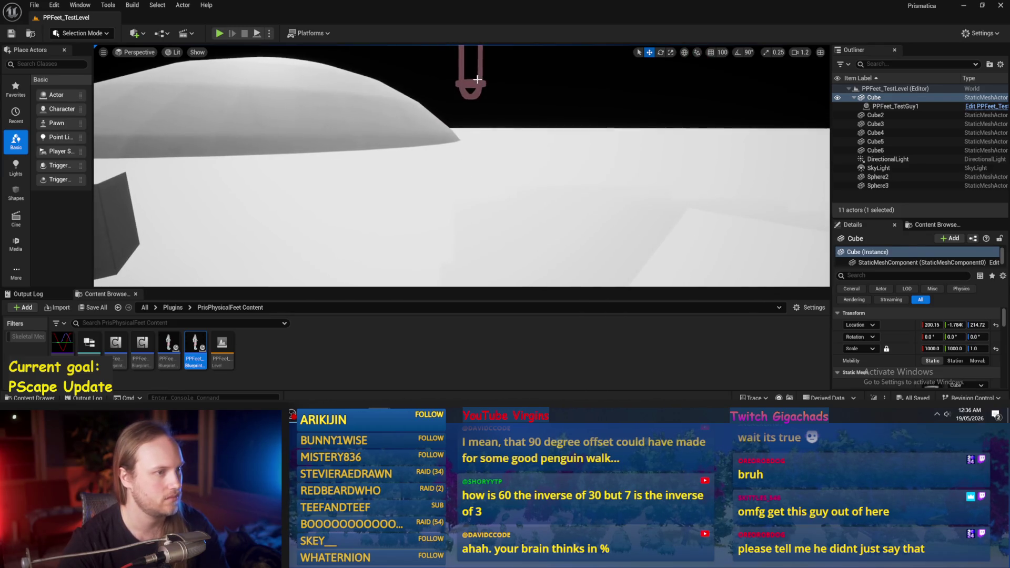
pyautogui.click(466, 78)
pyautogui.moveTo(465, 77); pyautogui.dragTo(463, 139)
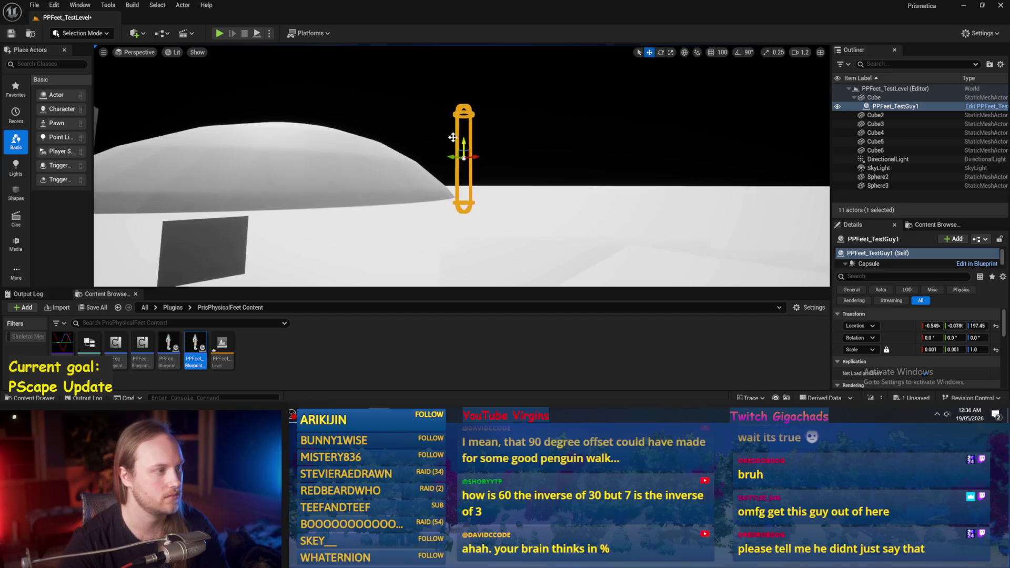
# - Play-test the level twice more, then return to the PPFeet_Base blueprint
pyautogui.click(269, 33)
pyautogui.click(295, 68)
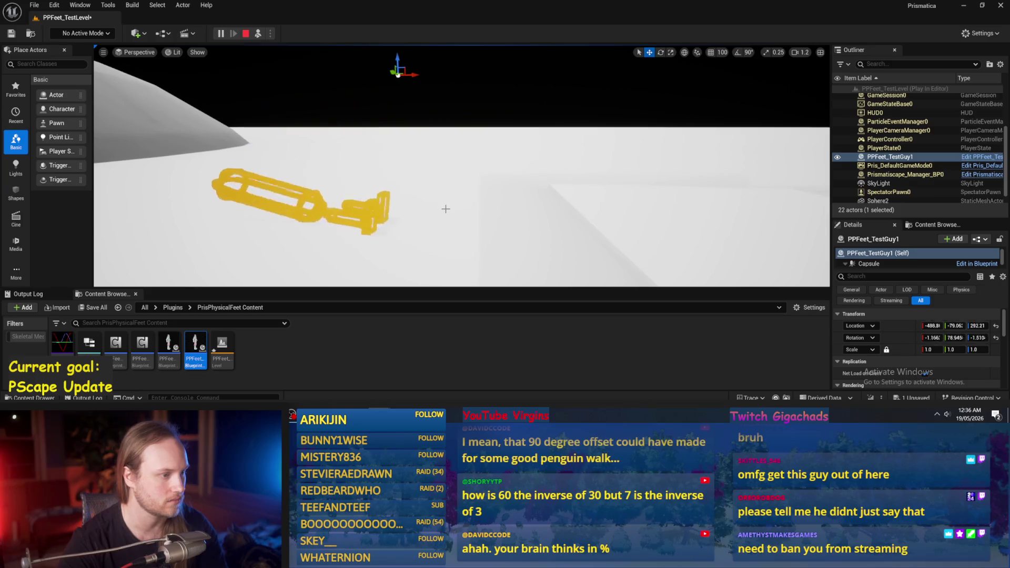
pyautogui.press('Escape')
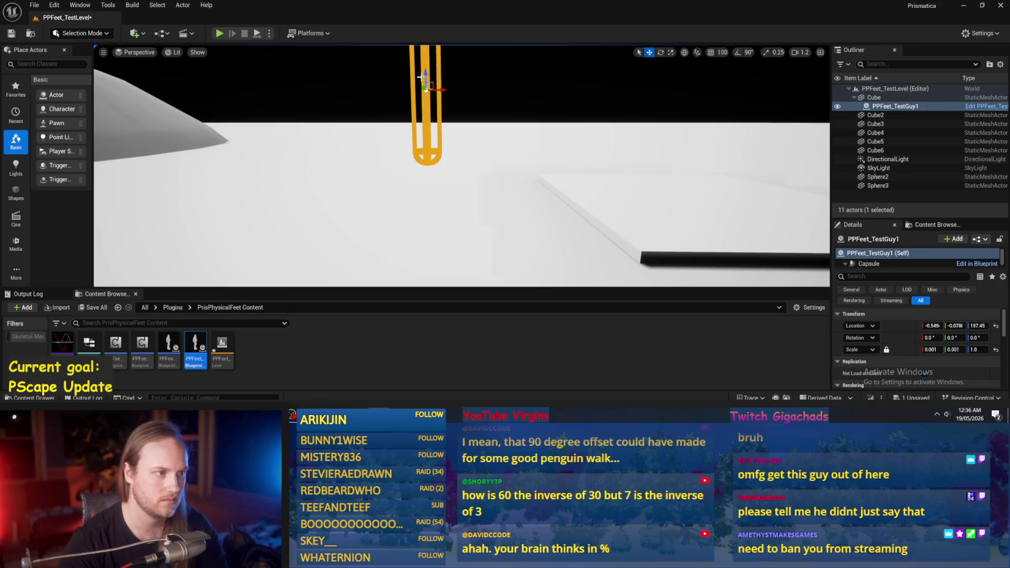
pyautogui.hotkey('alt', 'p')
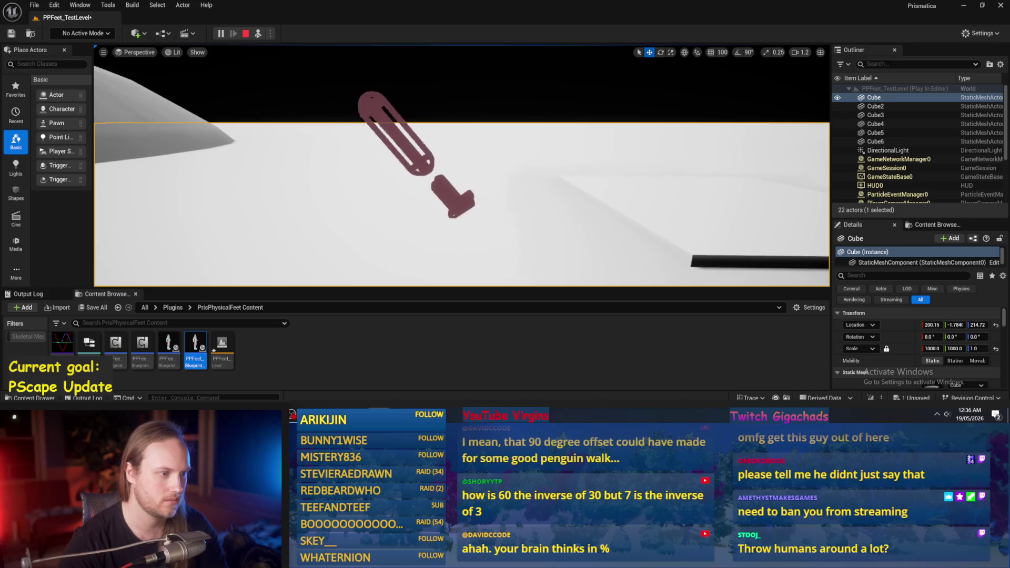
pyautogui.click(315, 199)
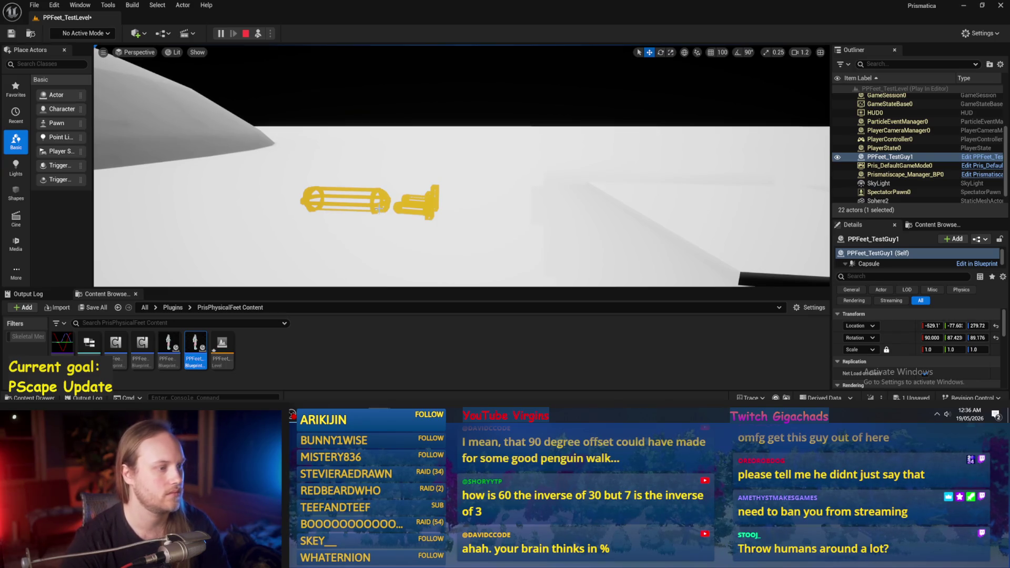
pyautogui.press('Escape')
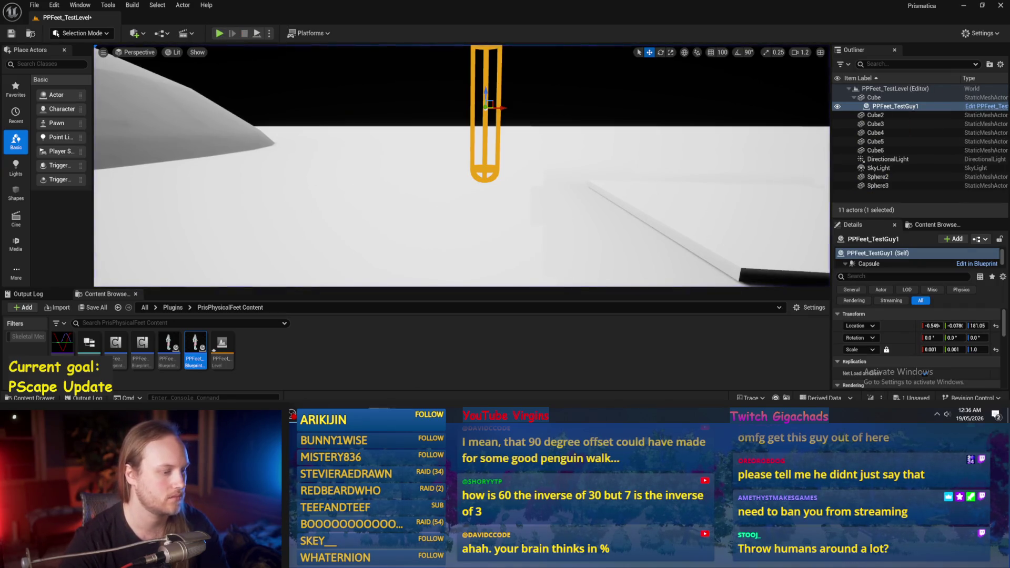
pyautogui.hotkey('alt', 'Tab')
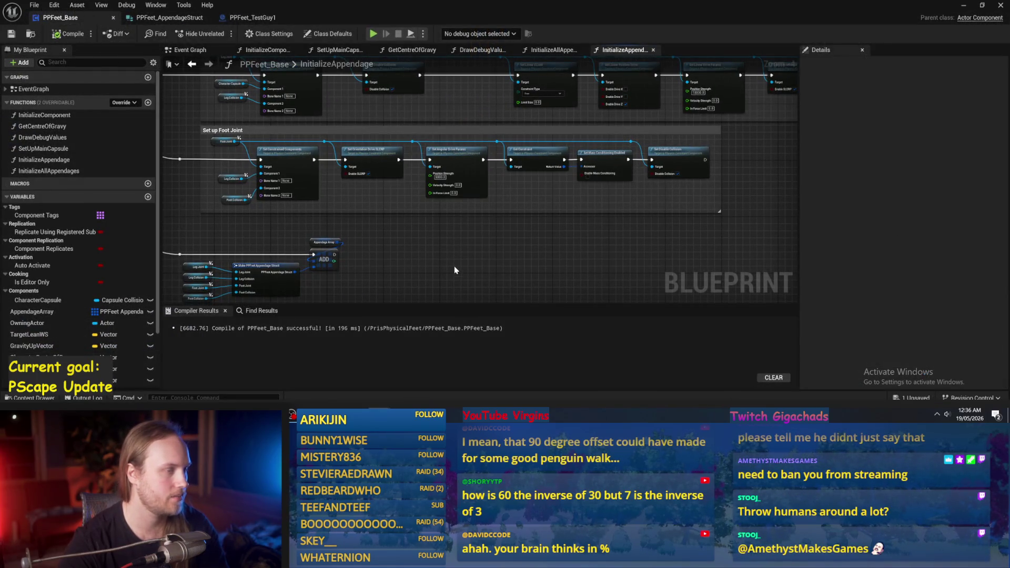
# - Set the angular drive Position Strength to 10000 and compile
pyautogui.scroll(-2, 454, 266)
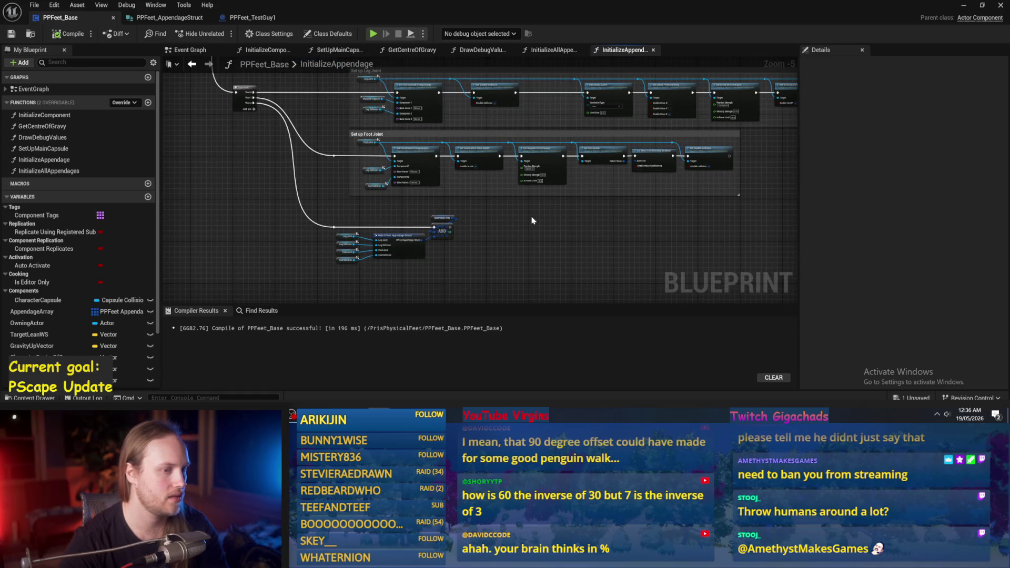
pyautogui.scroll(2, 530, 217)
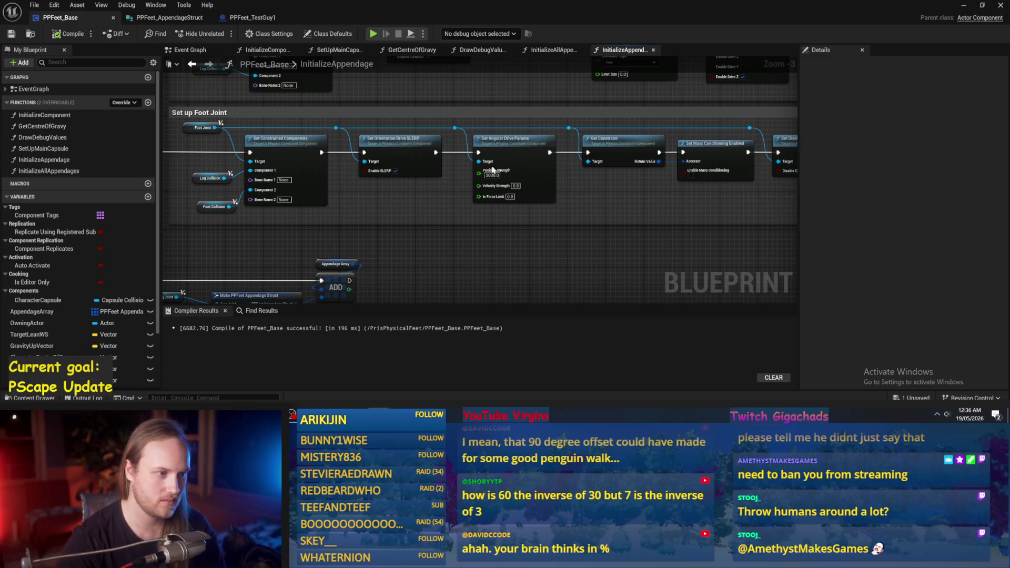
pyautogui.press('Return')
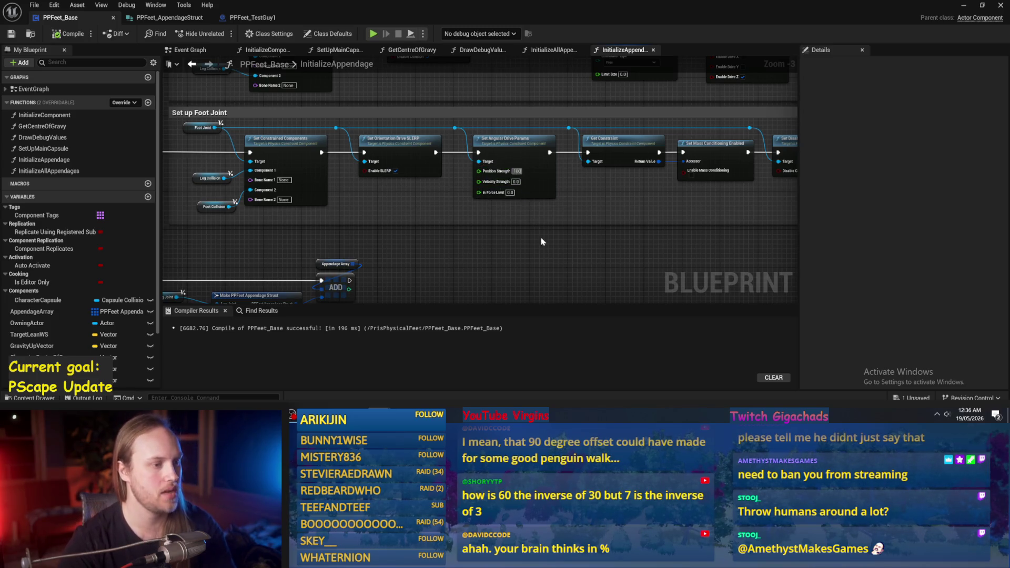
pyautogui.click(67, 34)
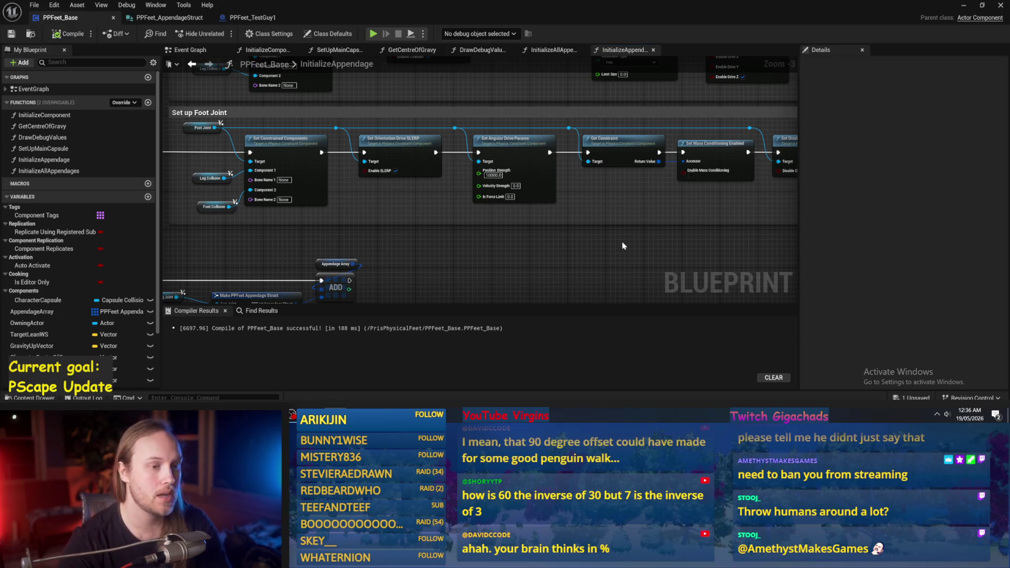
# - Run a quick play test of the level, then restore the PPFeet_Base editor
pyautogui.moveTo(621, 247); pyautogui.dragTo(594, 248)
pyautogui.moveTo(621, 176); pyautogui.dragTo(480, 209)
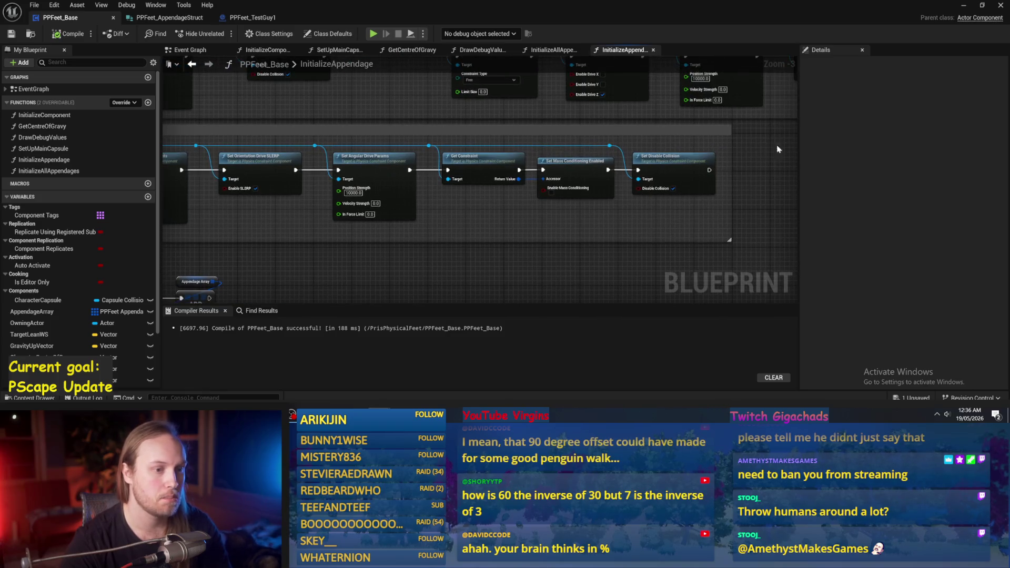
pyautogui.click(963, 6)
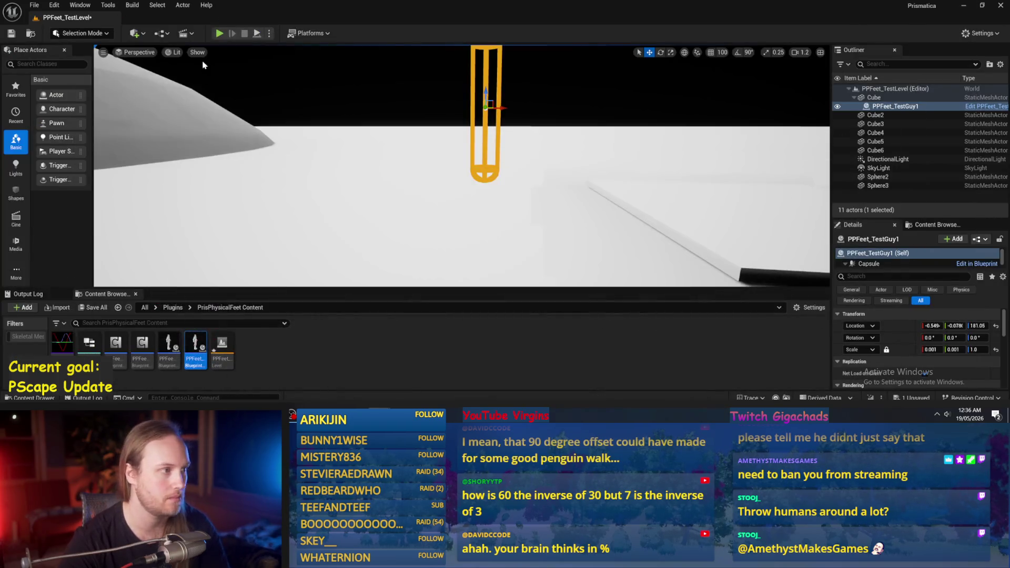
pyautogui.click(257, 35)
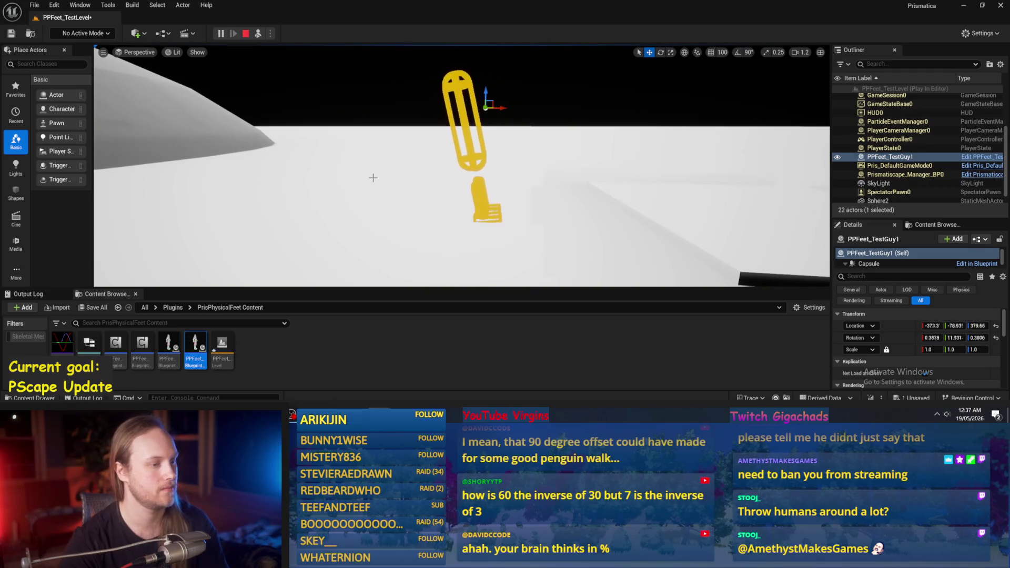
pyautogui.press('Escape')
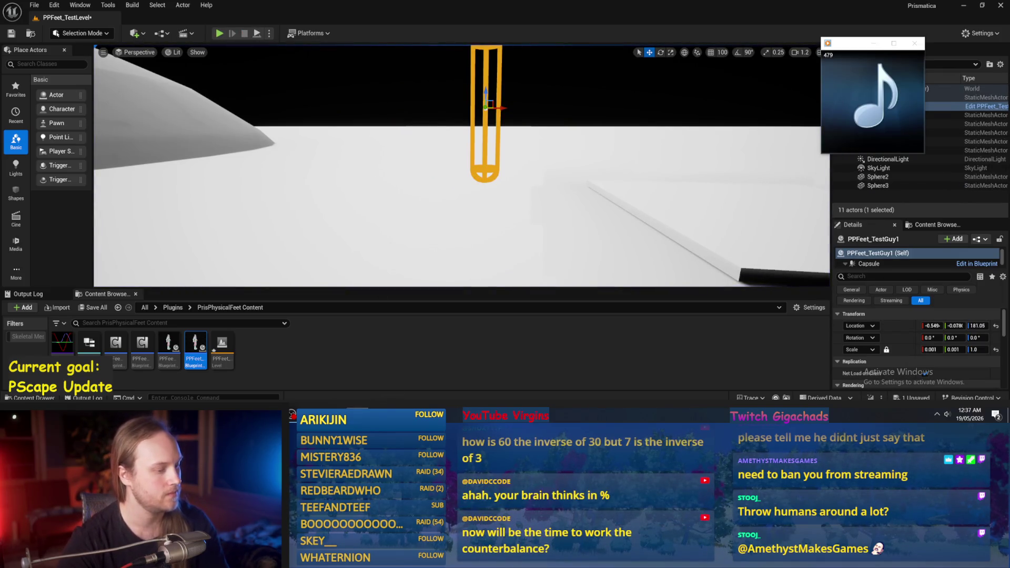
pyautogui.click(378, 375)
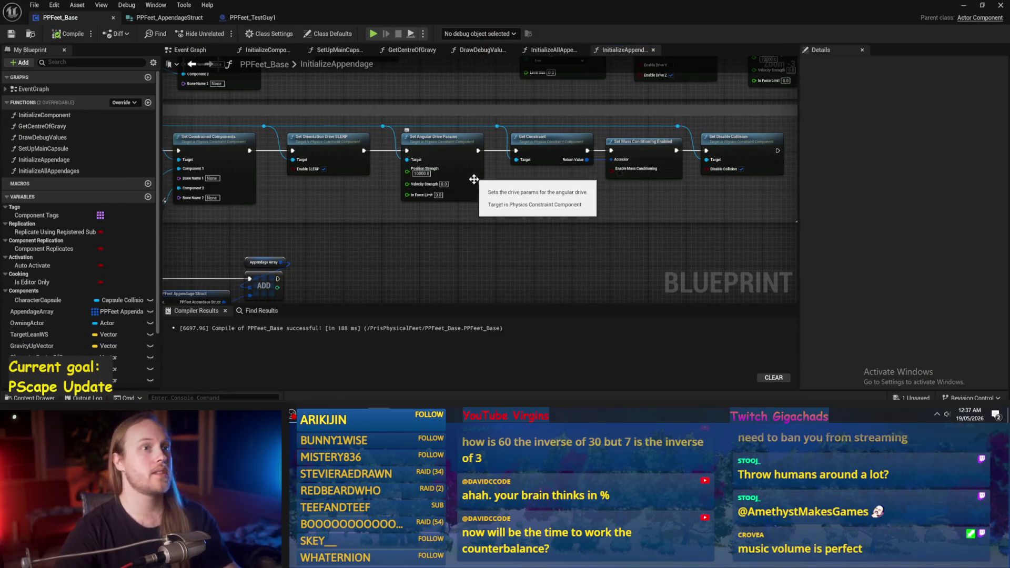
# - Compile, then delete the stray Appendage Array node from the Event Graph
pyautogui.click(72, 34)
pyautogui.click(189, 53)
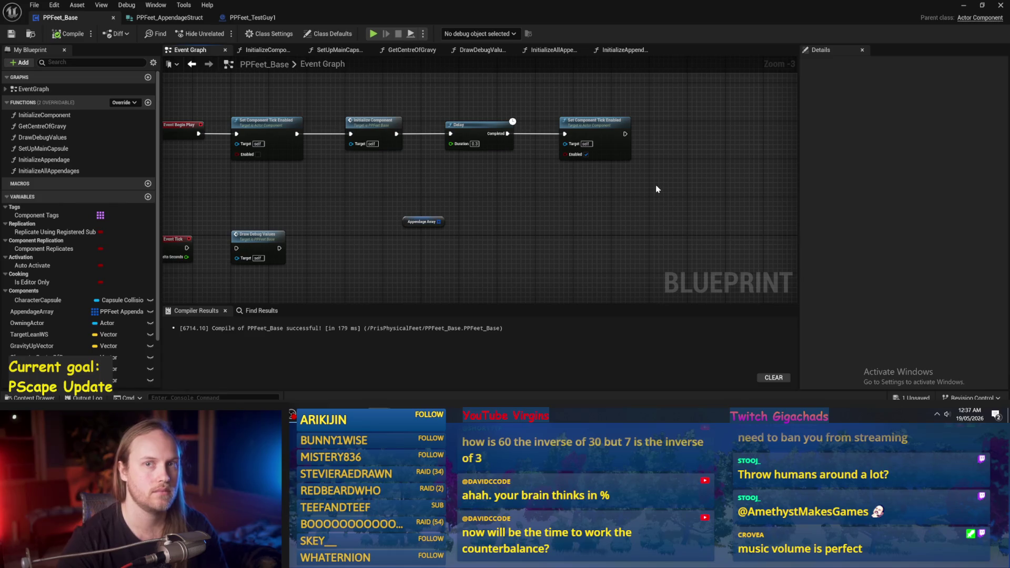
pyautogui.moveTo(618, 196); pyautogui.dragTo(613, 218)
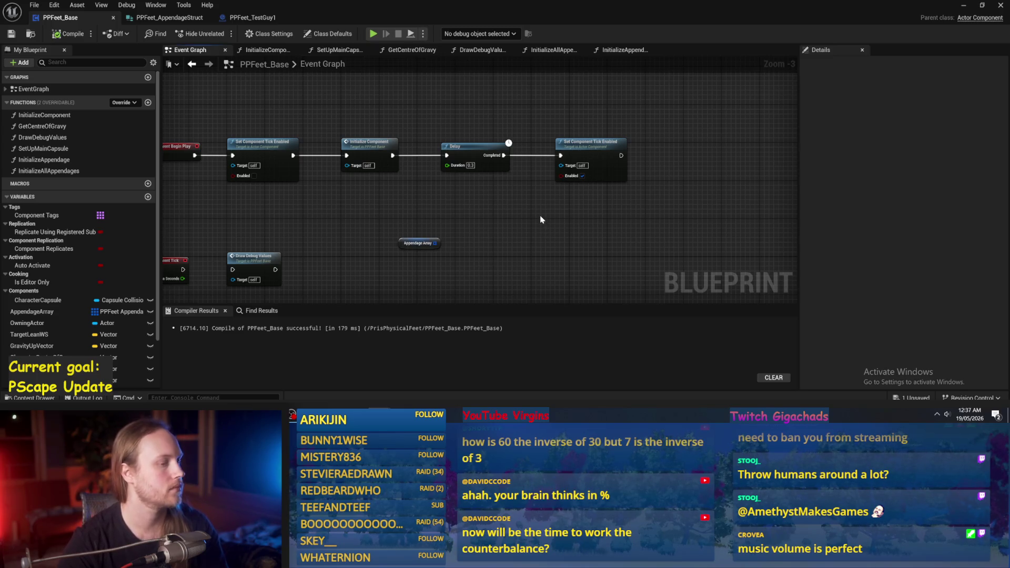
pyautogui.moveTo(539, 217); pyautogui.dragTo(598, 172)
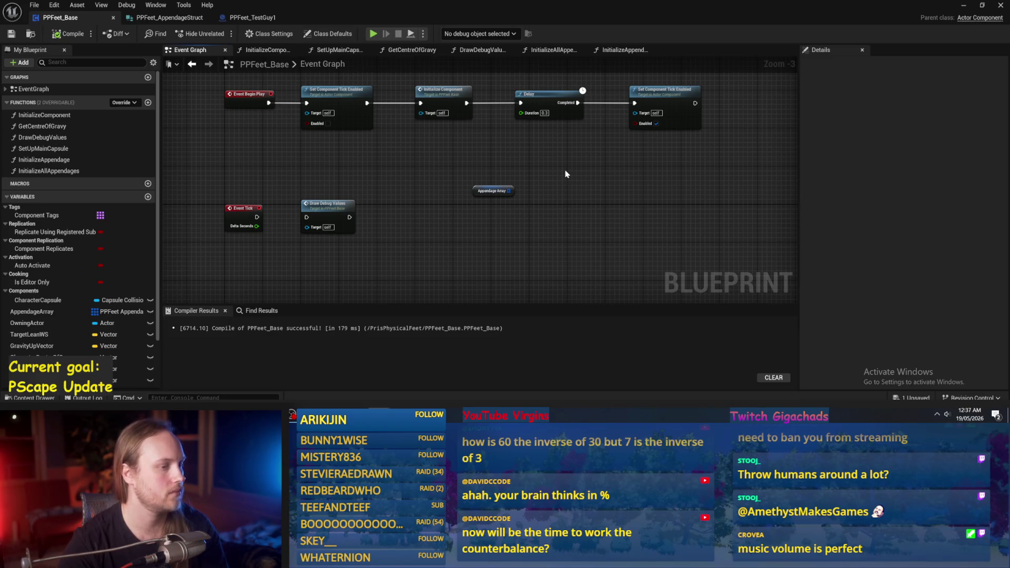
pyautogui.moveTo(466, 194); pyautogui.dragTo(466, 195)
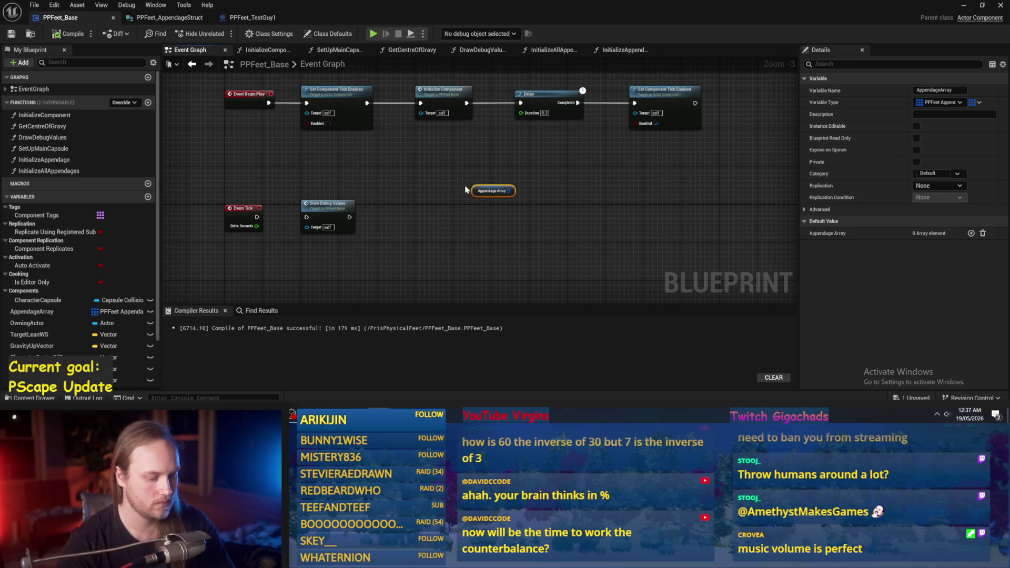
pyautogui.press('Delete')
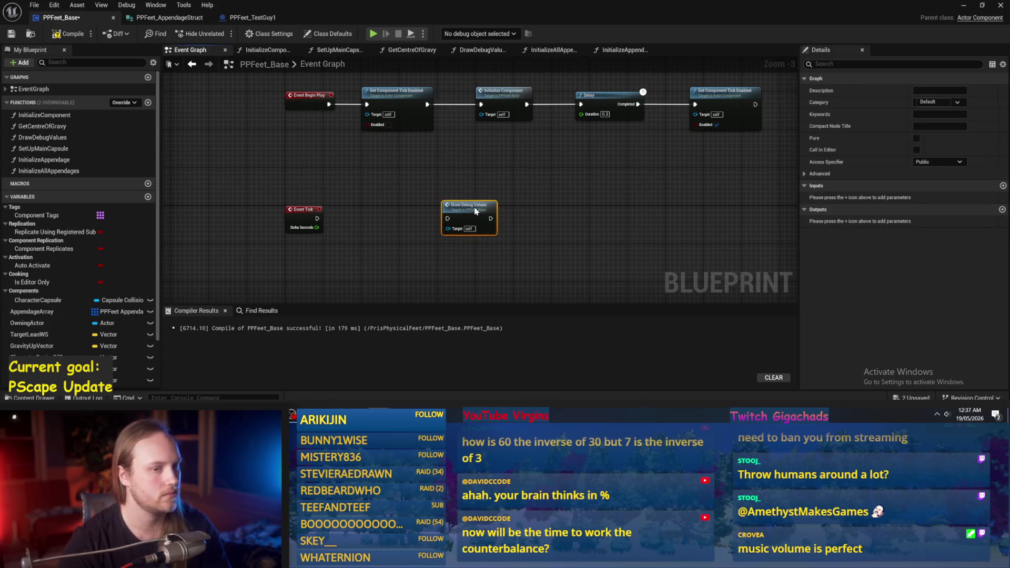
# - Open the DrawDebugValues graph, then the GetCentreOfGravy function graph
pyautogui.doubleClick(471, 214)
pyautogui.moveTo(254, 281); pyautogui.dragTo(267, 244)
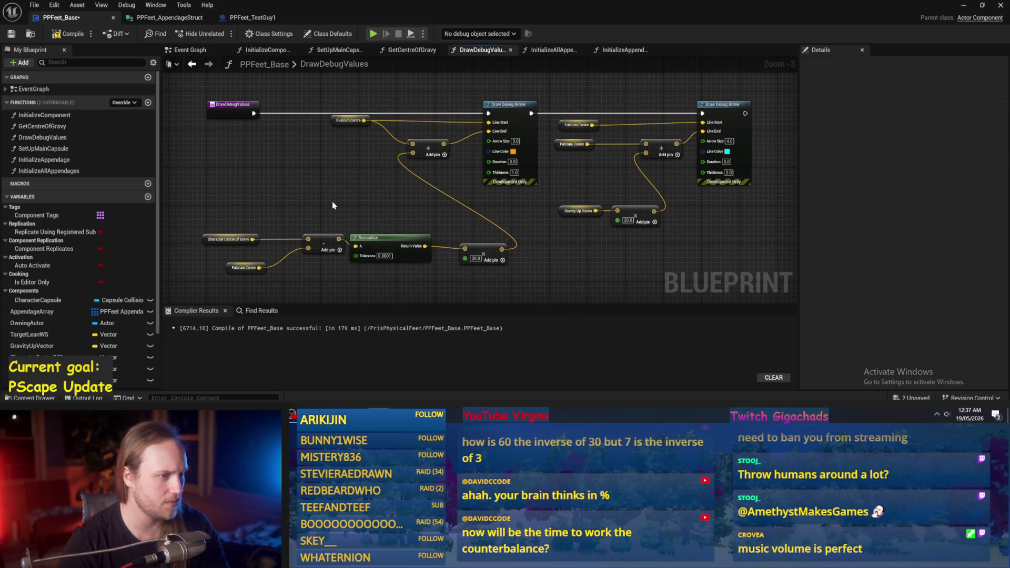
pyautogui.click(45, 128)
pyautogui.doubleClick(45, 128)
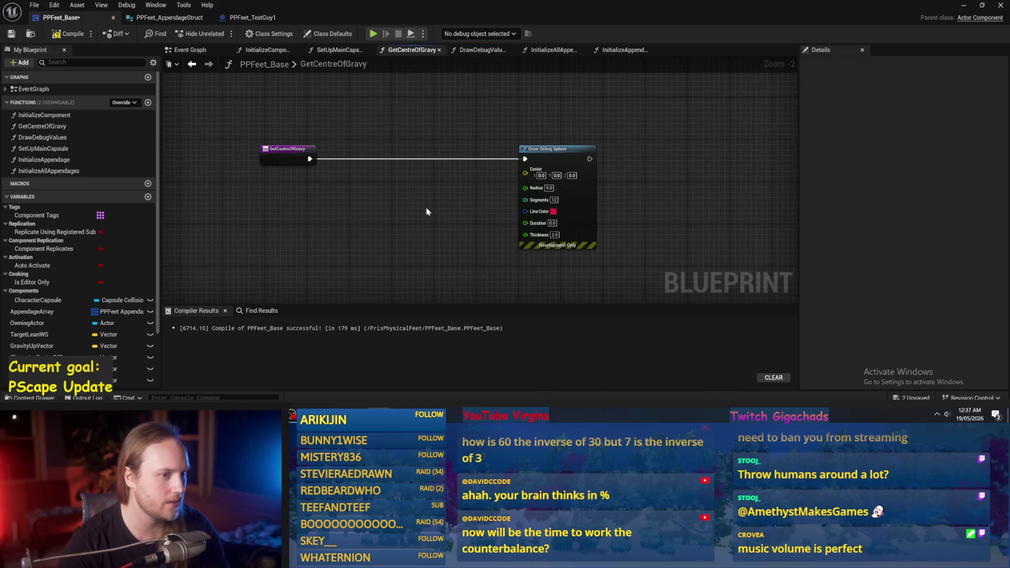
pyautogui.scroll(2, 463, 186)
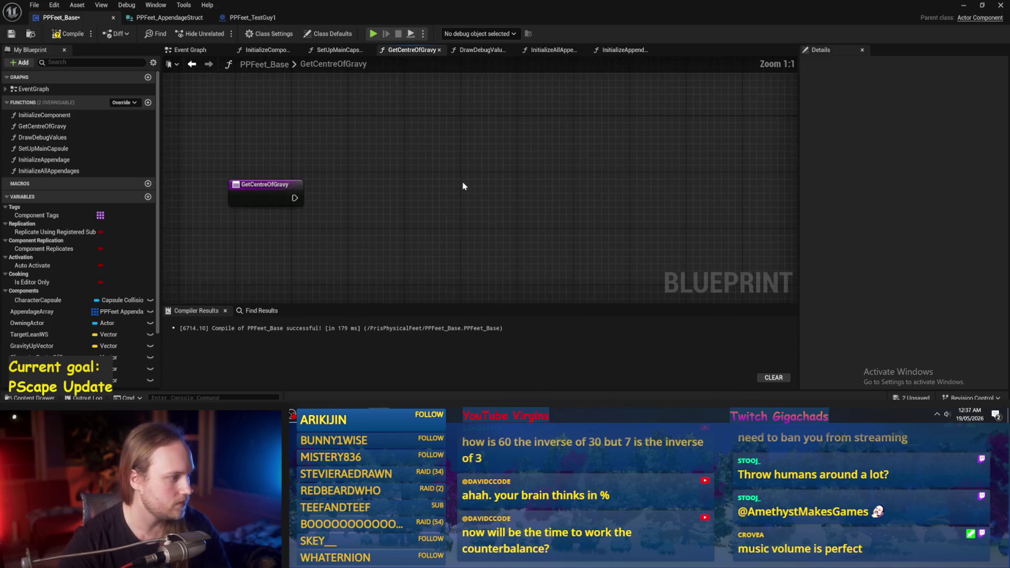
pyautogui.click(485, 185)
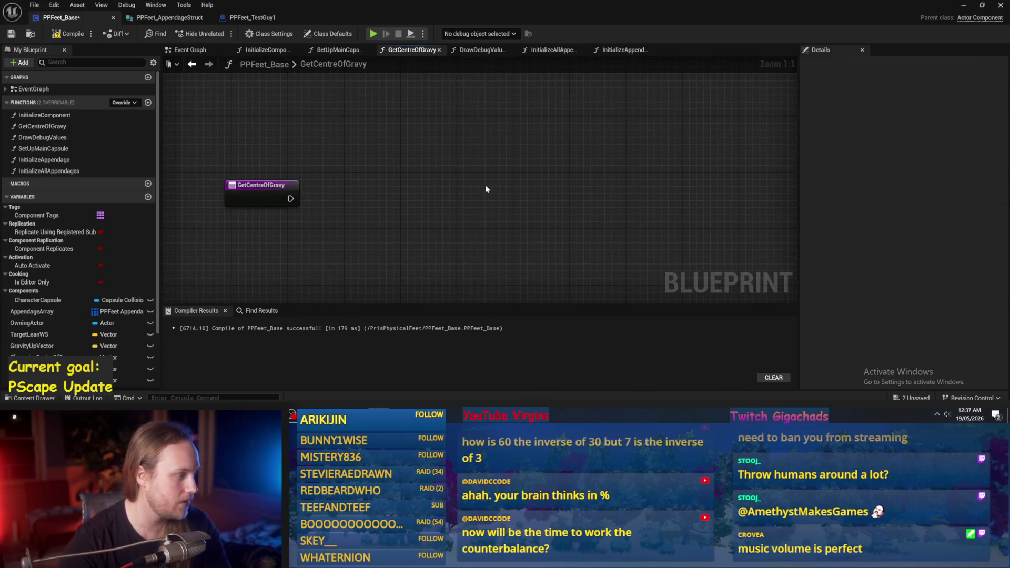
# - Add an Appendage Array getter with a For Each Loop wired from the function entry
pyautogui.rightClick(457, 157)
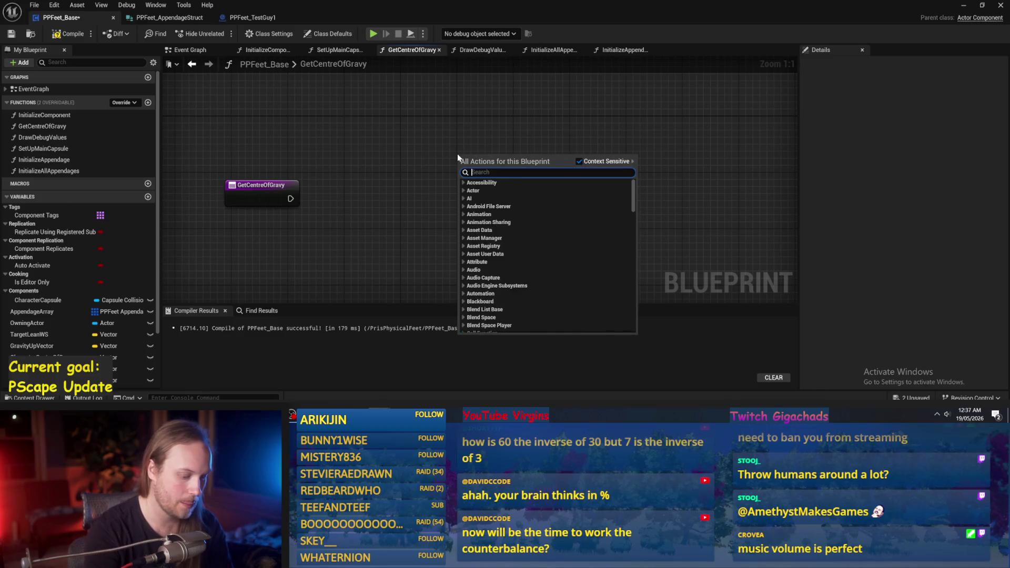
pyautogui.write('capsule')
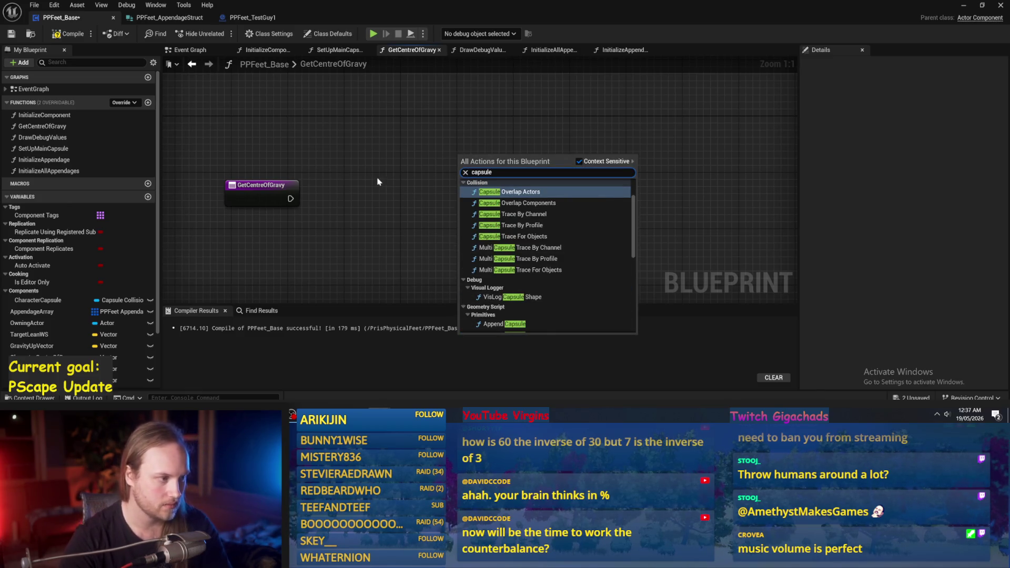
pyautogui.press('Escape')
pyautogui.moveTo(32, 312)
pyautogui.mouseDown()
pyautogui.moveTo(463, 171)
pyautogui.moveTo(564, 192)
pyautogui.moveTo(548, 190)
pyautogui.mouseUp()
pyautogui.click(508, 176)
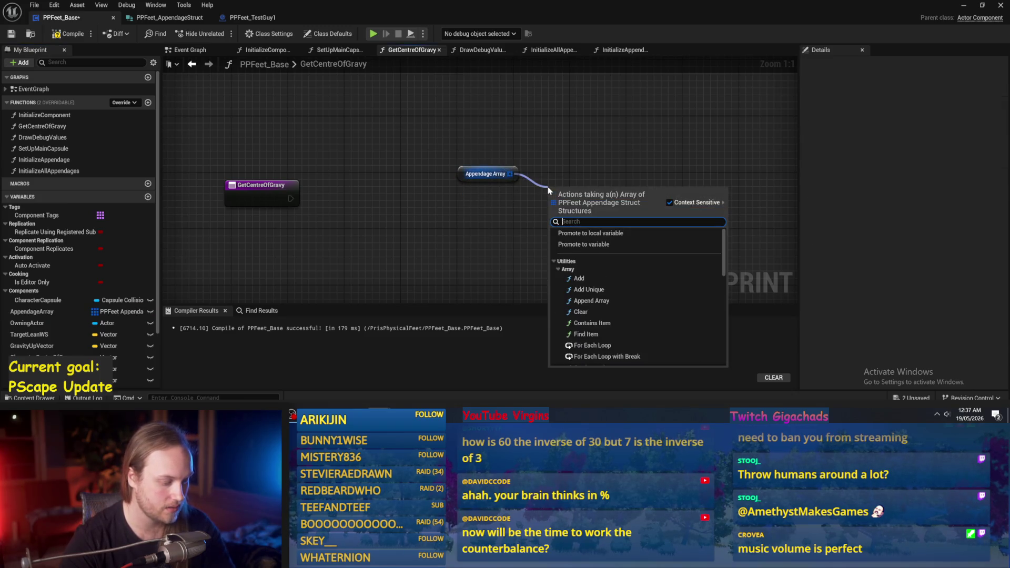
pyautogui.write('for each')
pyautogui.press('Return')
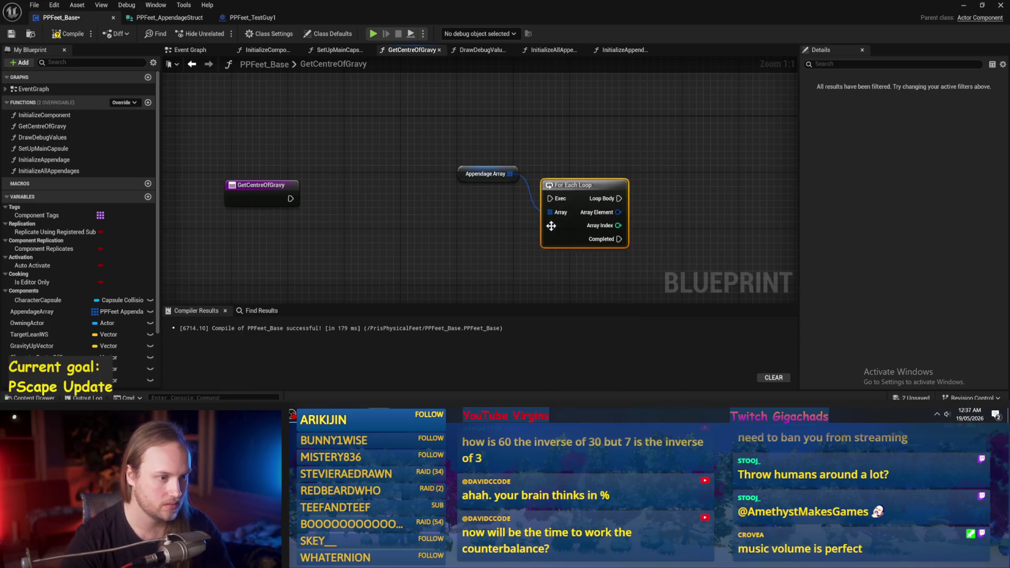
pyautogui.moveTo(468, 177)
pyautogui.mouseDown()
pyautogui.moveTo(555, 167)
pyautogui.moveTo(447, 186)
pyautogui.mouseUp()
pyautogui.keyDown('shift'); pyautogui.click(579, 179); pyautogui.keyUp('shift')
pyautogui.moveTo(290, 198); pyautogui.dragTo(423, 198)
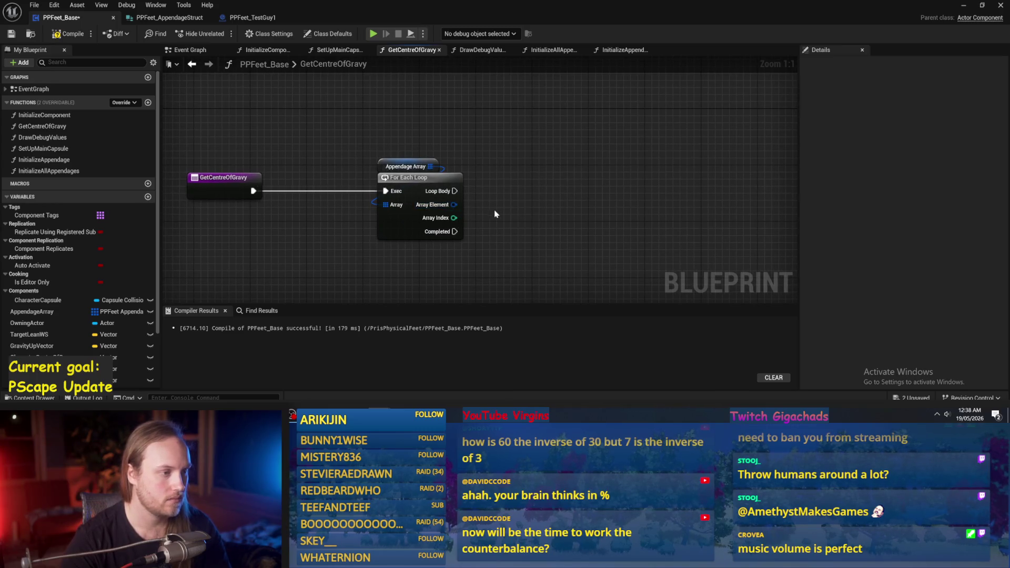
pyautogui.moveTo(515, 113); pyautogui.dragTo(405, 224)
pyautogui.moveTo(448, 167)
pyautogui.mouseDown()
pyautogui.moveTo(577, 196)
pyautogui.moveTo(559, 188)
pyautogui.mouseUp()
# - Break each array element into the appendage struct and feed Leg Collision into Get Center Of Mass
pyautogui.rightClick(486, 186)
pyautogui.write('brea')
pyautogui.press('Return')
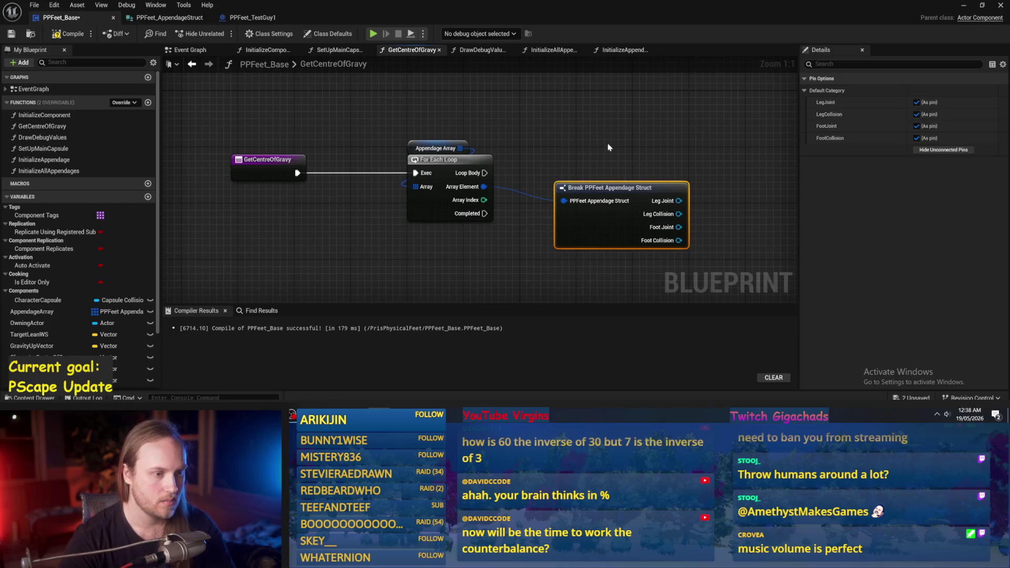
pyautogui.moveTo(463, 155); pyautogui.dragTo(437, 145)
pyautogui.moveTo(528, 172); pyautogui.dragTo(598, 177)
pyautogui.write('cent')
pyautogui.click(627, 220)
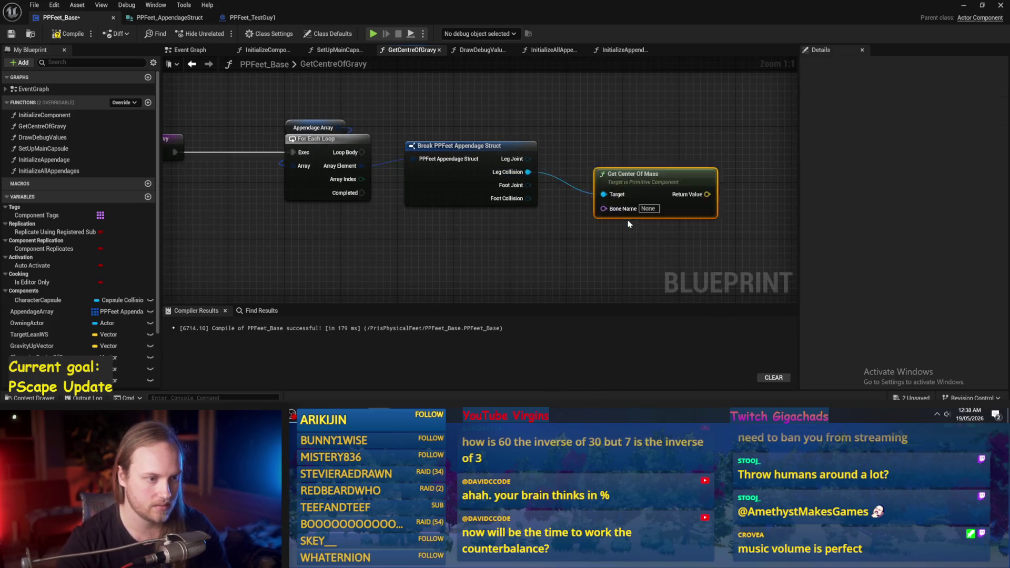
pyautogui.moveTo(639, 185); pyautogui.dragTo(615, 167)
# - Duplicate the Get Center Of Mass node and wire Foot Collision into it
pyautogui.hotkey('ctrl', 'c')
pyautogui.hotkey('ctrl', 'v')
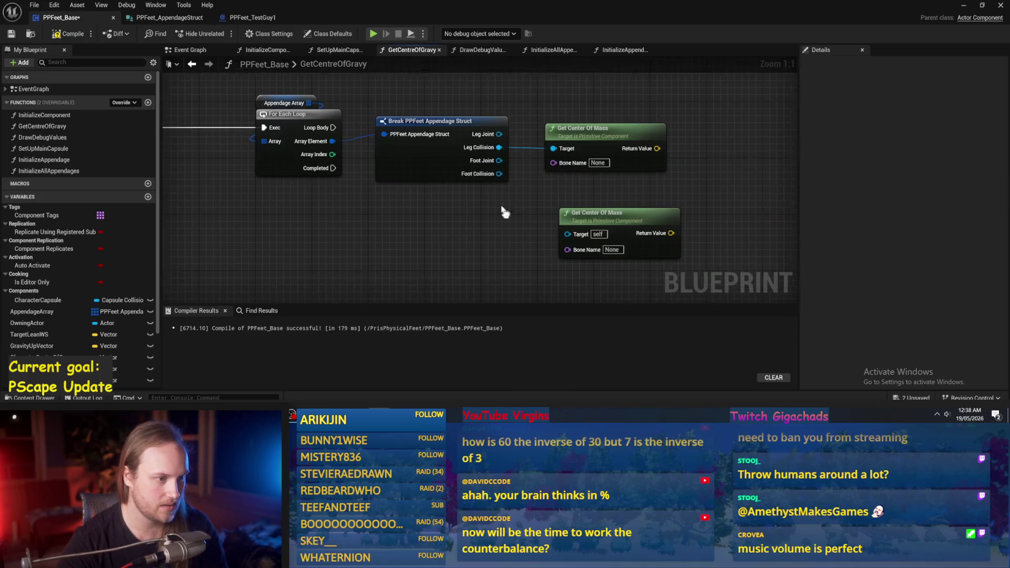
pyautogui.moveTo(496, 169)
pyautogui.mouseDown()
pyautogui.moveTo(568, 234)
pyautogui.moveTo(582, 187)
pyautogui.mouseUp()
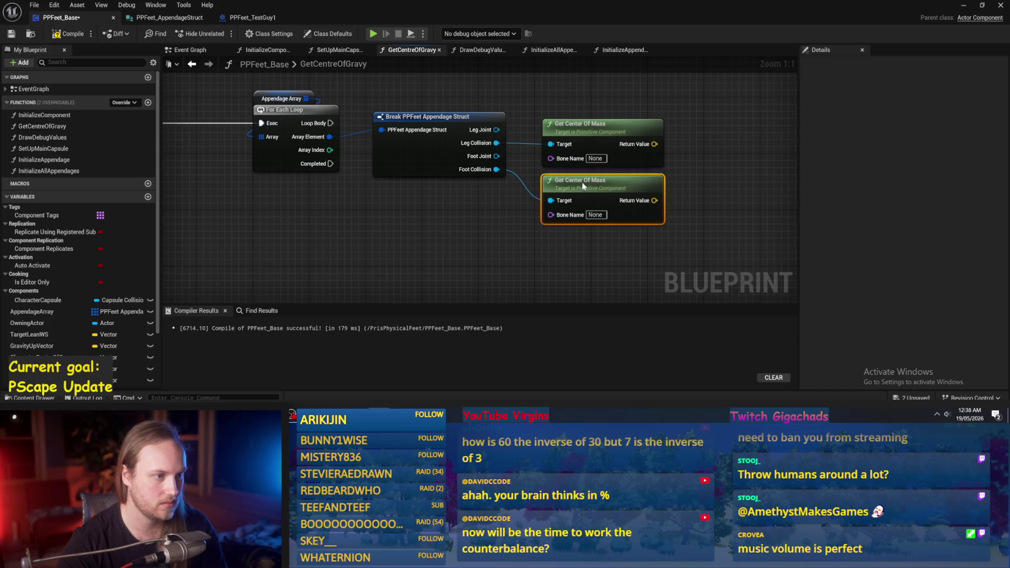
pyautogui.moveTo(751, 166); pyautogui.dragTo(640, 180)
pyautogui.scroll(-2, 639, 179)
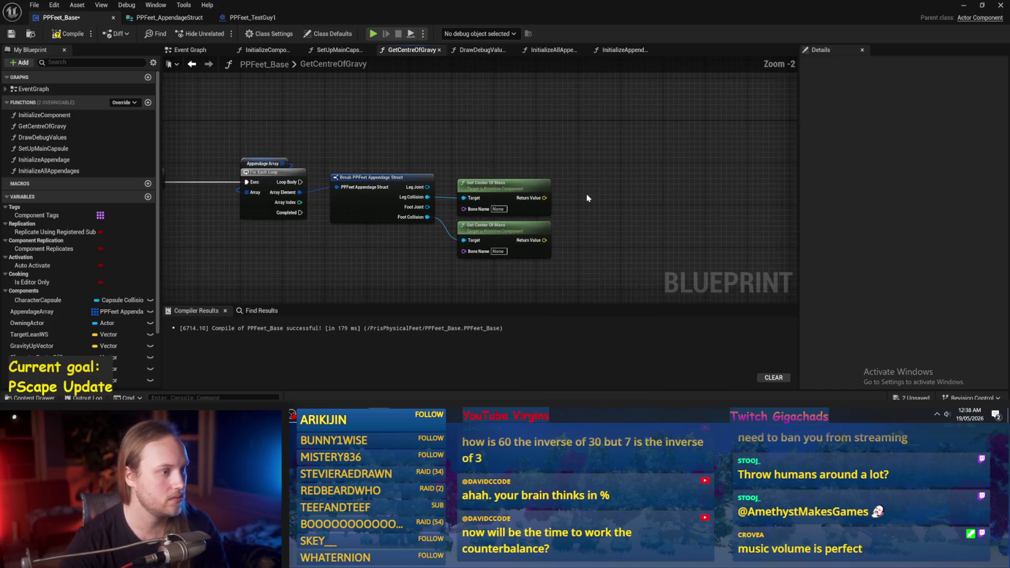
# - Add Get Mass nodes for Leg Collision and Foot Collision and tidy the layout
pyautogui.moveTo(621, 179); pyautogui.dragTo(455, 258)
pyautogui.moveTo(505, 184); pyautogui.dragTo(505, 211)
pyautogui.moveTo(427, 197)
pyautogui.mouseDown()
pyautogui.moveTo(520, 192)
pyautogui.moveTo(492, 179)
pyautogui.moveTo(471, 239)
pyautogui.mouseUp()
pyautogui.write('mass')
pyautogui.click(544, 234)
pyautogui.scroll(2, 615, 187)
pyautogui.hotkey('ctrl', 'd')
pyautogui.moveTo(561, 264)
pyautogui.mouseDown()
pyautogui.moveTo(484, 186)
pyautogui.moveTo(484, 198)
pyautogui.mouseUp()
pyautogui.moveTo(477, 99); pyautogui.dragTo(470, 99)
pyautogui.click(460, 226)
pyautogui.moveTo(459, 235)
pyautogui.mouseDown()
pyautogui.moveTo(487, 240)
pyautogui.moveTo(439, 242)
pyautogui.mouseUp()
pyautogui.click(605, 212)
pyautogui.click(495, 135)
# - Multiply each collision's mass by its centre of mass using two Multiply nodes
pyautogui.moveTo(448, 173); pyautogui.dragTo(563, 143)
pyautogui.write('*')
pyautogui.press('Return')
pyautogui.moveTo(507, 182)
pyautogui.mouseDown()
pyautogui.moveTo(567, 166)
pyautogui.moveTo(565, 155)
pyautogui.mouseUp()
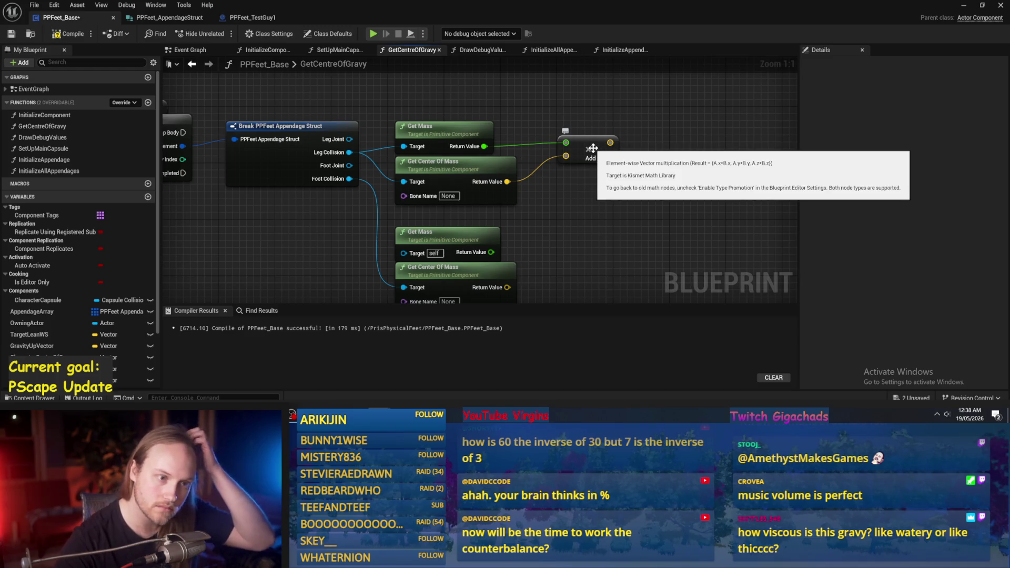
pyautogui.hotkey('ctrl', 'c')
pyautogui.hotkey('ctrl', 'v')
pyautogui.moveTo(507, 218)
pyautogui.mouseDown()
pyautogui.moveTo(539, 218)
pyautogui.moveTo(576, 198)
pyautogui.mouseUp()
pyautogui.press('Escape')
pyautogui.moveTo(509, 247)
pyautogui.mouseDown()
pyautogui.moveTo(552, 215)
pyautogui.moveTo(554, 243)
pyautogui.mouseUp()
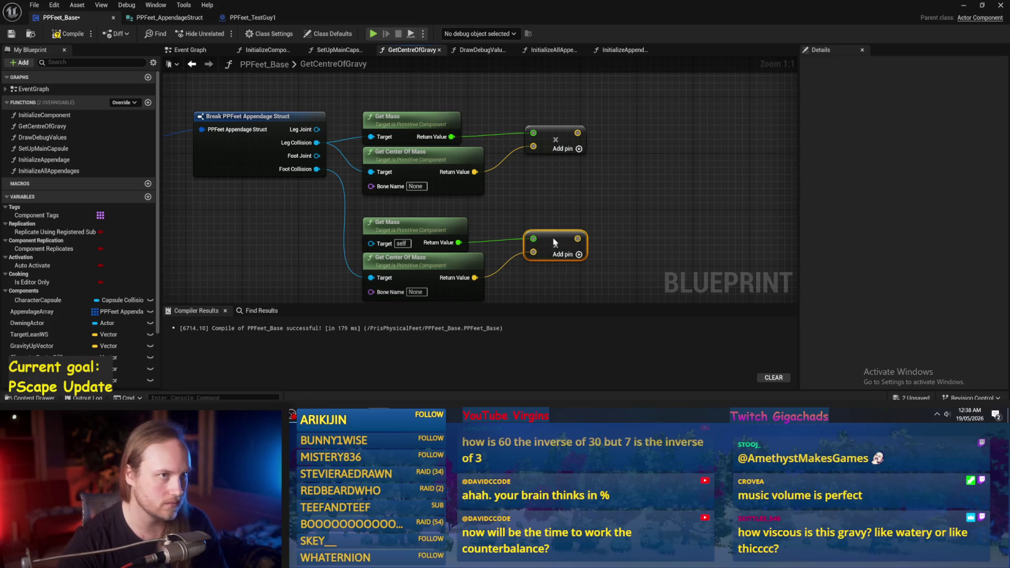
pyautogui.scroll(-1, 604, 203)
pyautogui.moveTo(586, 141); pyautogui.dragTo(540, 159)
# - Add a + node summing the leg and foot masses
pyautogui.moveTo(411, 150)
pyautogui.mouseDown()
pyautogui.moveTo(512, 119)
pyautogui.moveTo(411, 149)
pyautogui.moveTo(477, 108)
pyautogui.moveTo(580, 165)
pyautogui.moveTo(565, 169)
pyautogui.mouseUp()
pyautogui.write('+')
pyautogui.press('Return')
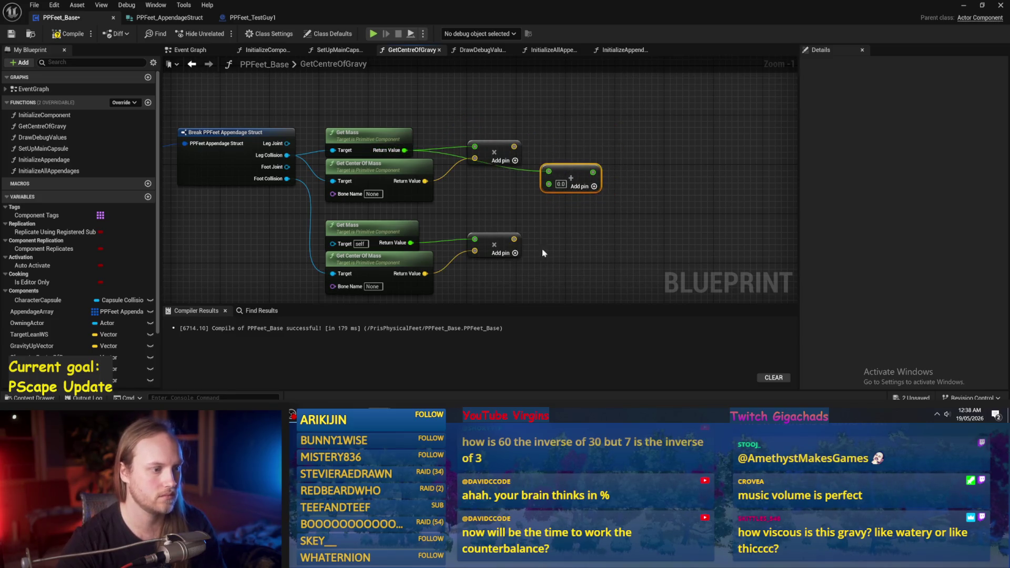
pyautogui.moveTo(400, 237)
pyautogui.mouseDown()
pyautogui.moveTo(548, 184)
pyautogui.moveTo(489, 203)
pyautogui.mouseUp()
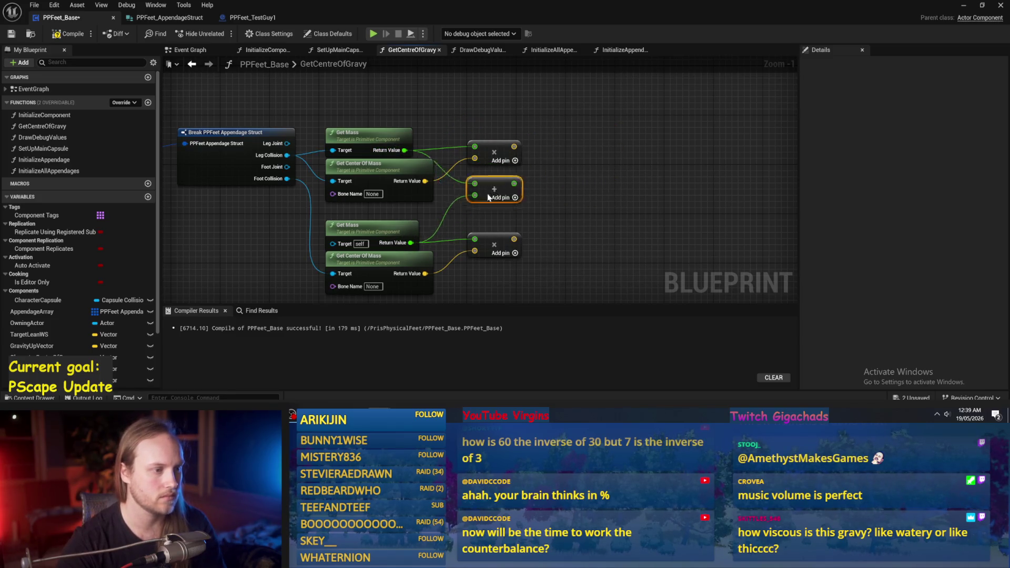
pyautogui.scroll(-2, 244, 217)
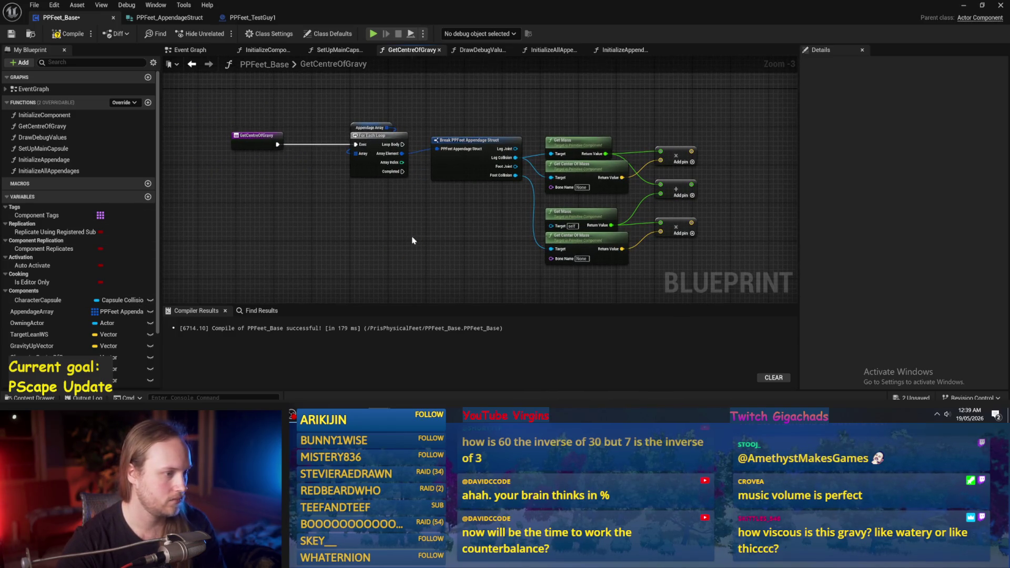
pyautogui.scroll(3, 362, 212)
pyautogui.rightClick(538, 189)
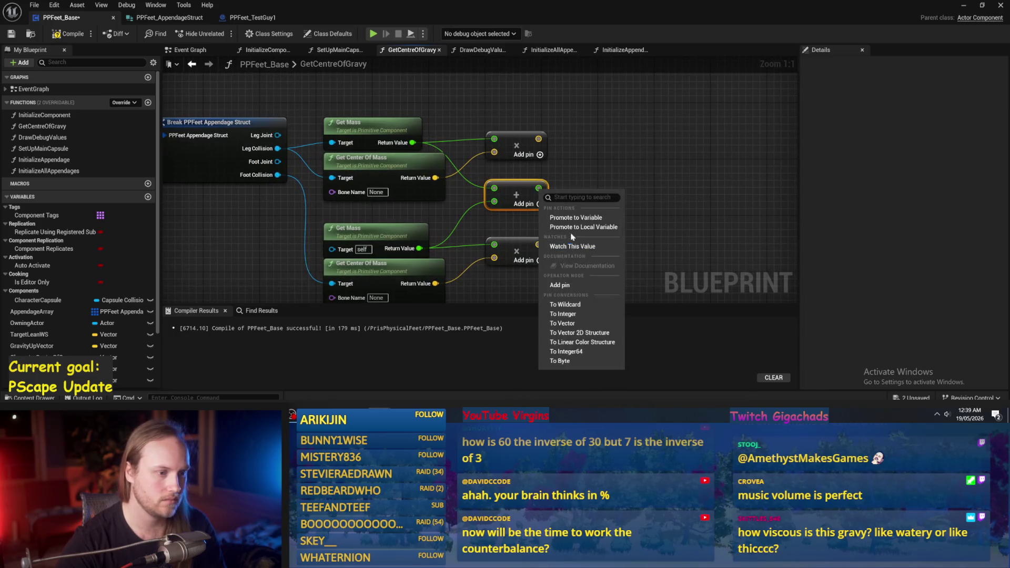
# - Promote the summed mass to a new local variable named TotalMass
pyautogui.click(564, 229)
pyautogui.write('TotalMAss')
pyautogui.press('Return')
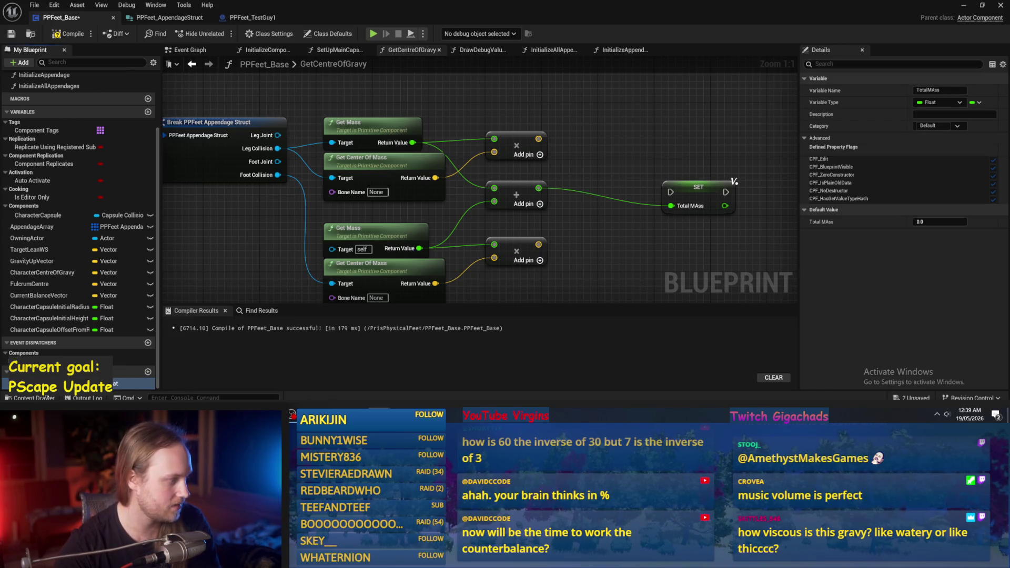
pyautogui.press('Return')
pyautogui.scroll(-2, 700, 121)
pyautogui.moveTo(600, 192)
pyautogui.mouseDown()
pyautogui.moveTo(684, 152)
pyautogui.moveTo(661, 151)
pyautogui.mouseUp()
pyautogui.keyDown('alt'); pyautogui.click(648, 157); pyautogui.keyUp('alt')
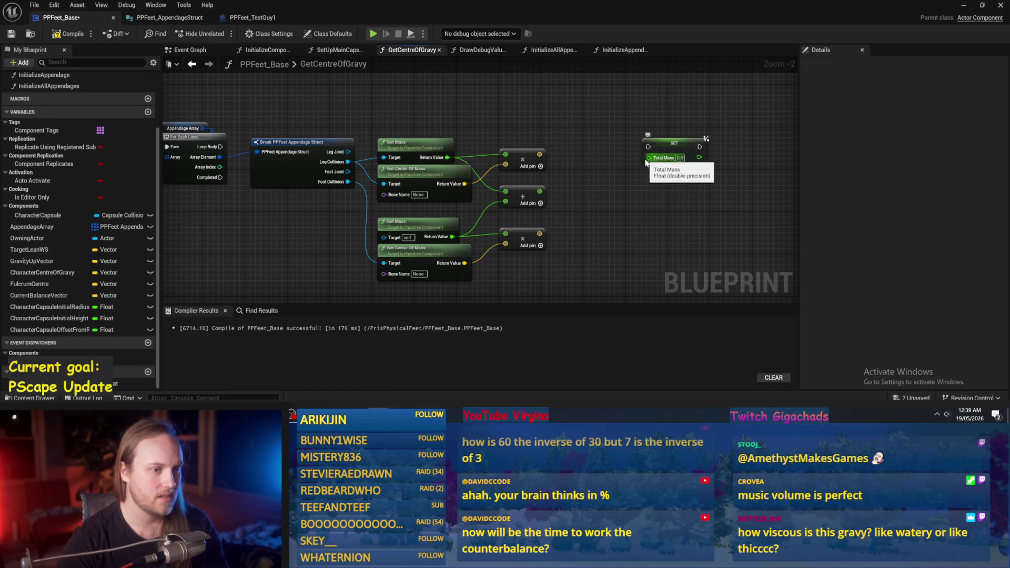
# - Add a + node that adds the mass sum to Total Mass and feeds SET Total Mass
pyautogui.rightClick(566, 165)
pyautogui.write('add')
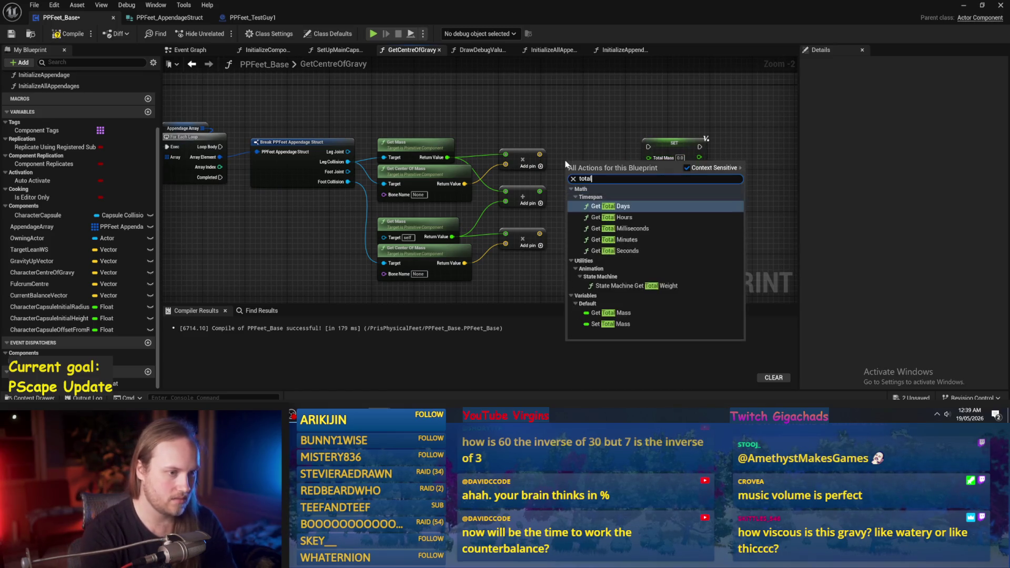
pyautogui.press('Escape')
pyautogui.hotkey('ctrl', 'v')
pyautogui.scroll(2, 579, 158)
pyautogui.moveTo(605, 152); pyautogui.dragTo(630, 181)
pyautogui.write('+')
pyautogui.press('Return')
pyautogui.moveTo(515, 189)
pyautogui.mouseDown()
pyautogui.moveTo(637, 194)
pyautogui.moveTo(554, 230)
pyautogui.mouseUp()
pyautogui.click(613, 195)
pyautogui.moveTo(589, 202)
pyautogui.mouseDown()
pyautogui.moveTo(576, 201)
pyautogui.moveTo(618, 157)
pyautogui.moveTo(610, 155)
pyautogui.moveTo(680, 139)
pyautogui.mouseUp()
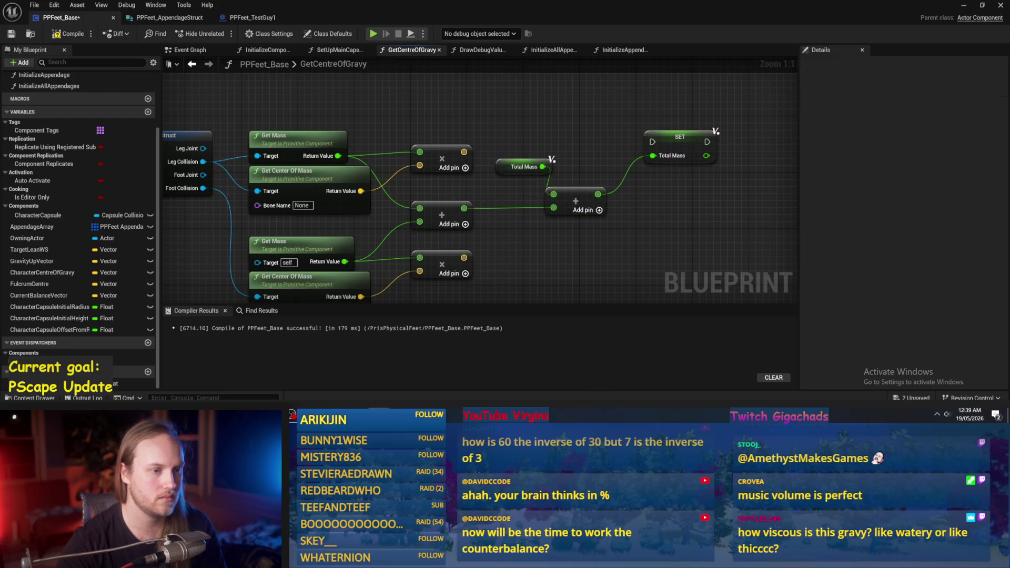
pyautogui.moveTo(624, 187); pyautogui.dragTo(577, 202)
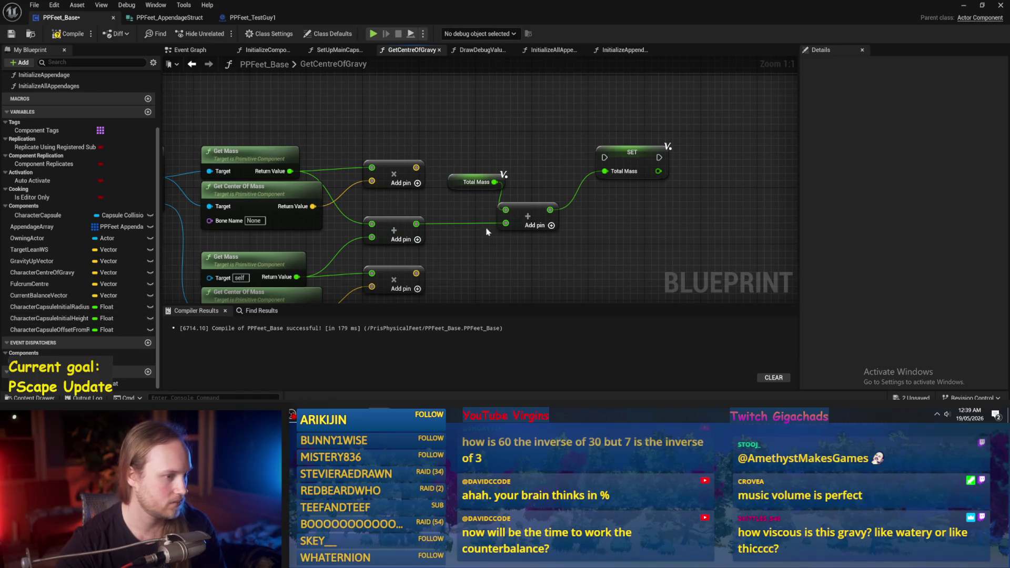
# - Promote the leg's weighted position to a local variable named TotalMassVector
pyautogui.moveTo(414, 175); pyautogui.dragTo(425, 192)
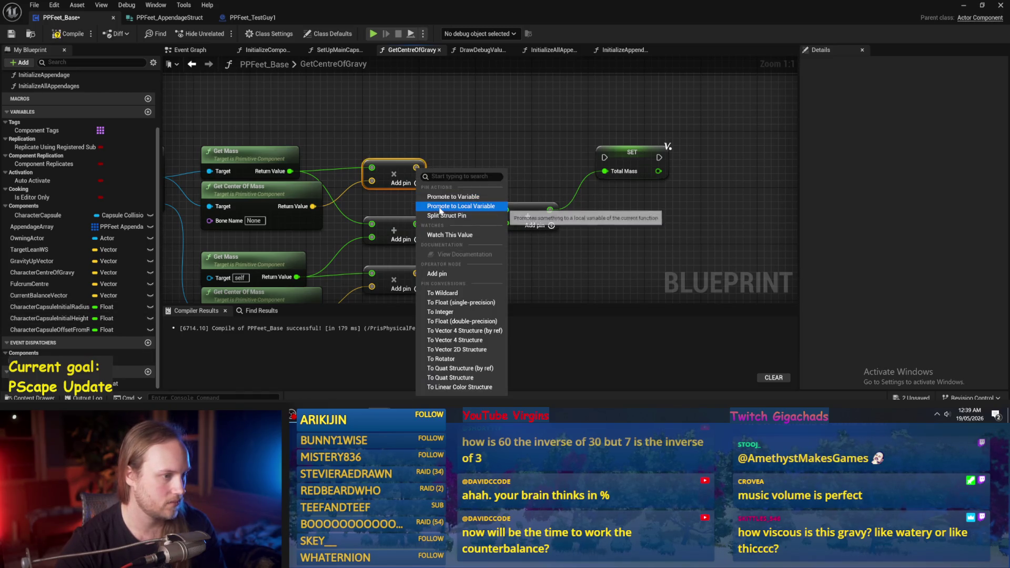
pyautogui.click(436, 201)
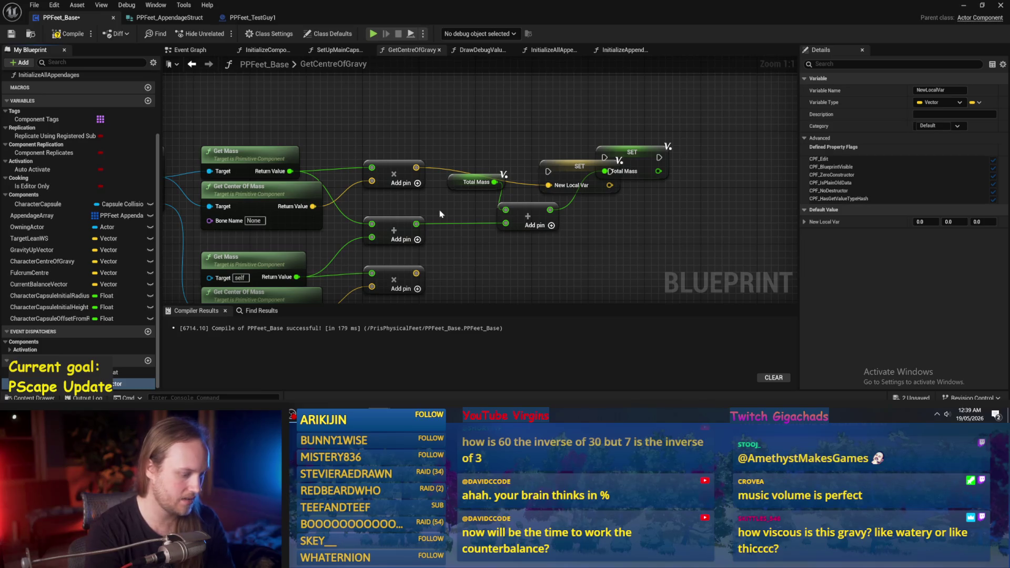
pyautogui.write('TotalMassVector')
pyautogui.press('Return')
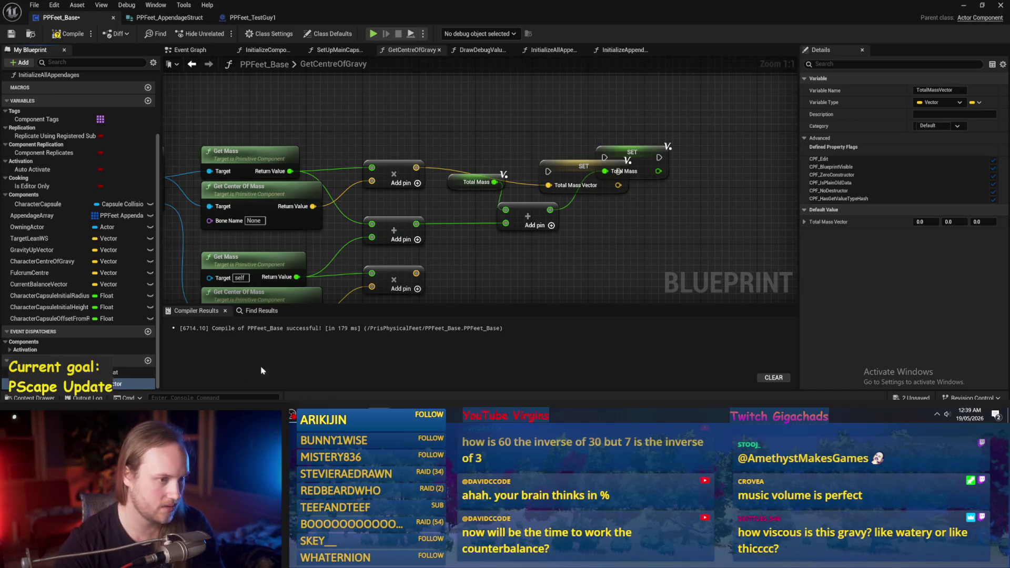
pyautogui.moveTo(582, 166); pyautogui.dragTo(598, 95)
pyautogui.moveTo(538, 171)
pyautogui.mouseDown()
pyautogui.moveTo(513, 152)
pyautogui.moveTo(524, 162)
pyautogui.mouseUp()
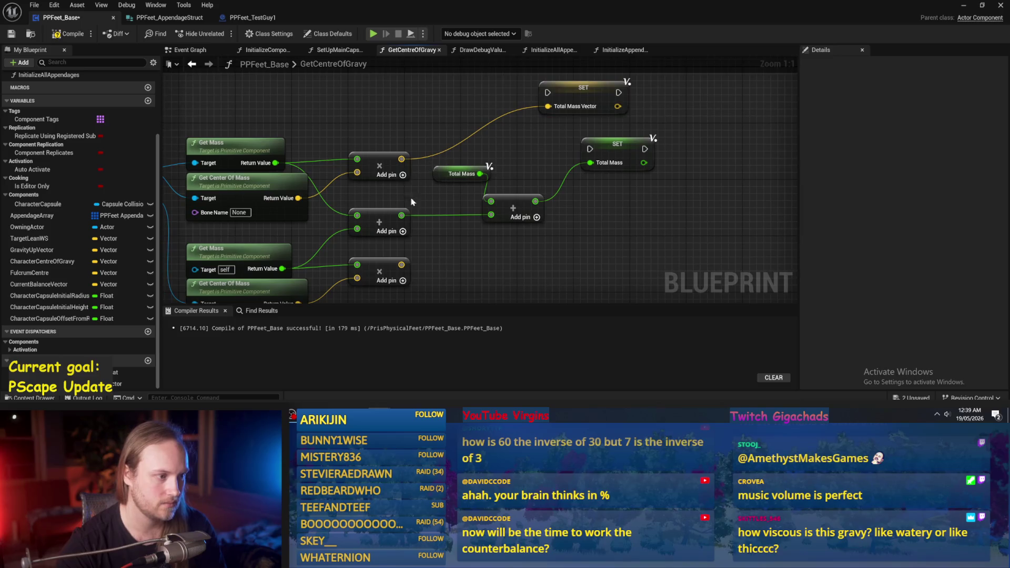
# - Sum the leg and foot weighted positions into SET Total Mass Vector with a duplicated Add node
pyautogui.moveTo(512, 208); pyautogui.dragTo(520, 208)
pyautogui.hotkey('ctrl', 'w')
pyautogui.moveTo(401, 265); pyautogui.dragTo(519, 264)
pyautogui.moveTo(402, 158)
pyautogui.mouseDown()
pyautogui.moveTo(473, 226)
pyautogui.moveTo(519, 250)
pyautogui.moveTo(497, 110)
pyautogui.moveTo(478, 111)
pyautogui.moveTo(547, 106)
pyautogui.mouseUp()
pyautogui.moveTo(535, 147)
pyautogui.mouseDown()
pyautogui.moveTo(484, 190)
pyautogui.moveTo(492, 203)
pyautogui.moveTo(496, 192)
pyautogui.moveTo(527, 193)
pyautogui.mouseUp()
pyautogui.moveTo(576, 167); pyautogui.dragTo(705, 167)
pyautogui.click(564, 130)
pyautogui.moveTo(565, 131); pyautogui.dragTo(616, 184)
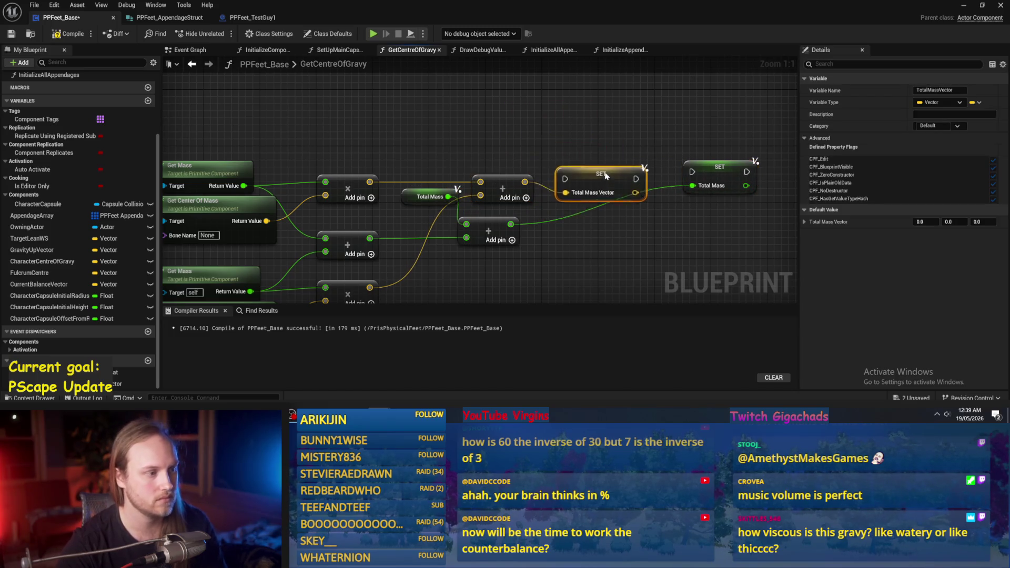
# - Run SET Total Mass Vector from Loop Body, tidy the mass nodes and compile
pyautogui.scroll(-2, 554, 131)
pyautogui.moveTo(201, 154)
pyautogui.mouseDown()
pyautogui.moveTo(666, 151)
pyautogui.moveTo(535, 169)
pyautogui.moveTo(630, 154)
pyautogui.moveTo(357, 279)
pyautogui.mouseUp()
pyautogui.click(657, 151)
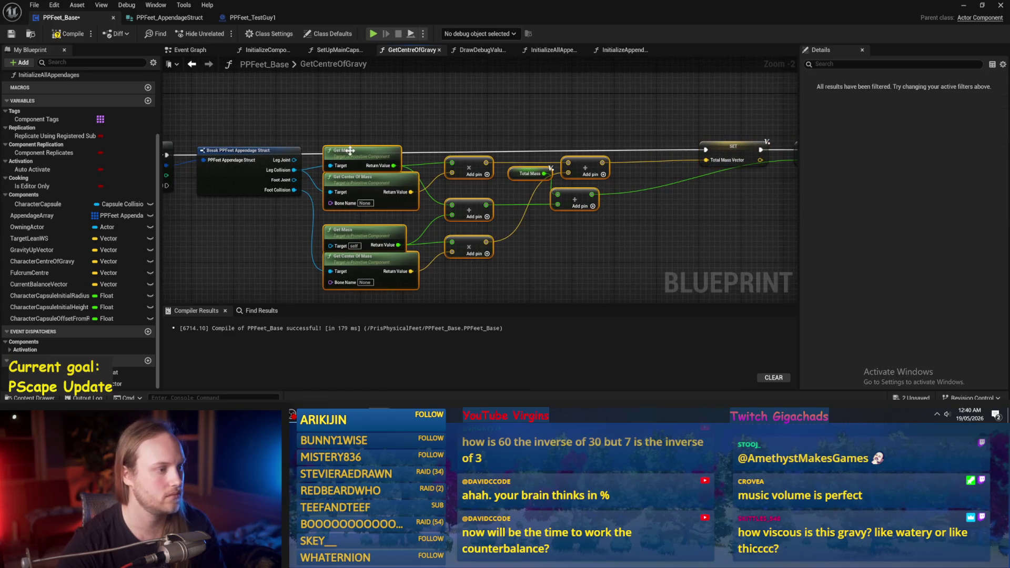
pyautogui.moveTo(349, 150); pyautogui.dragTo(360, 176)
pyautogui.moveTo(364, 133)
pyautogui.mouseDown()
pyautogui.moveTo(514, 114)
pyautogui.moveTo(350, 152)
pyautogui.mouseUp()
pyautogui.click(262, 143)
pyautogui.moveTo(256, 143); pyautogui.dragTo(353, 141)
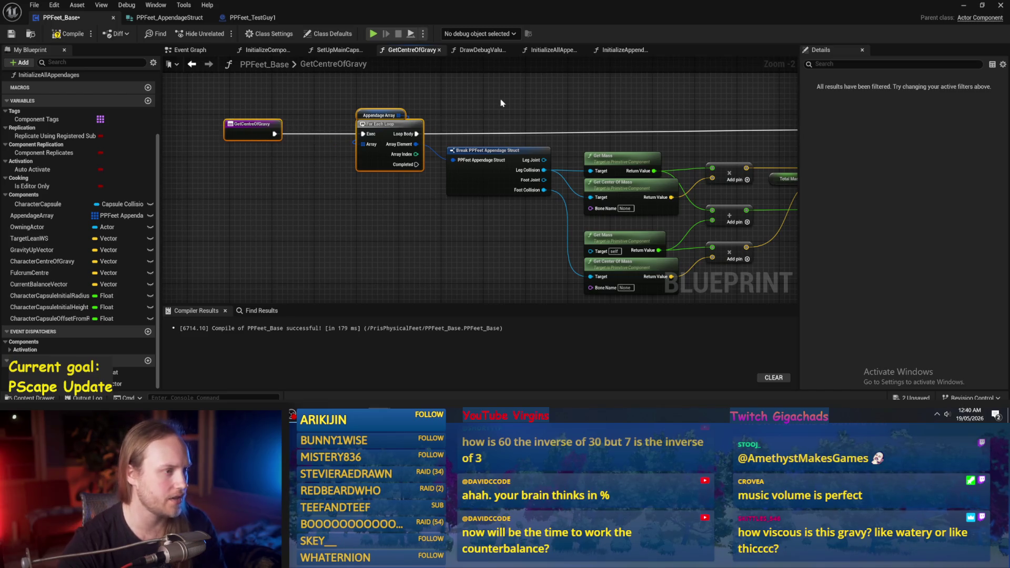
pyautogui.moveTo(501, 103); pyautogui.dragTo(421, 119)
pyautogui.click(66, 35)
# - Create AttachedPhysicalObjects as a Primitive Component Object Reference array and drop it on the graph
pyautogui.moveTo(321, 235)
pyautogui.mouseDown()
pyautogui.moveTo(264, 207)
pyautogui.moveTo(363, 182)
pyautogui.mouseUp()
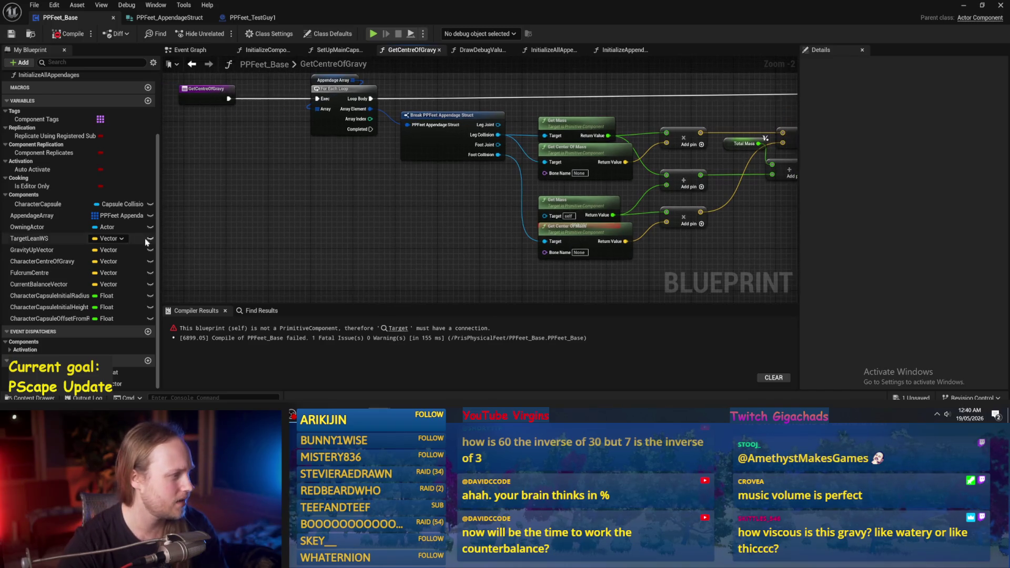
pyautogui.scroll(1, 69, 224)
pyautogui.click(148, 115)
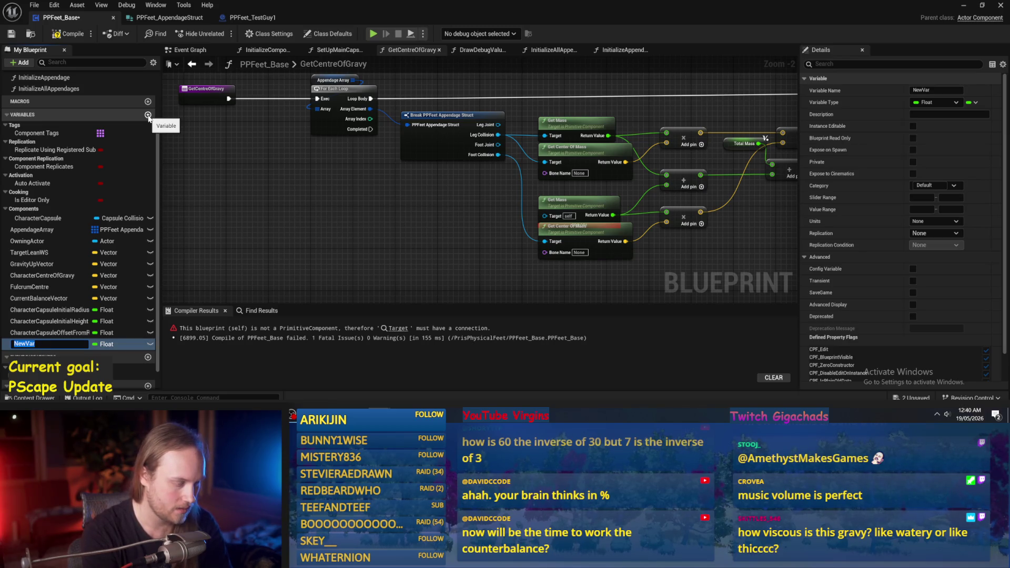
pyautogui.write('AttachedPhysicalObjects')
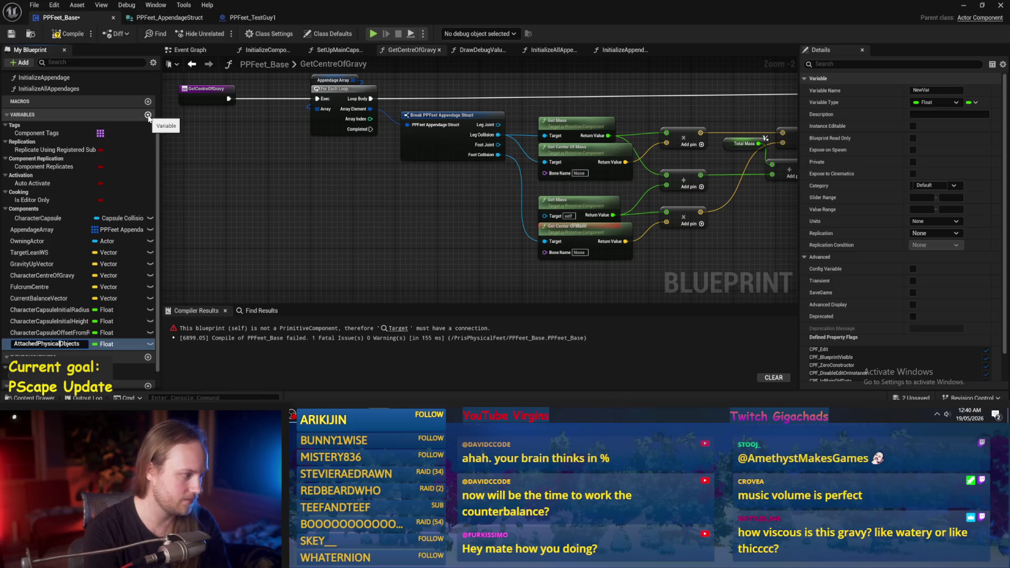
pyautogui.press('Return')
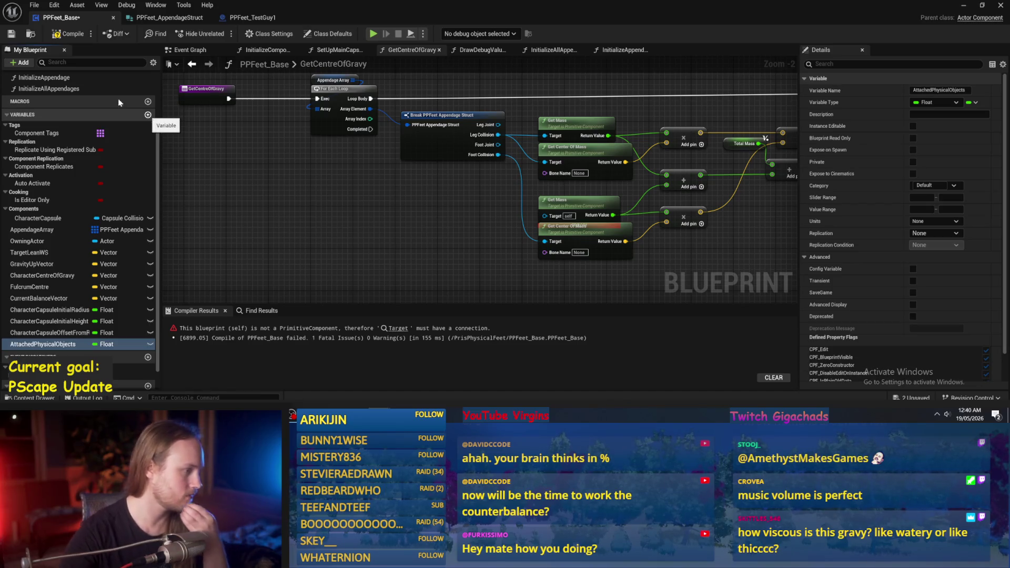
pyautogui.click(103, 345)
pyautogui.write('primiti')
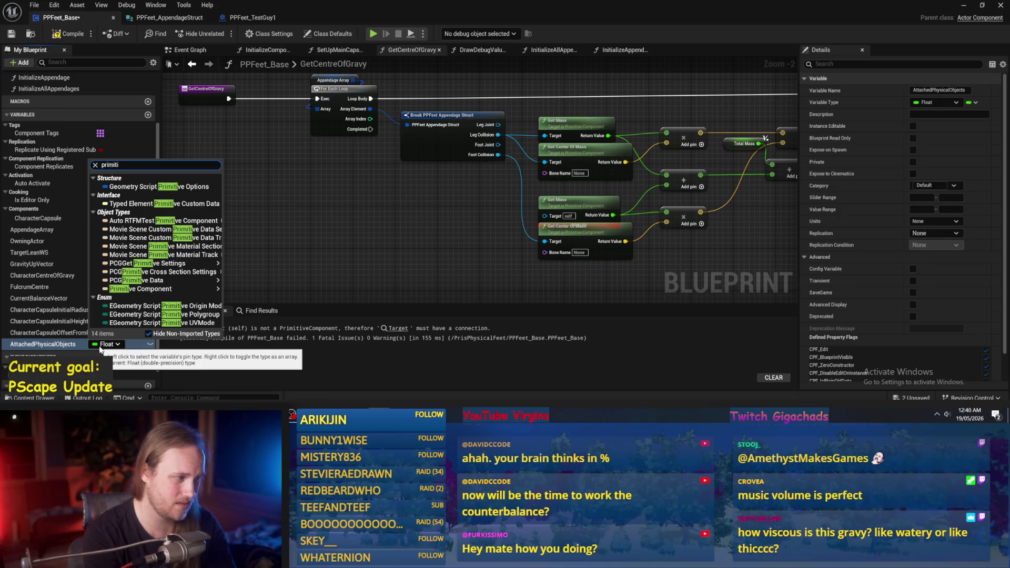
pyautogui.moveTo(141, 292)
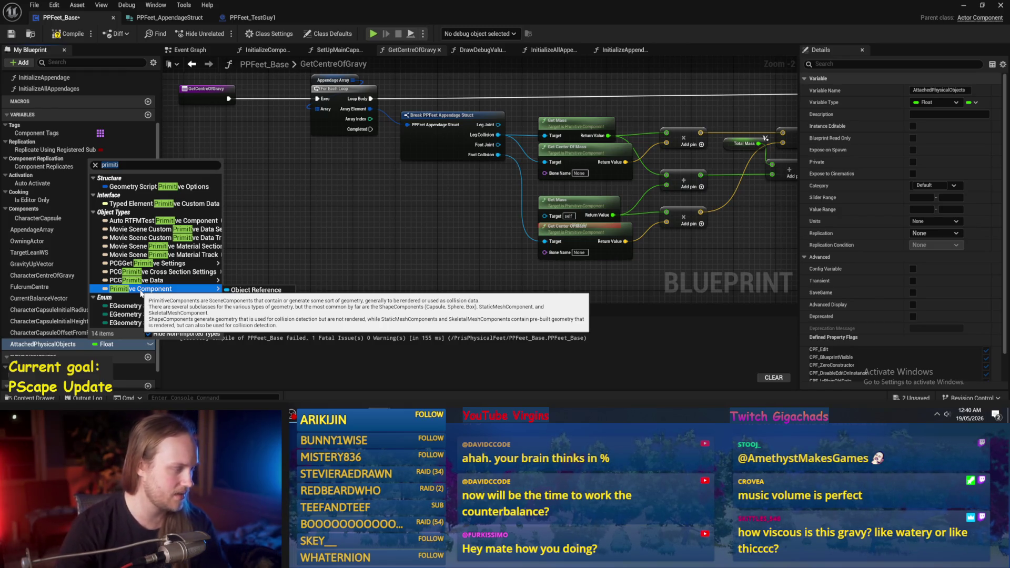
pyautogui.click(256, 290)
pyautogui.moveTo(395, 236)
pyautogui.mouseDown()
pyautogui.moveTo(225, 228)
pyautogui.moveTo(236, 229)
pyautogui.mouseUp()
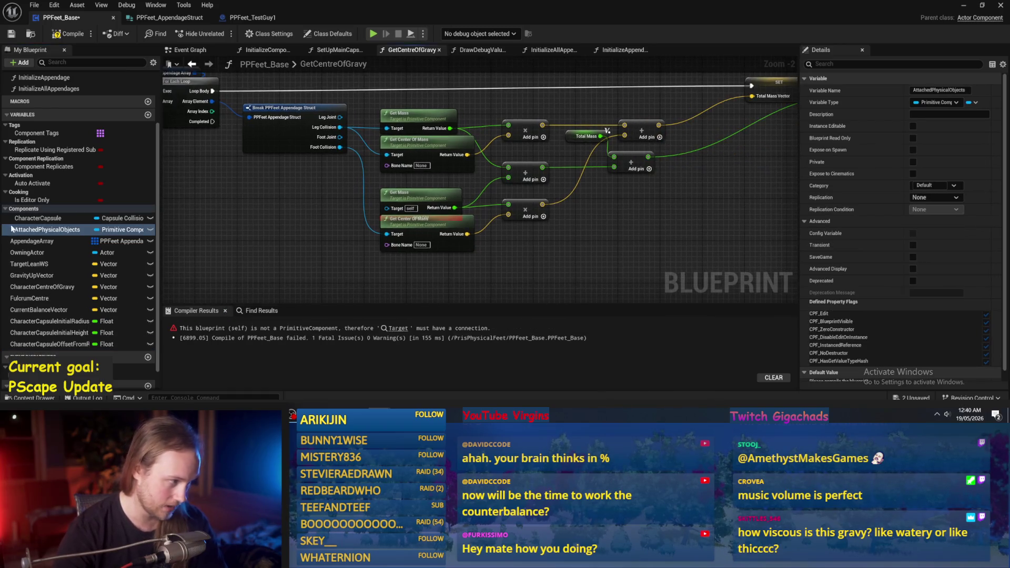
pyautogui.click(135, 231)
pyautogui.moveTo(52, 344); pyautogui.dragTo(579, 289)
# - Add an Attached Physical Objects getter with an array GET node, then compile
pyautogui.click(595, 293)
pyautogui.scroll(2, 529, 261)
pyautogui.moveTo(529, 262)
pyautogui.mouseDown()
pyautogui.moveTo(557, 273)
pyautogui.moveTo(605, 223)
pyautogui.mouseUp()
pyautogui.write('get')
pyautogui.press('Return')
pyautogui.write('mass')
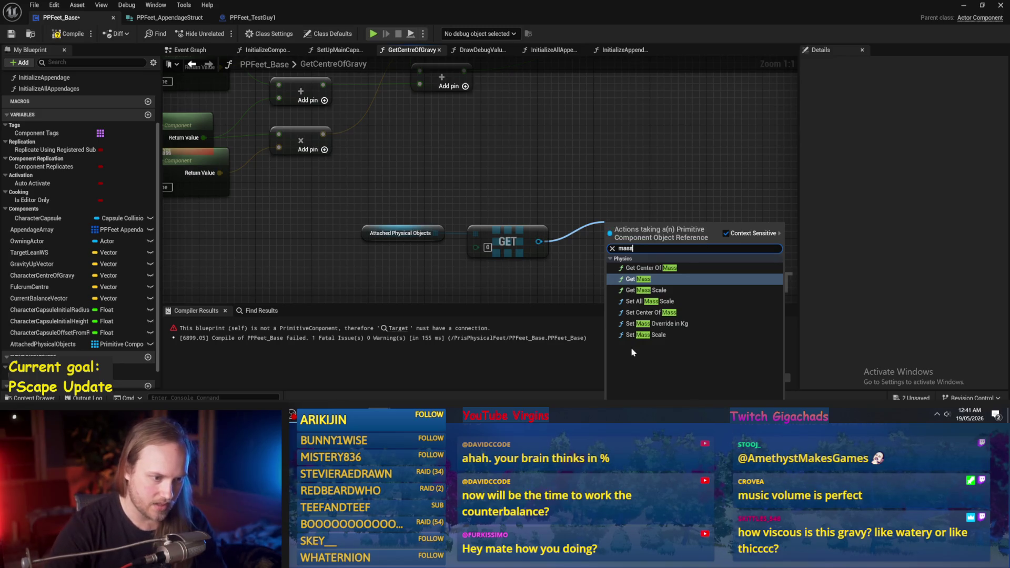
pyautogui.click(657, 268)
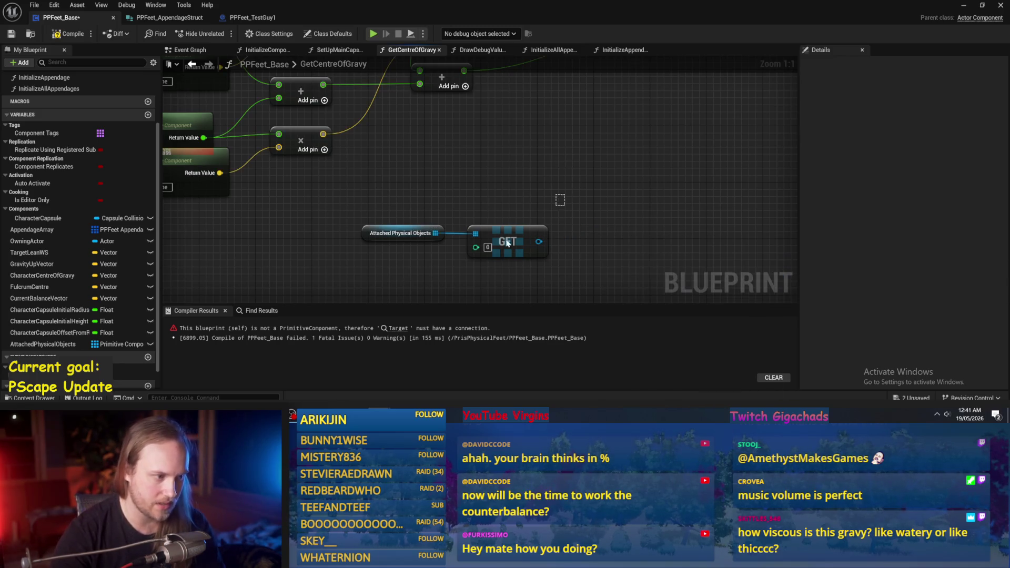
pyautogui.press('F7')
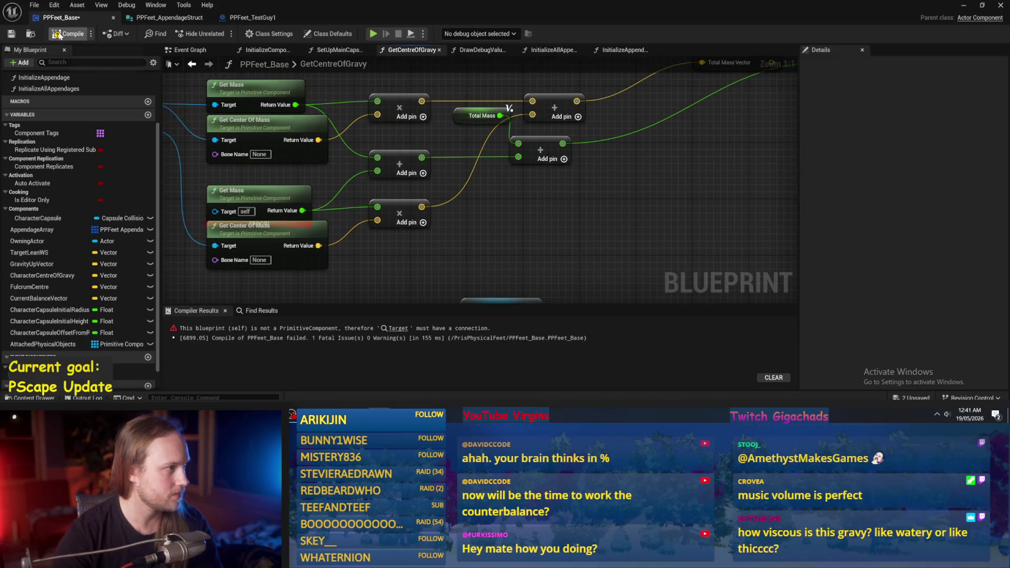
# - Move the Attached Physical Objects getter below the Get Mass nodes
pyautogui.scroll(-3, 429, 99)
pyautogui.moveTo(429, 99)
pyautogui.mouseDown()
pyautogui.moveTo(364, 138)
pyautogui.moveTo(466, 191)
pyautogui.mouseUp()
pyautogui.moveTo(471, 235); pyautogui.dragTo(322, 177)
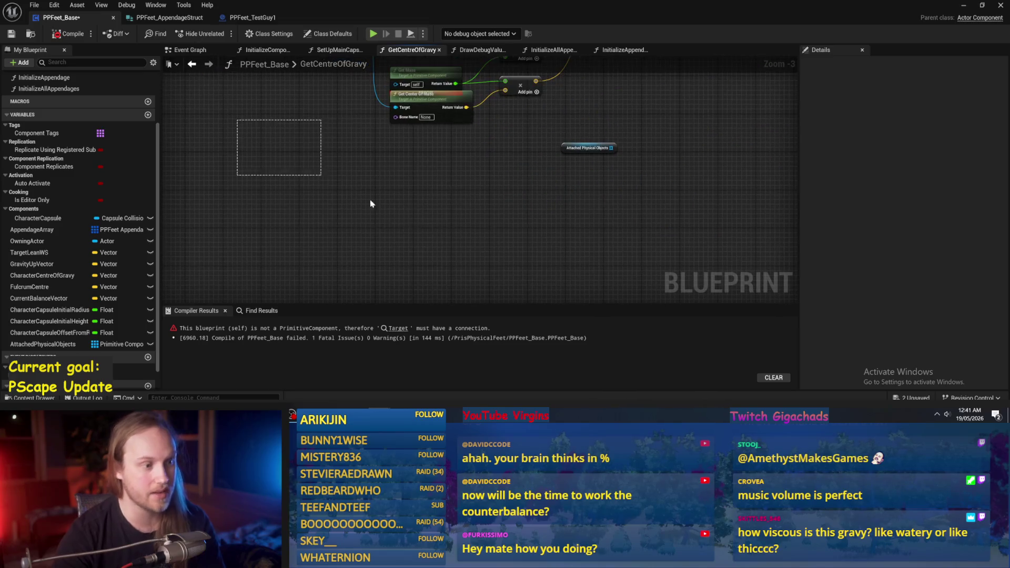
pyautogui.click(590, 146)
pyautogui.moveTo(640, 200); pyautogui.dragTo(579, 246)
pyautogui.moveTo(558, 213); pyautogui.dragTo(259, 209)
pyautogui.scroll(2, 222, 214)
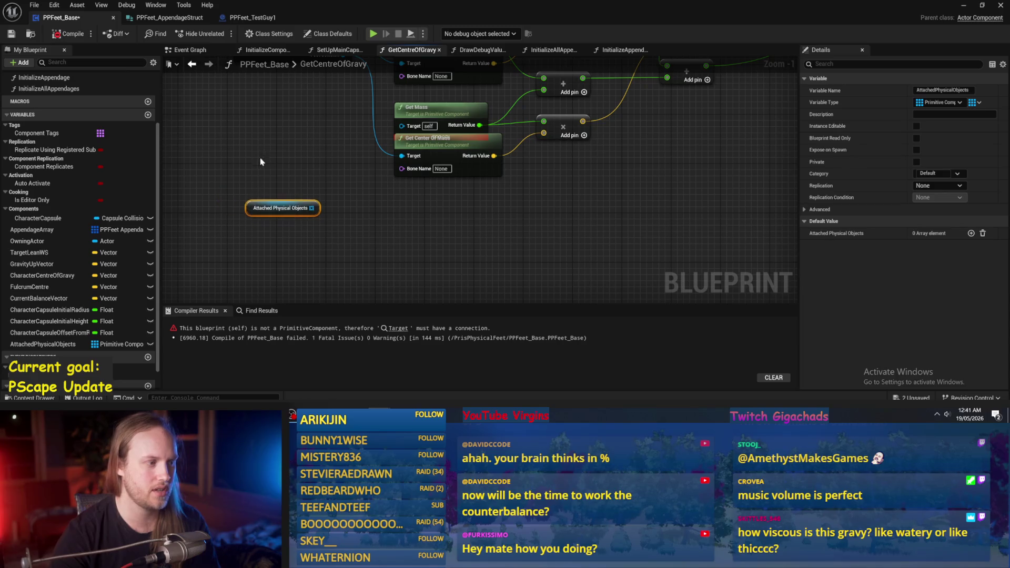
pyautogui.moveTo(288, 173); pyautogui.dragTo(440, 245)
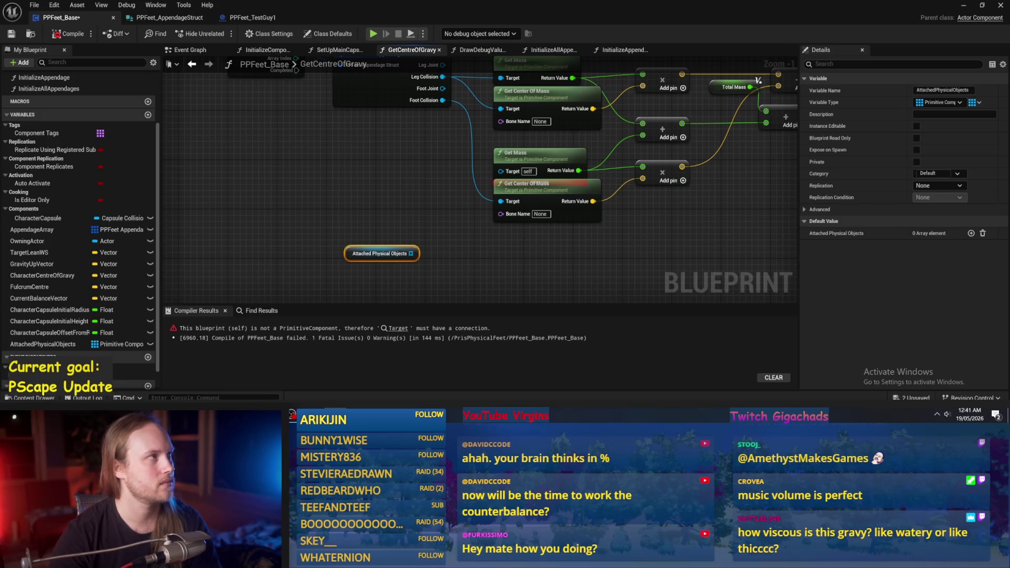
# - Delete the erroring Get Mass, second Get Center Of Mass and Add node, then go to InitializeComponent
pyautogui.click(394, 134)
pyautogui.scroll(-2, 384, 186)
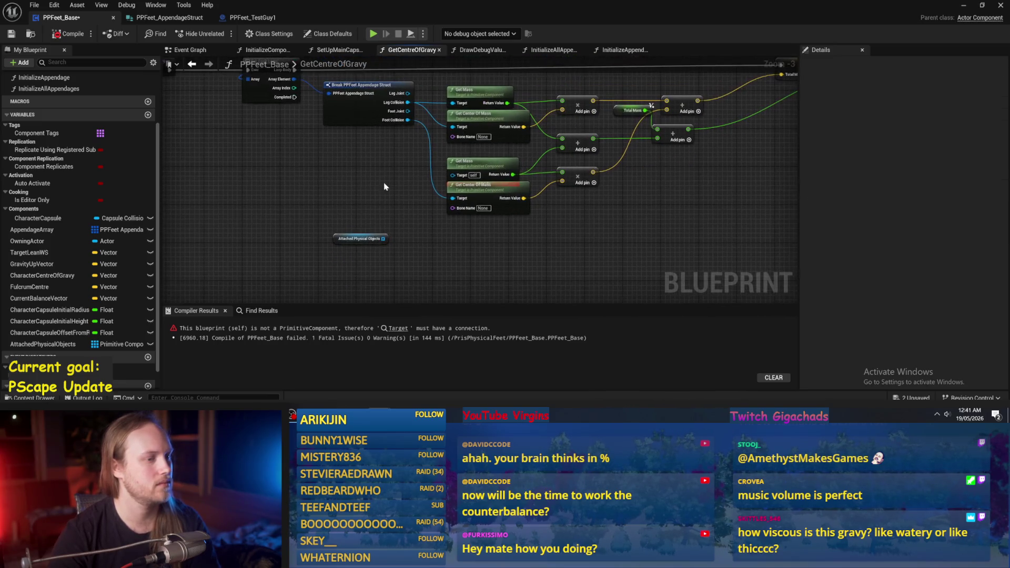
pyautogui.moveTo(466, 162); pyautogui.dragTo(465, 156)
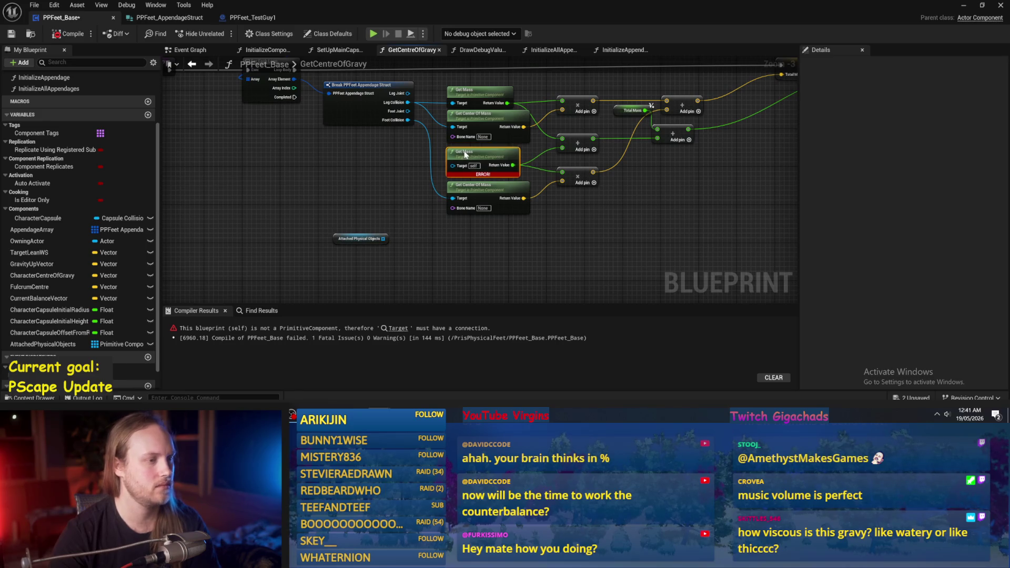
pyautogui.moveTo(397, 157); pyautogui.dragTo(320, 189)
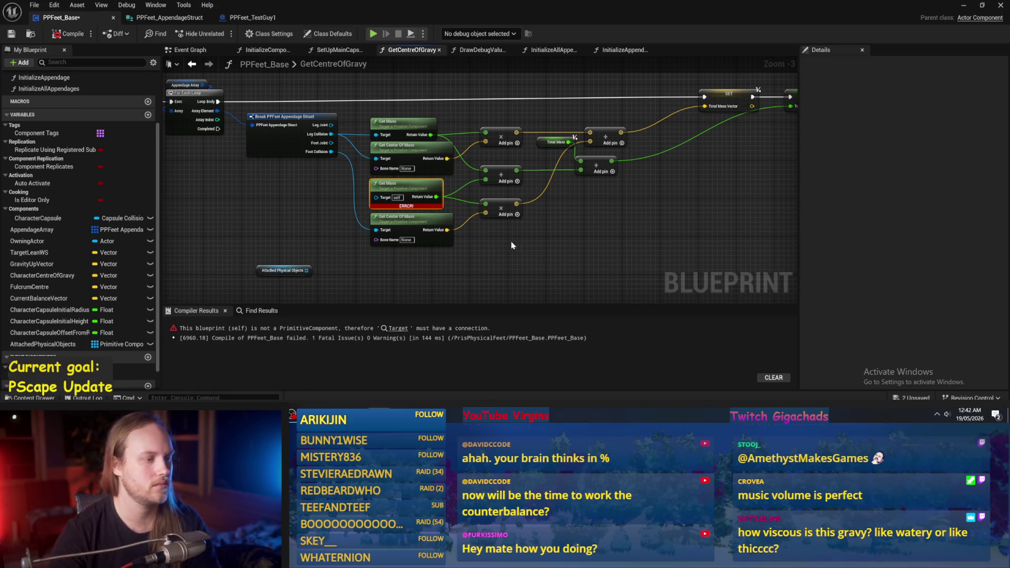
pyautogui.moveTo(512, 245); pyautogui.dragTo(436, 252)
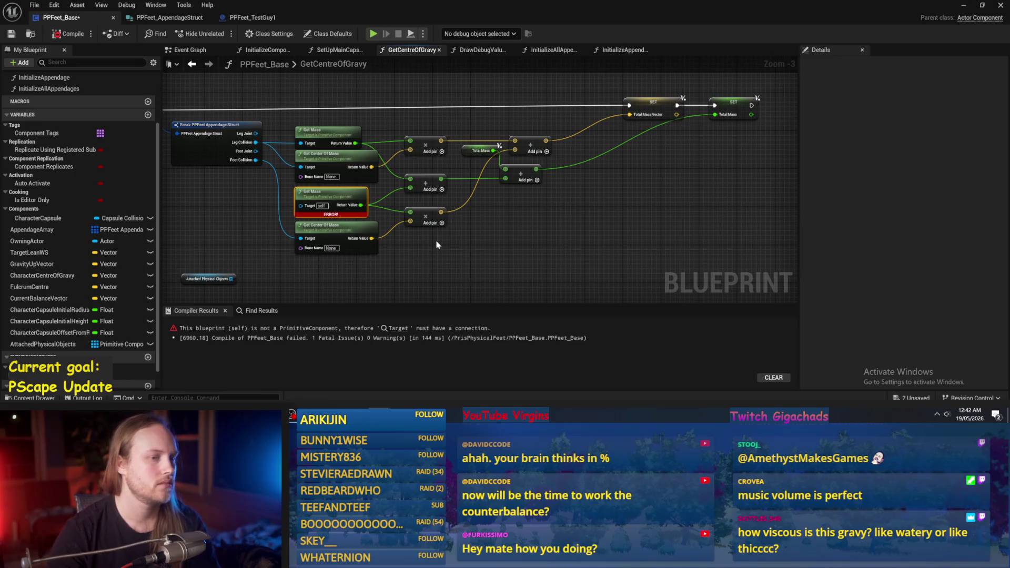
pyautogui.moveTo(511, 180); pyautogui.dragTo(516, 184)
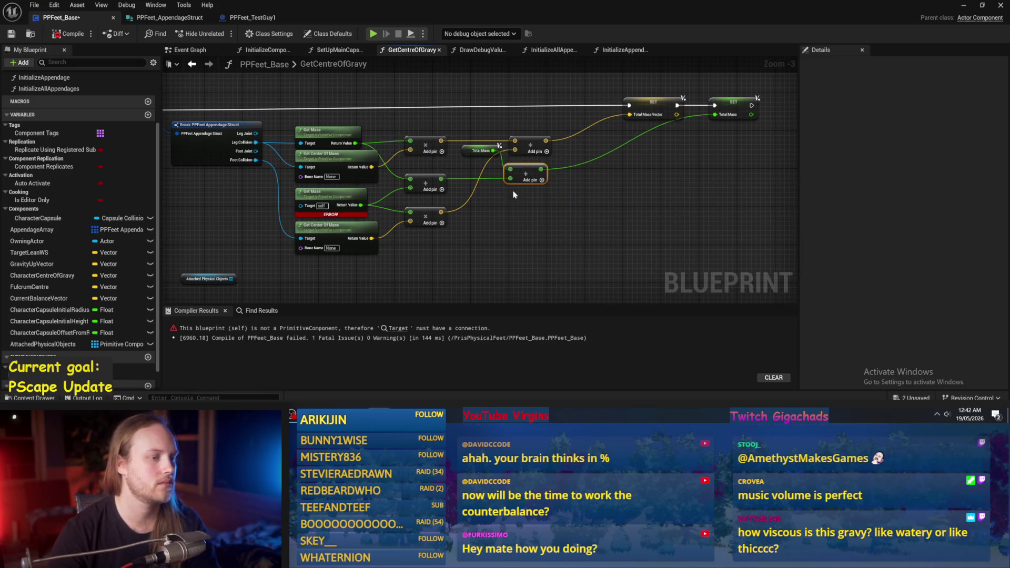
pyautogui.moveTo(492, 224); pyautogui.dragTo(560, 221)
pyautogui.moveTo(512, 253); pyautogui.dragTo(355, 181)
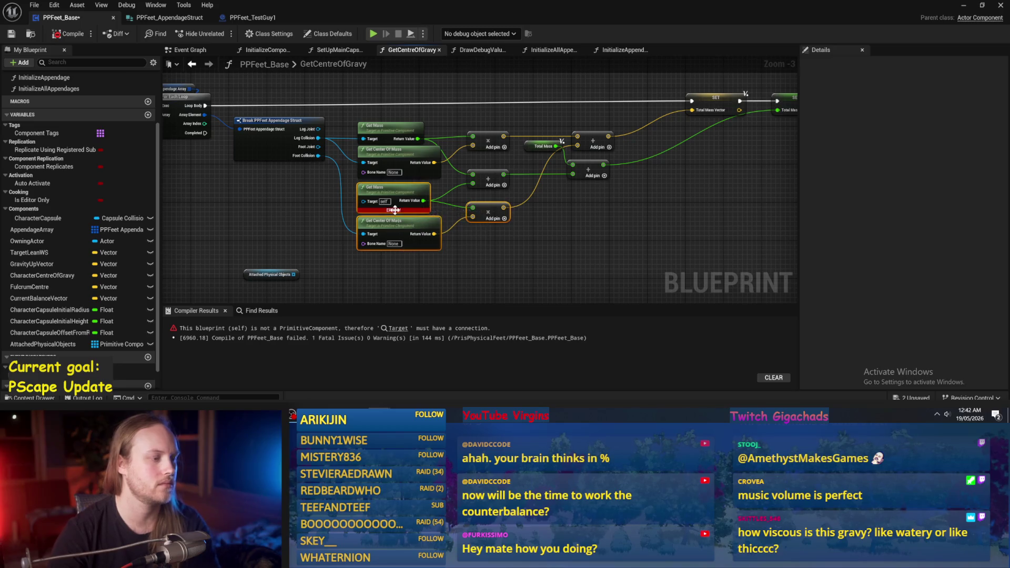
pyautogui.press('Delete')
pyautogui.moveTo(269, 216); pyautogui.dragTo(366, 193)
pyautogui.click(266, 49)
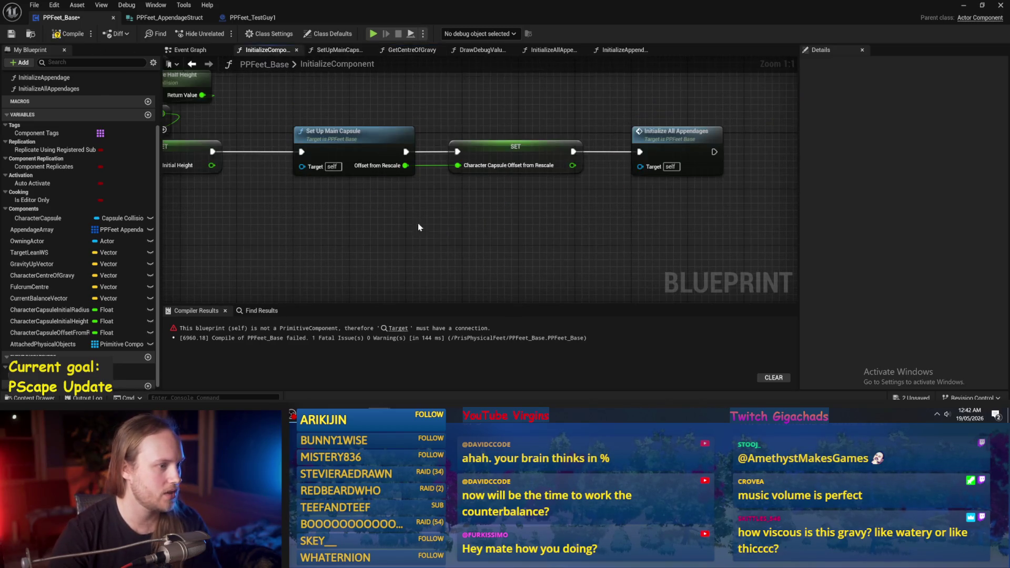
# - In SetUpMainCapsule, add an Attached Physical Objects getter with an array Add node
pyautogui.doubleClick(436, 196)
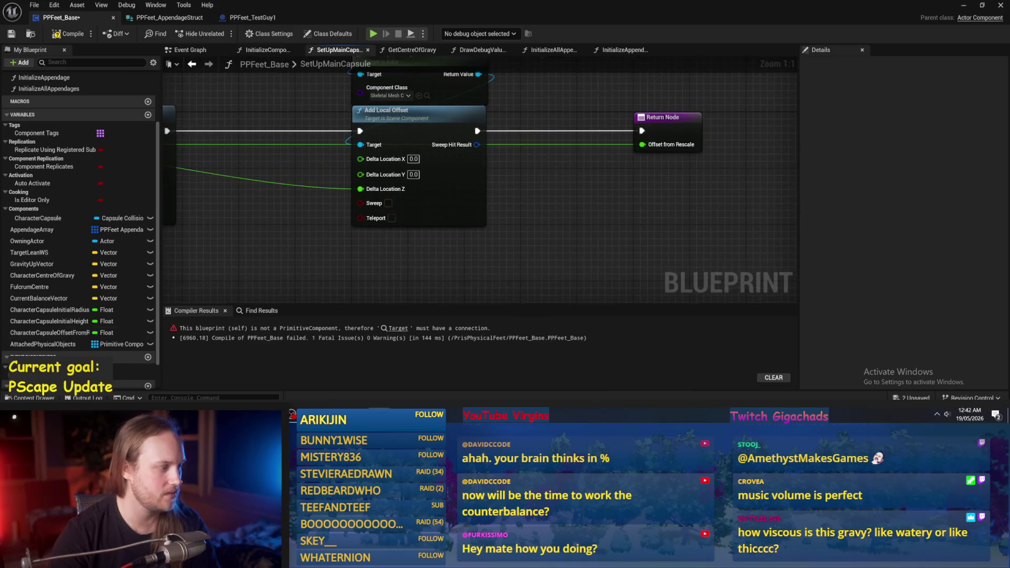
pyautogui.moveTo(42, 344)
pyautogui.mouseDown()
pyautogui.moveTo(604, 227)
pyautogui.moveTo(228, 253)
pyautogui.mouseUp()
pyautogui.click(610, 218)
pyautogui.moveTo(388, 210); pyautogui.dragTo(411, 213)
pyautogui.write('add')
pyautogui.press('Return')
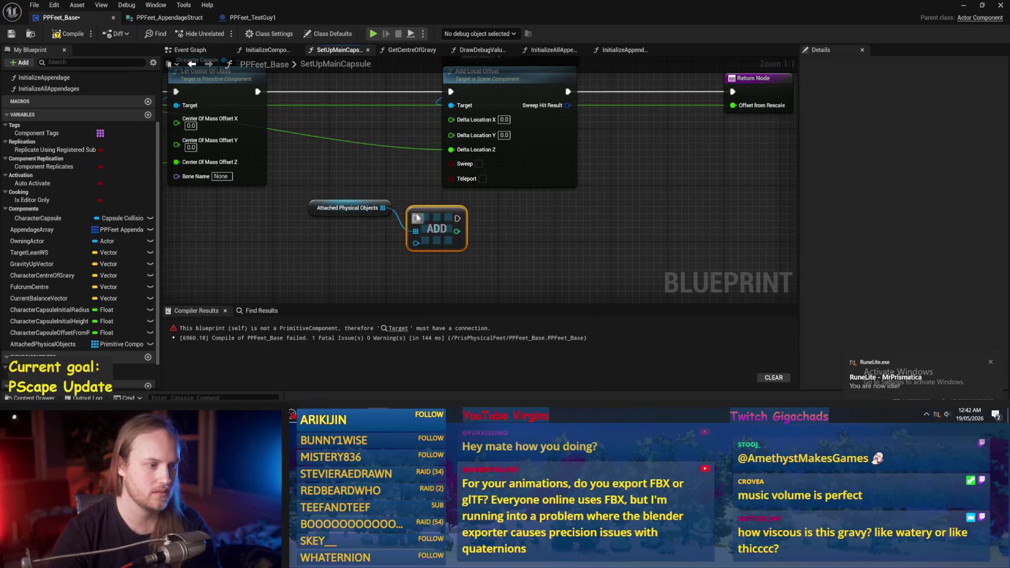
pyautogui.scroll(-3, 421, 213)
pyautogui.moveTo(444, 199)
pyautogui.mouseDown()
pyautogui.moveTo(423, 107)
pyautogui.moveTo(765, 101)
pyautogui.moveTo(657, 171)
pyautogui.mouseUp()
# - Put the Add node after Add Local Offset and before Return Node, plug in Character Capsule, compile and save
pyautogui.moveTo(592, 167); pyautogui.dragTo(705, 166)
pyautogui.scroll(2, 597, 217)
pyautogui.moveTo(597, 255); pyautogui.dragTo(610, 182)
pyautogui.moveTo(436, 172); pyautogui.dragTo(727, 172)
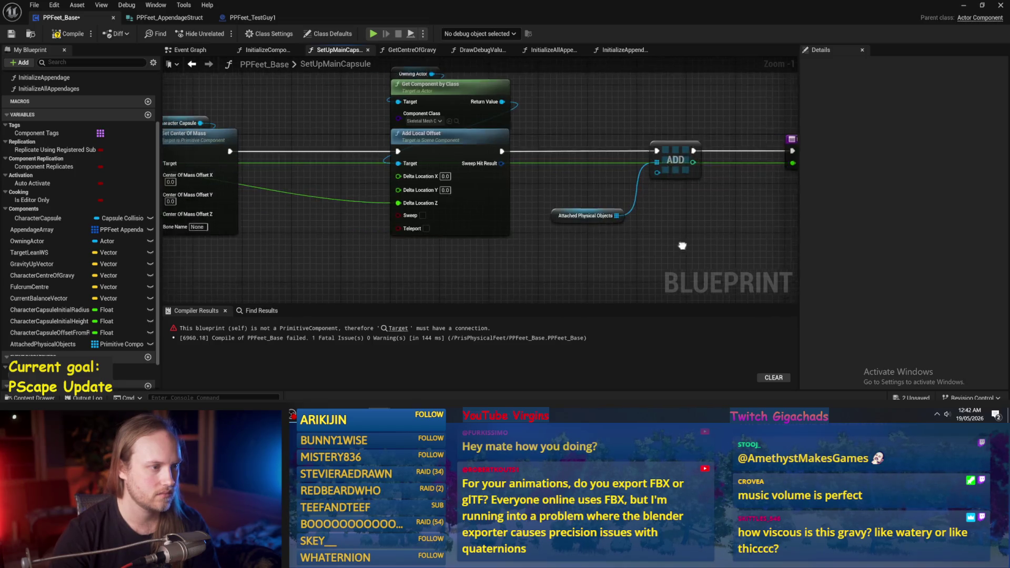
pyautogui.moveTo(672, 248); pyautogui.dragTo(684, 251)
pyautogui.moveTo(636, 229)
pyautogui.mouseDown()
pyautogui.moveTo(568, 208)
pyautogui.moveTo(590, 156)
pyautogui.mouseUp()
pyautogui.moveTo(515, 200); pyautogui.dragTo(514, 185)
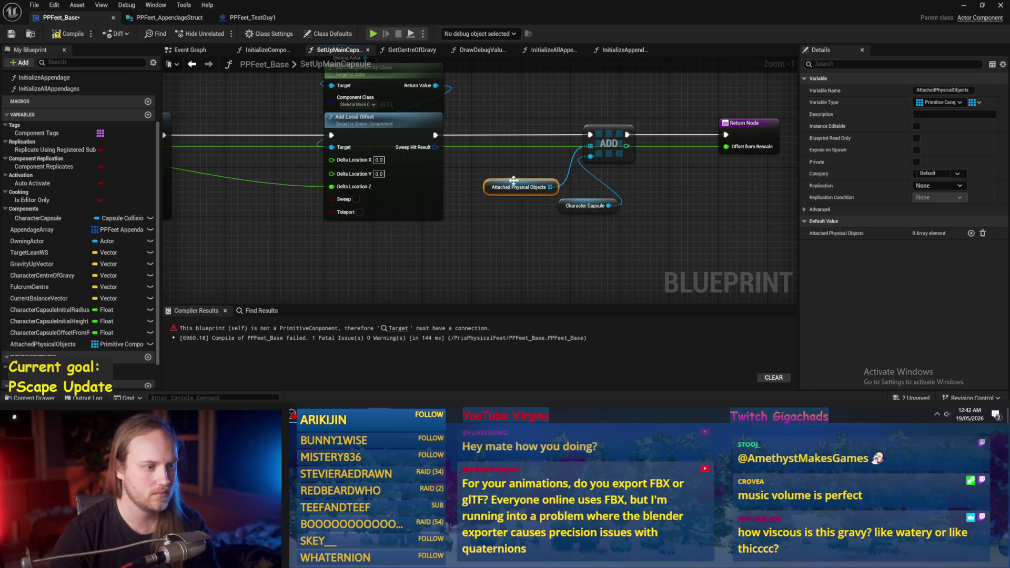
pyautogui.click(506, 163)
pyautogui.click(63, 33)
pyautogui.click(11, 33)
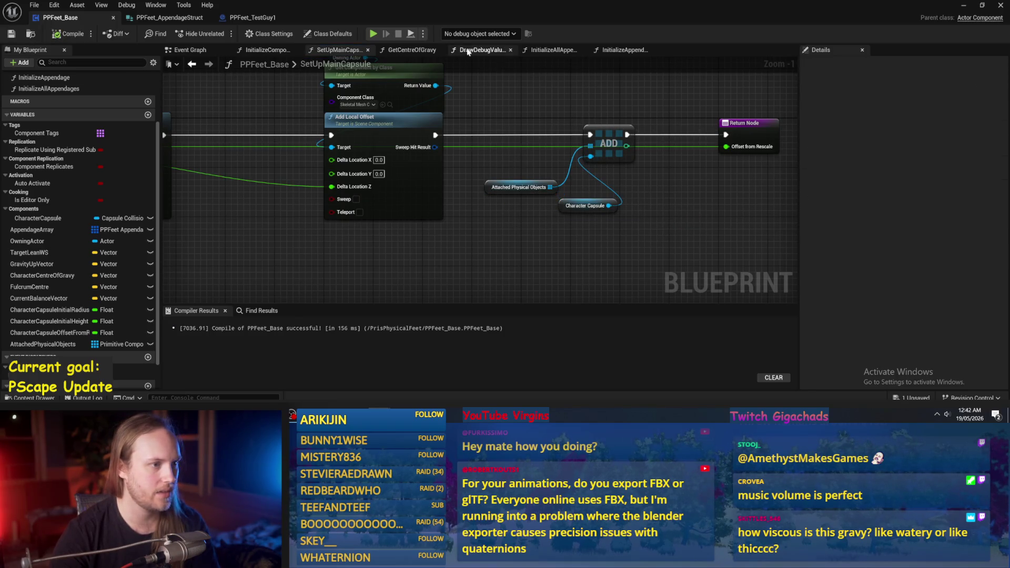
# - In InitializeAppendage, chain an Attached Physical Objects array Add after the Appendage Array Add
pyautogui.click(552, 50)
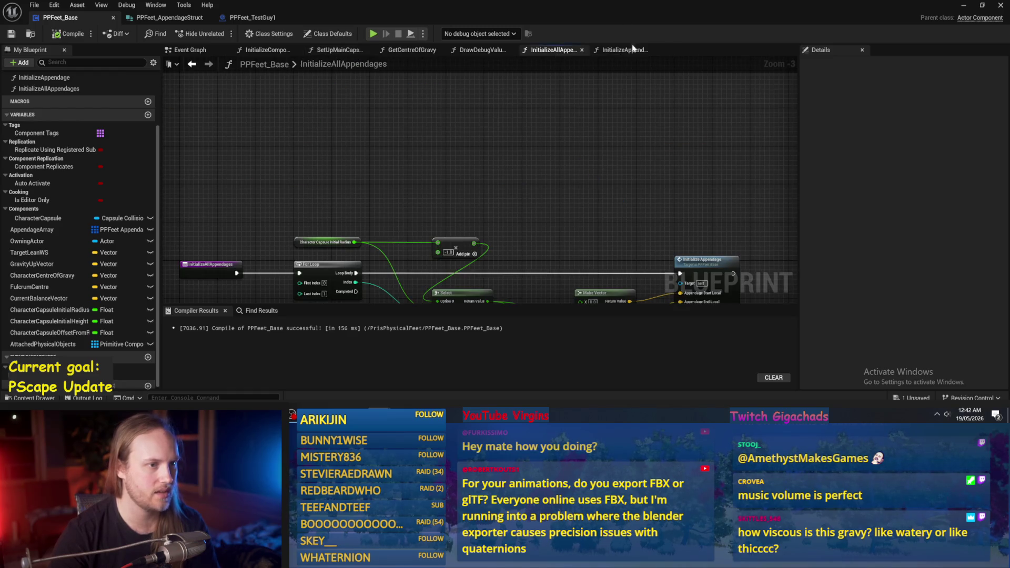
pyautogui.click(623, 50)
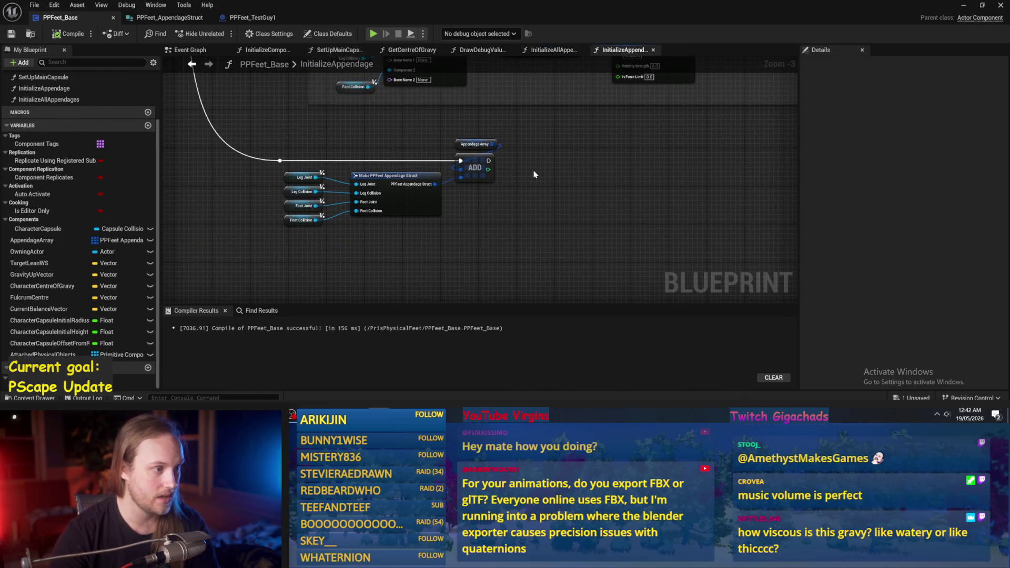
pyautogui.moveTo(42, 355)
pyautogui.mouseDown()
pyautogui.moveTo(577, 140)
pyautogui.moveTo(563, 155)
pyautogui.mouseUp()
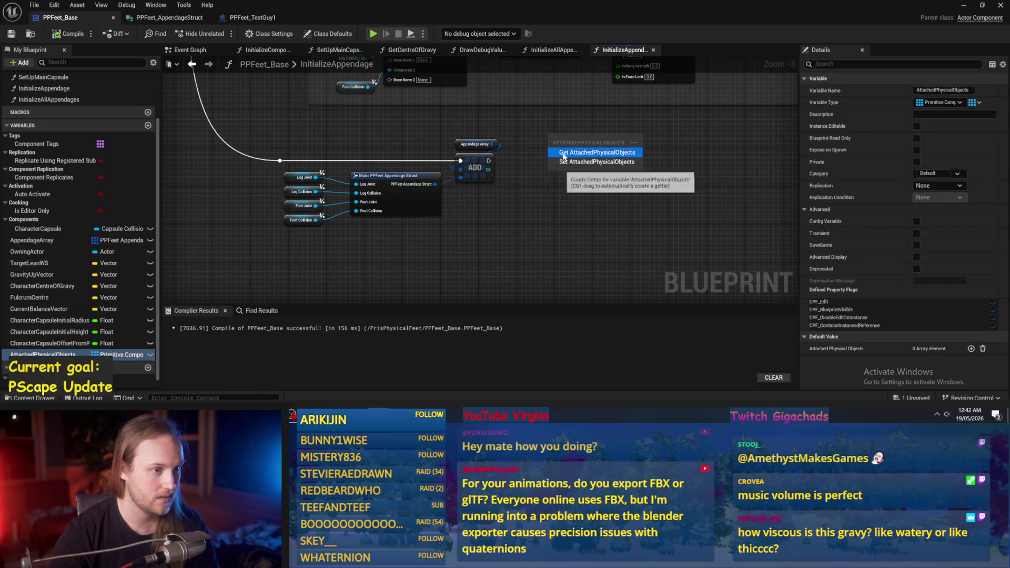
pyautogui.click(563, 156)
pyautogui.scroll(3, 579, 143)
pyautogui.moveTo(599, 124); pyautogui.dragTo(619, 149)
pyautogui.write('ad')
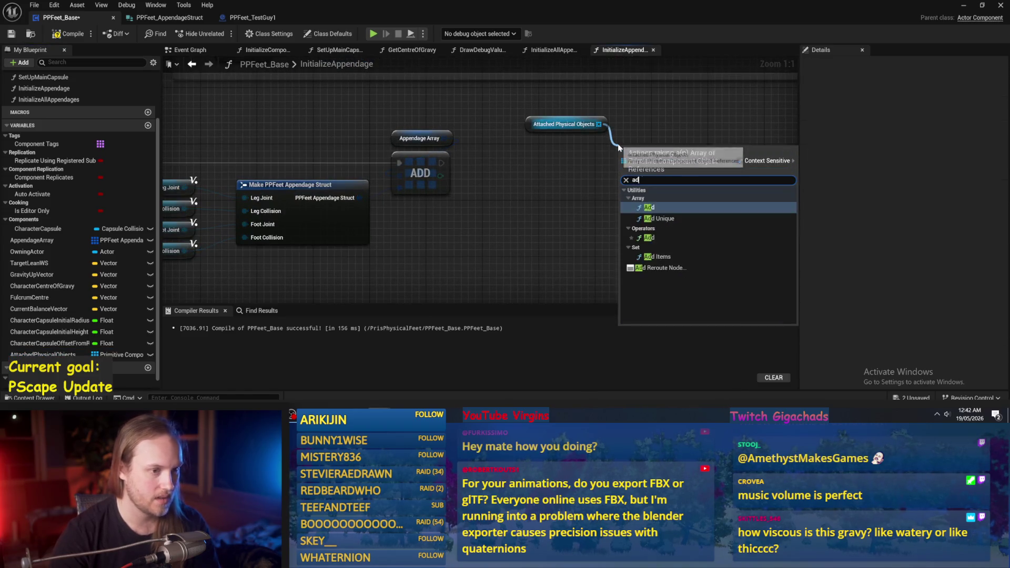
pyautogui.press('Return')
pyautogui.scroll(-3, 589, 176)
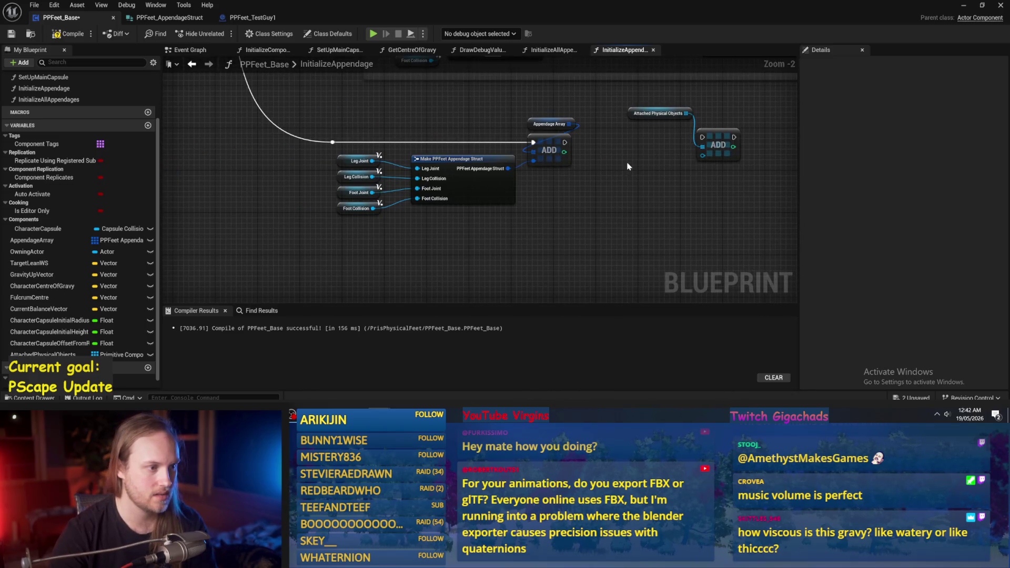
pyautogui.moveTo(565, 142)
pyautogui.mouseDown()
pyautogui.moveTo(712, 140)
pyautogui.moveTo(661, 130)
pyautogui.mouseUp()
# - Remove the extra getter and duplicate the Add into a third chained array Add node
pyautogui.scroll(2, 662, 131)
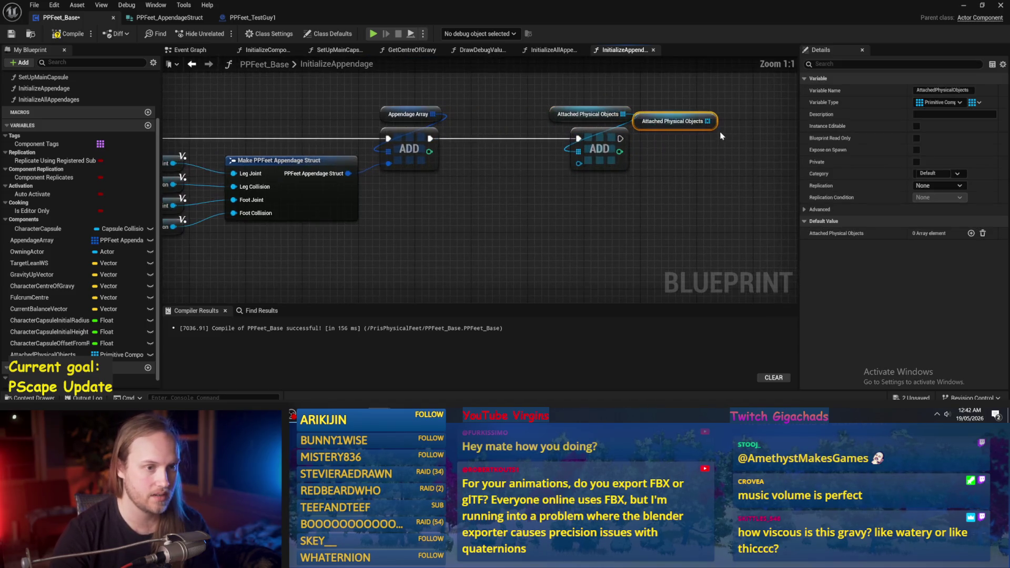
pyautogui.press('Delete')
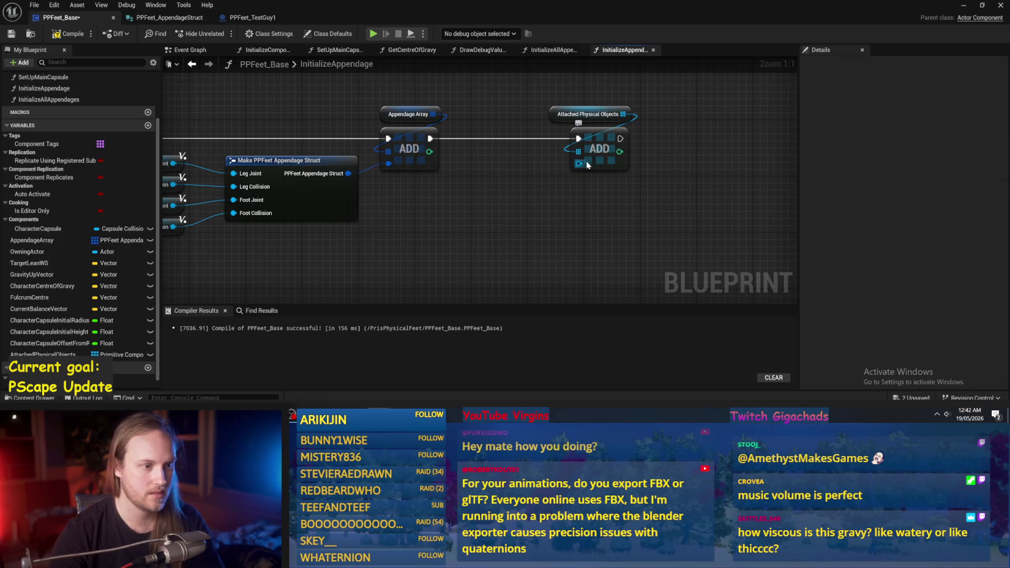
pyautogui.click(611, 152)
pyautogui.hotkey('ctrl', 'd')
pyautogui.moveTo(621, 138)
pyautogui.mouseDown()
pyautogui.moveTo(670, 159)
pyautogui.moveTo(622, 115)
pyautogui.mouseUp()
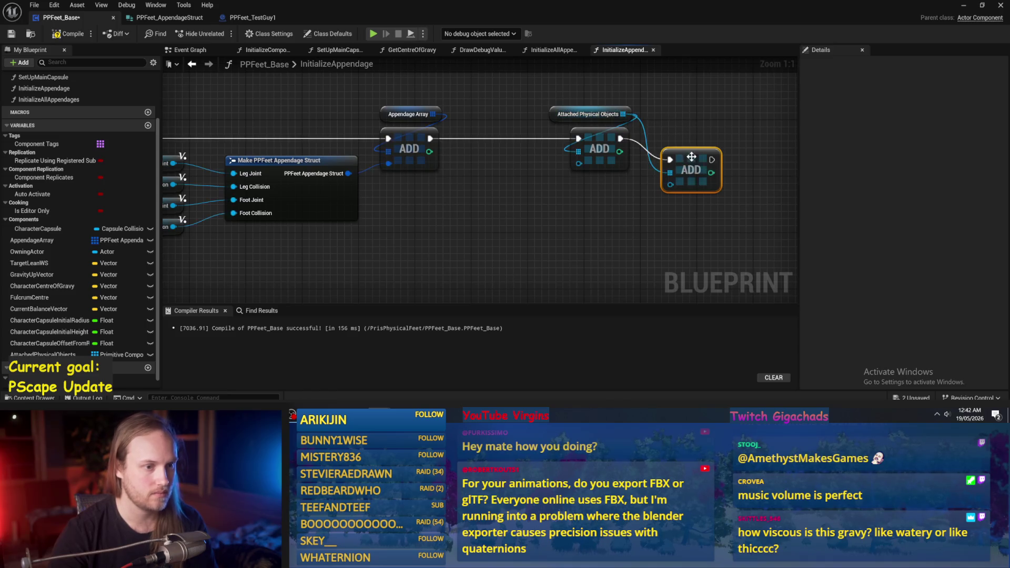
pyautogui.moveTo(695, 161); pyautogui.dragTo(709, 140)
pyautogui.click(626, 203)
pyautogui.moveTo(558, 211); pyautogui.dragTo(562, 204)
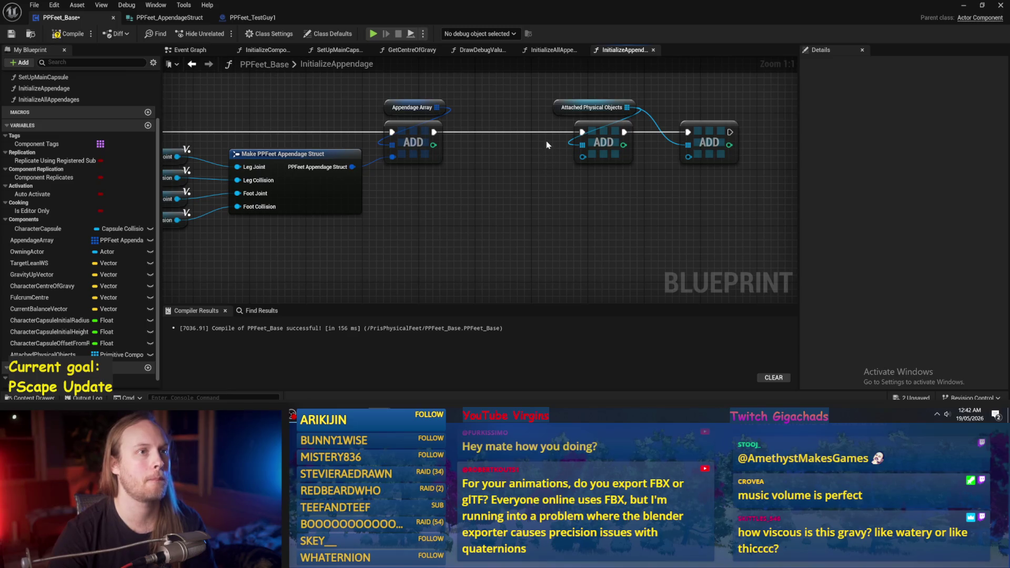
pyautogui.moveTo(547, 146); pyautogui.dragTo(542, 160)
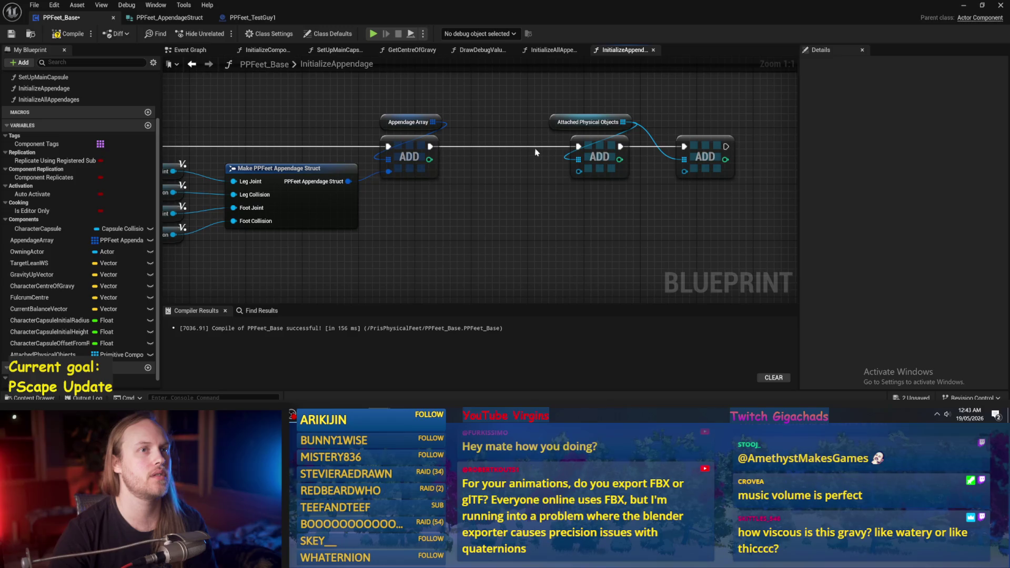
pyautogui.moveTo(534, 137); pyautogui.dragTo(499, 133)
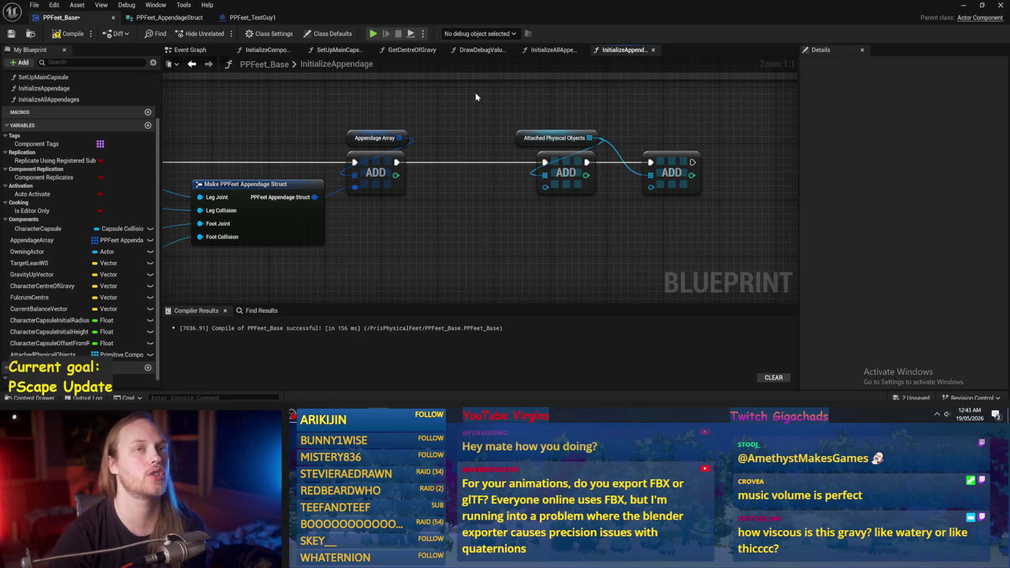
pyautogui.moveTo(487, 209); pyautogui.dragTo(489, 212)
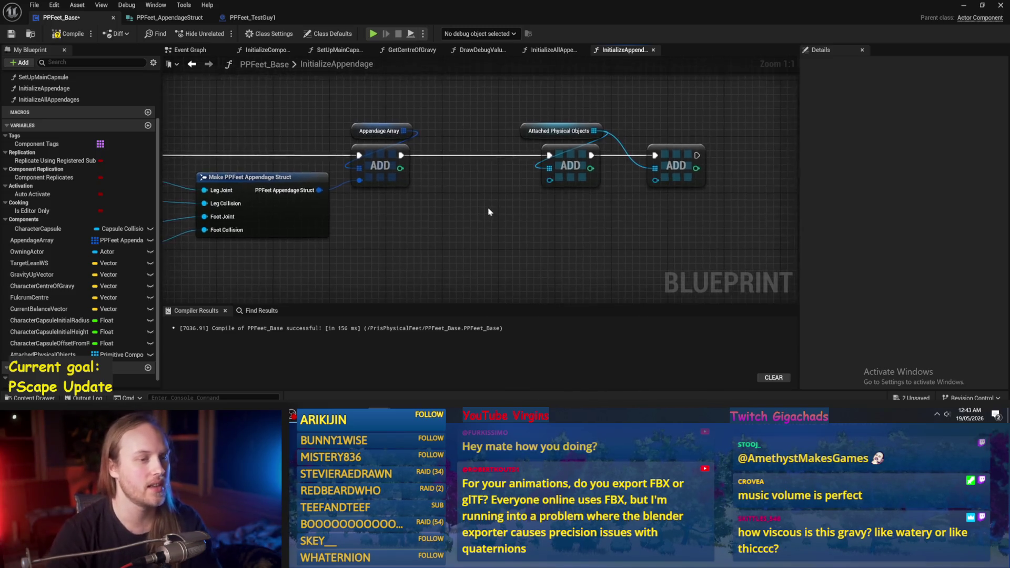
pyautogui.scroll(-2, 490, 212)
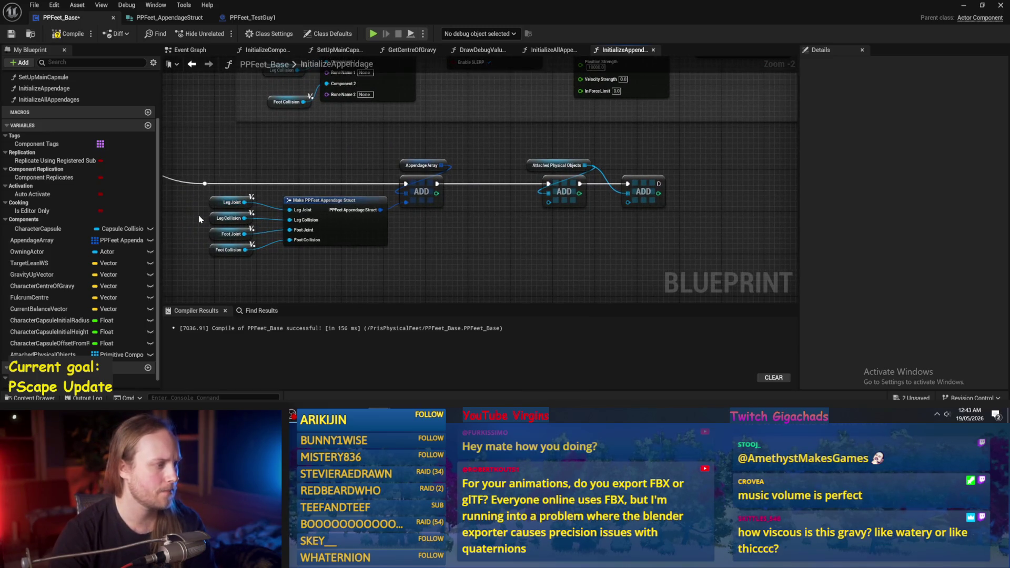
# - Wire Leg Collision and Foot Collision into the two new Add nodes, then compile and save
pyautogui.click(223, 217)
pyautogui.scroll(2, 216, 257)
pyautogui.moveTo(479, 232)
pyautogui.mouseDown()
pyautogui.moveTo(436, 221)
pyautogui.moveTo(412, 176)
pyautogui.moveTo(455, 169)
pyautogui.moveTo(460, 131)
pyautogui.mouseUp()
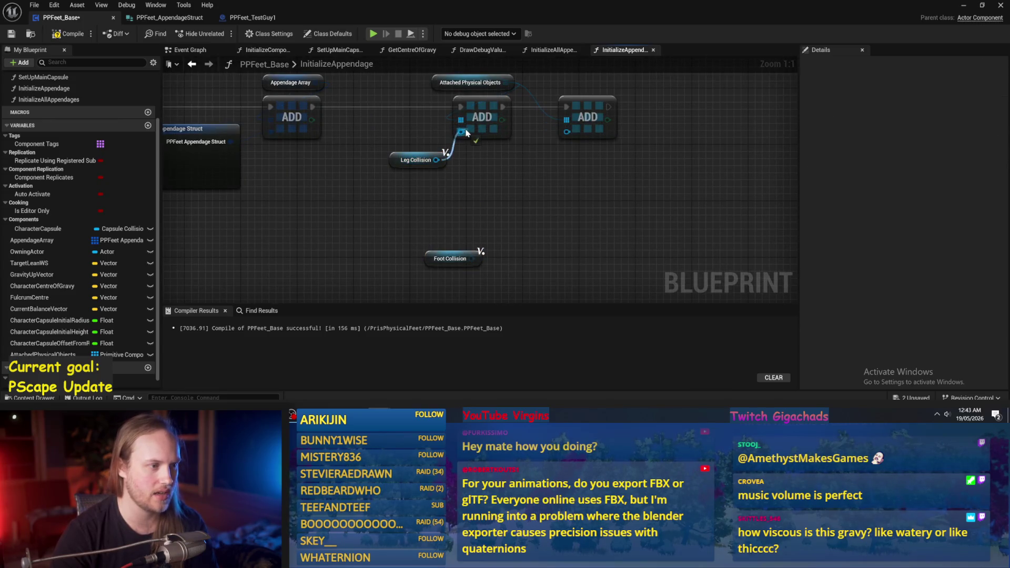
pyautogui.moveTo(436, 260)
pyautogui.mouseDown()
pyautogui.moveTo(512, 168)
pyautogui.moveTo(579, 162)
pyautogui.moveTo(566, 131)
pyautogui.mouseUp()
pyautogui.click(525, 167)
pyautogui.moveTo(524, 165); pyautogui.dragTo(567, 151)
pyautogui.moveTo(394, 159)
pyautogui.mouseDown()
pyautogui.moveTo(458, 145)
pyautogui.moveTo(474, 194)
pyautogui.mouseUp()
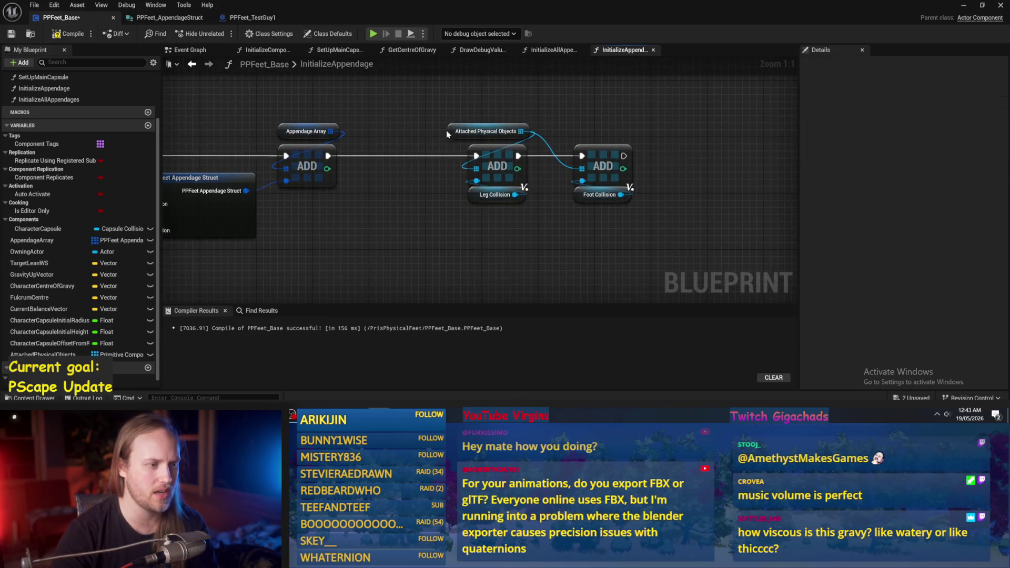
pyautogui.click(618, 147)
pyautogui.click(618, 148)
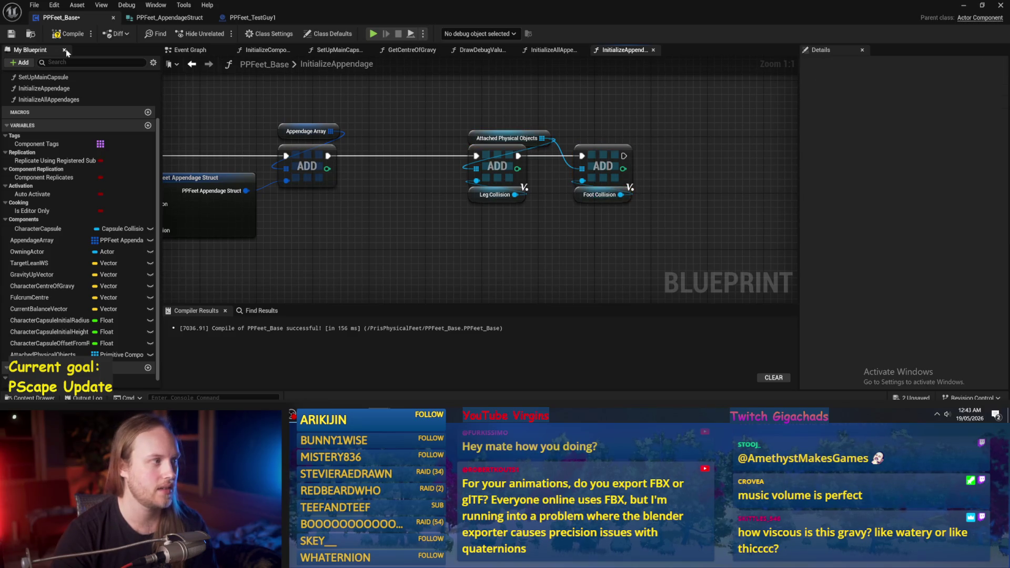
pyautogui.click(11, 34)
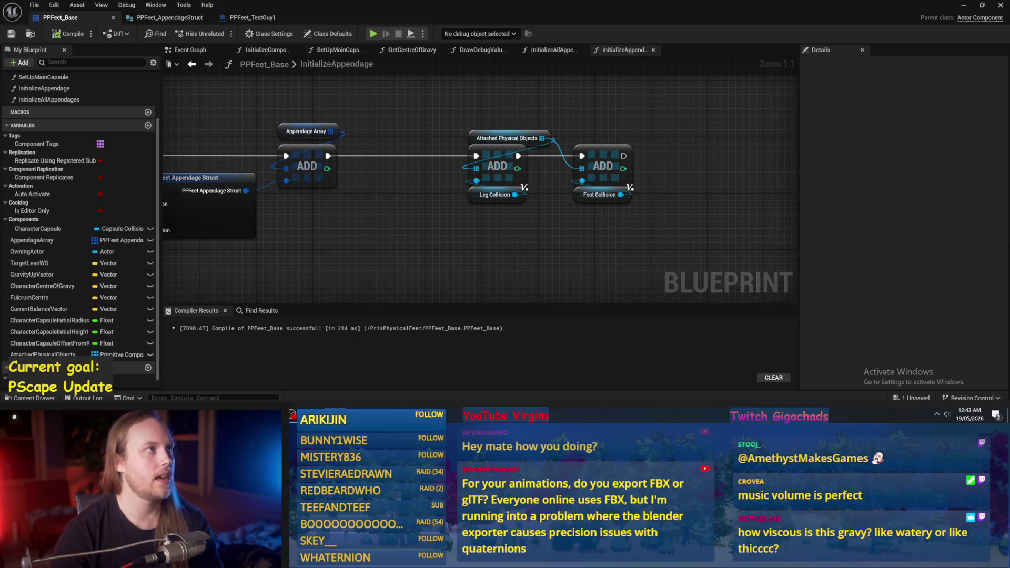
pyautogui.moveTo(744, 151); pyautogui.dragTo(721, 152)
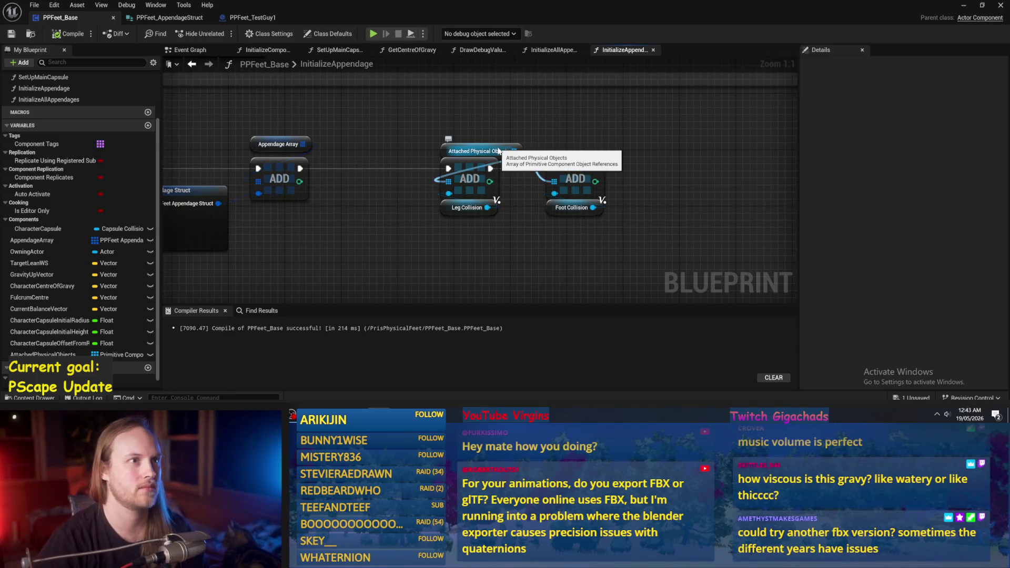
# - Move the Attached Physical Objects getter left and route its wire through a new reroute node
pyautogui.moveTo(498, 151); pyautogui.dragTo(461, 130)
pyautogui.moveTo(390, 124)
pyautogui.mouseDown()
pyautogui.moveTo(400, 128)
pyautogui.moveTo(376, 145)
pyautogui.mouseUp()
pyautogui.click(423, 123)
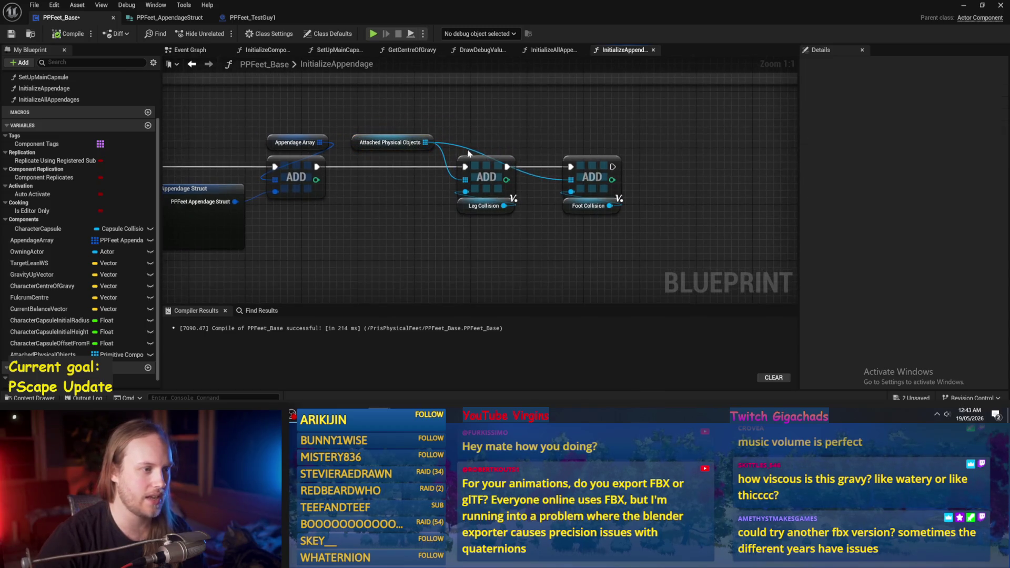
pyautogui.doubleClick(465, 145)
pyautogui.moveTo(465, 145)
pyautogui.mouseDown()
pyautogui.moveTo(549, 139)
pyautogui.moveTo(547, 150)
pyautogui.mouseUp()
pyautogui.click(406, 141)
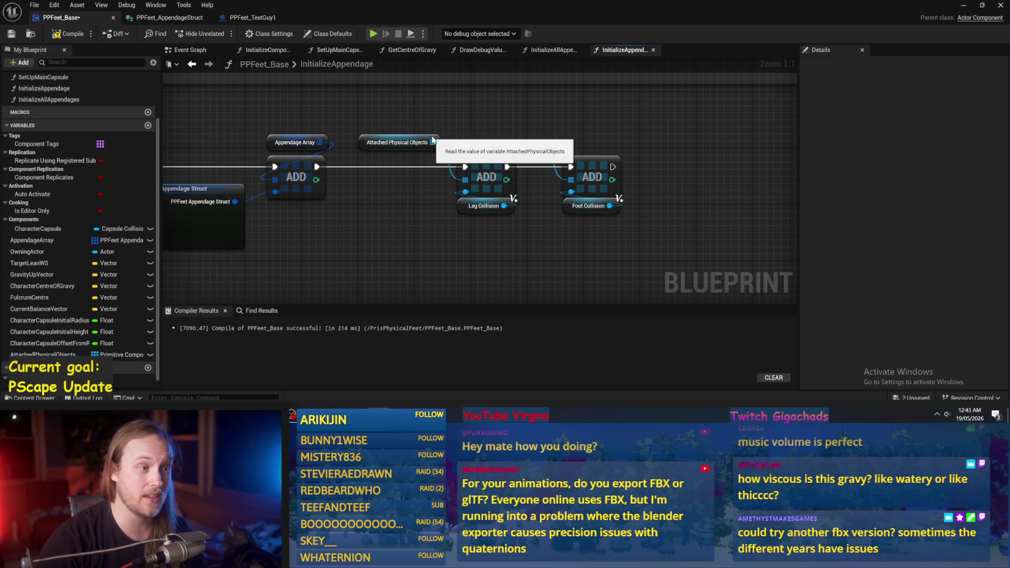
pyautogui.scroll(-2, 538, 122)
pyautogui.click(537, 123)
# - Tidy the struct-building nodes, compile and save, then view the InitializeAllAppendages graph
pyautogui.click(70, 34)
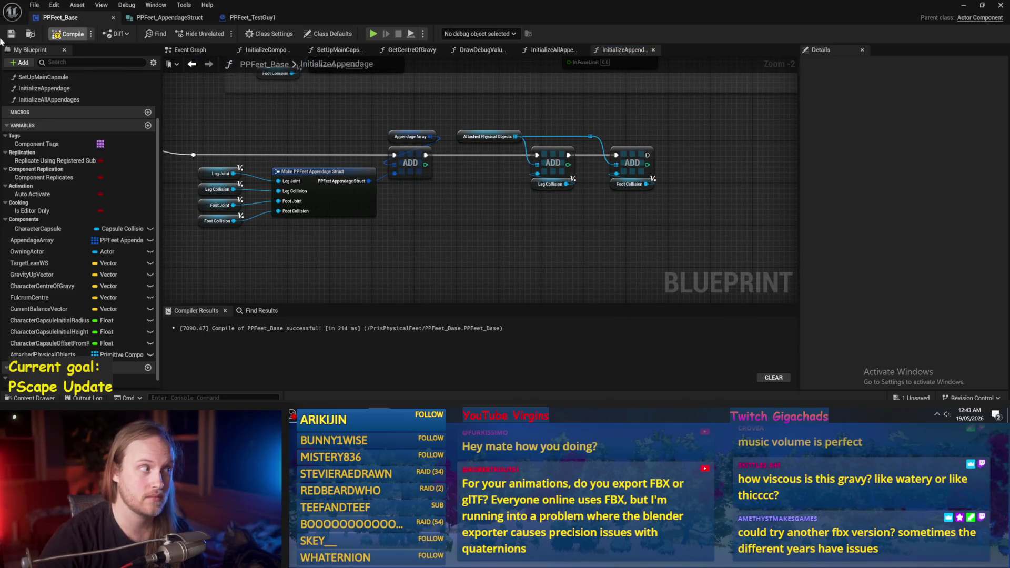
pyautogui.moveTo(384, 198)
pyautogui.mouseDown()
pyautogui.moveTo(421, 161)
pyautogui.moveTo(463, 176)
pyautogui.moveTo(457, 158)
pyautogui.mouseUp()
pyautogui.moveTo(580, 206); pyautogui.dragTo(517, 230)
pyautogui.click(517, 230)
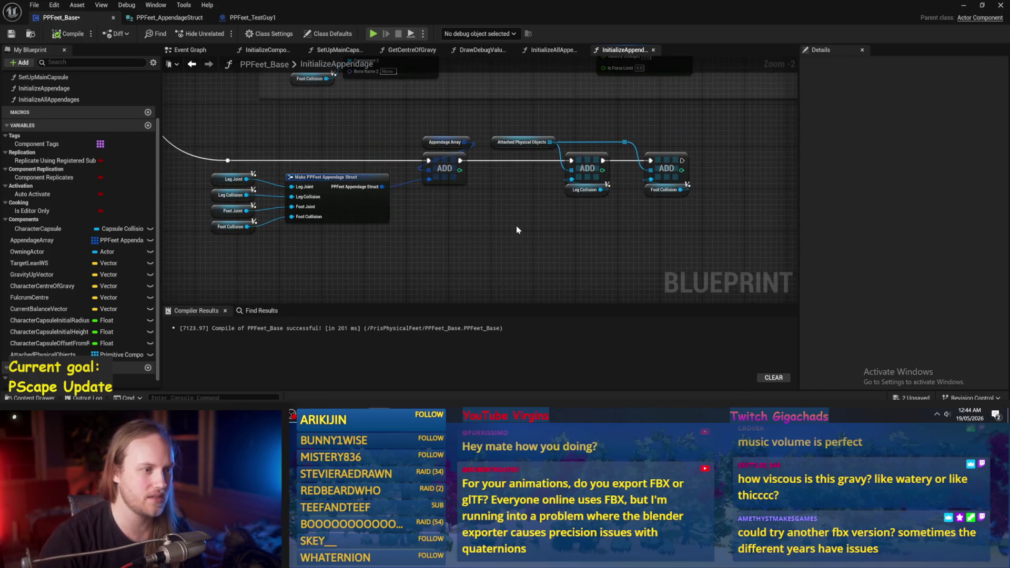
pyautogui.click(69, 33)
pyautogui.click(11, 34)
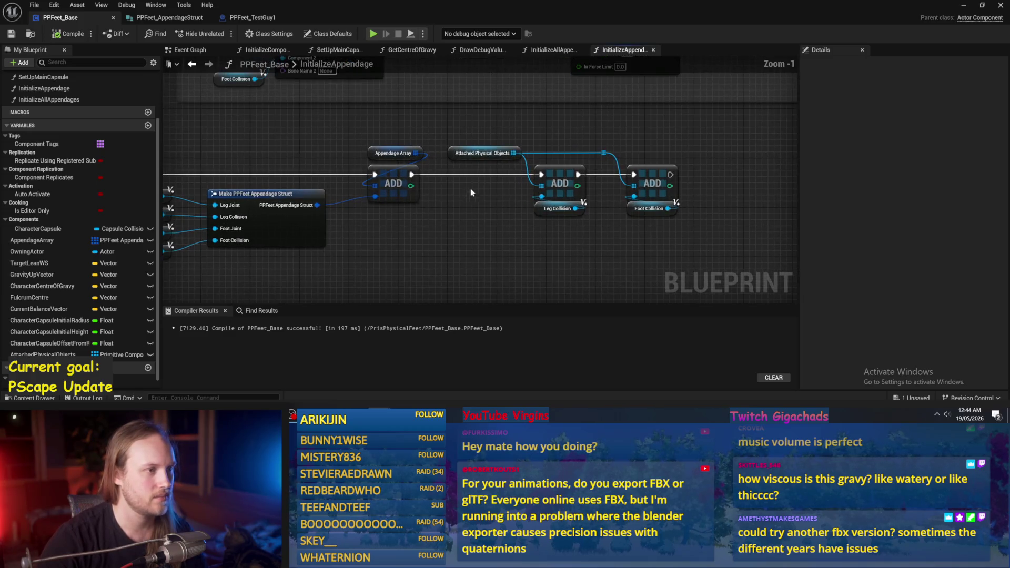
pyautogui.click(554, 51)
pyautogui.moveTo(625, 204); pyautogui.dragTo(617, 164)
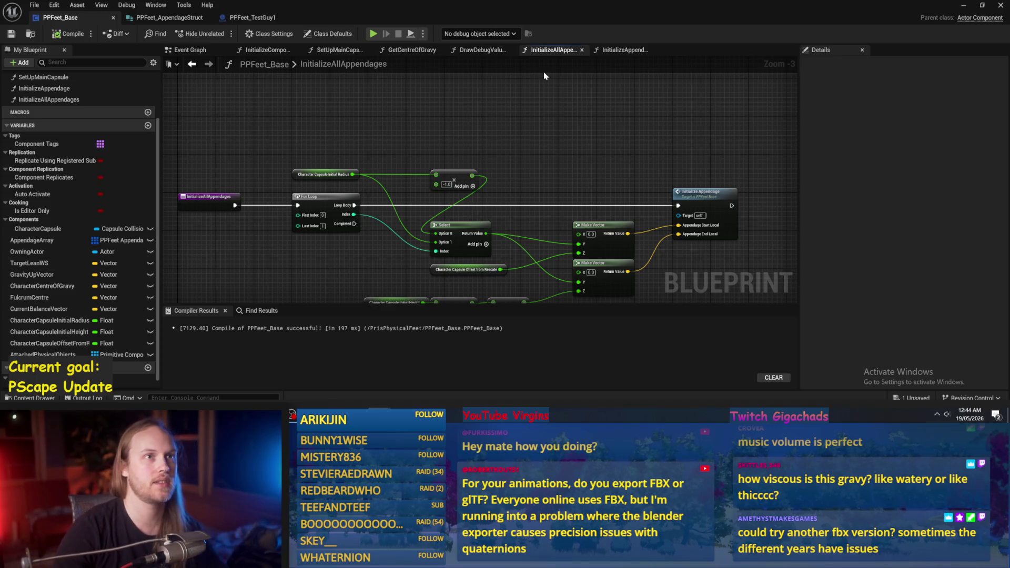
# - Look over the DrawDebugValues, InitializeAppendage and Event Graph tabs, ending on GetCentreOfGravy
pyautogui.moveTo(544, 75); pyautogui.dragTo(566, 129)
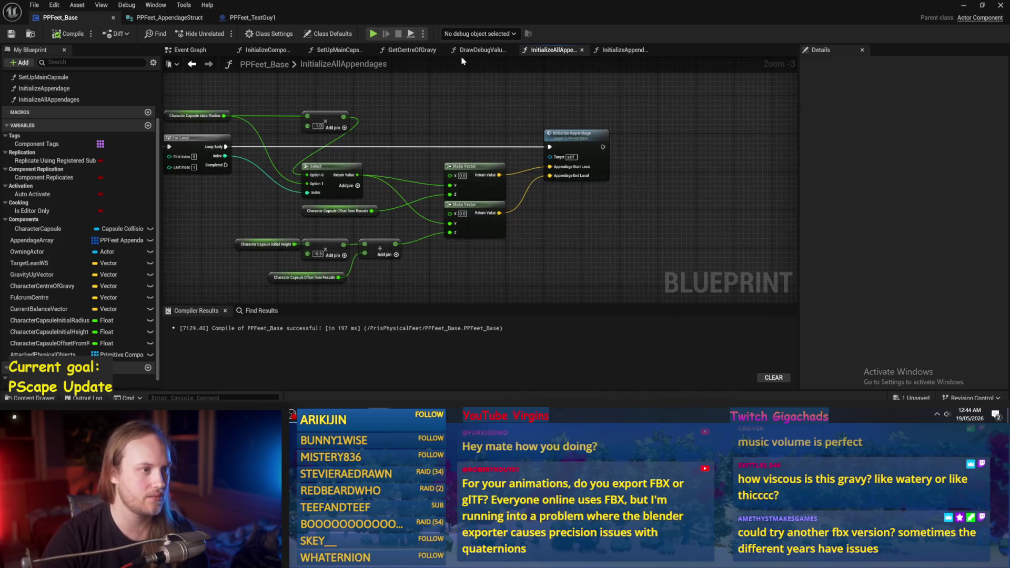
pyautogui.click(482, 49)
pyautogui.click(623, 50)
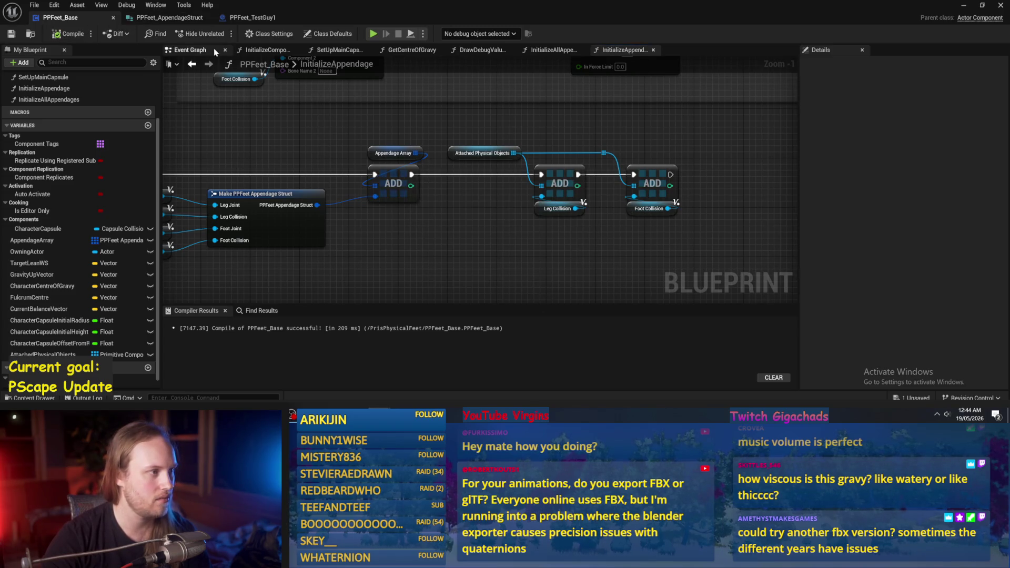
pyautogui.click(190, 49)
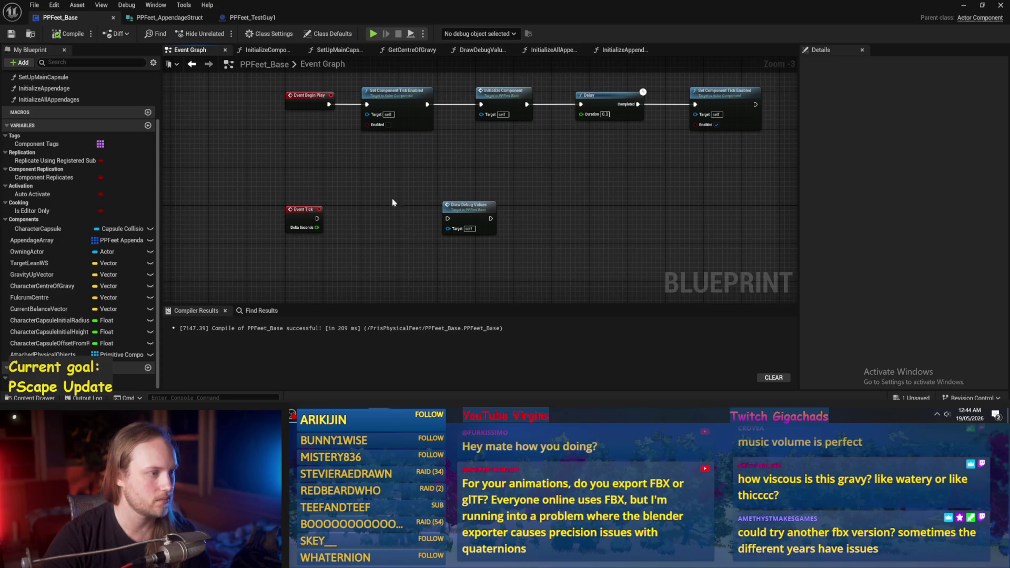
pyautogui.click(480, 50)
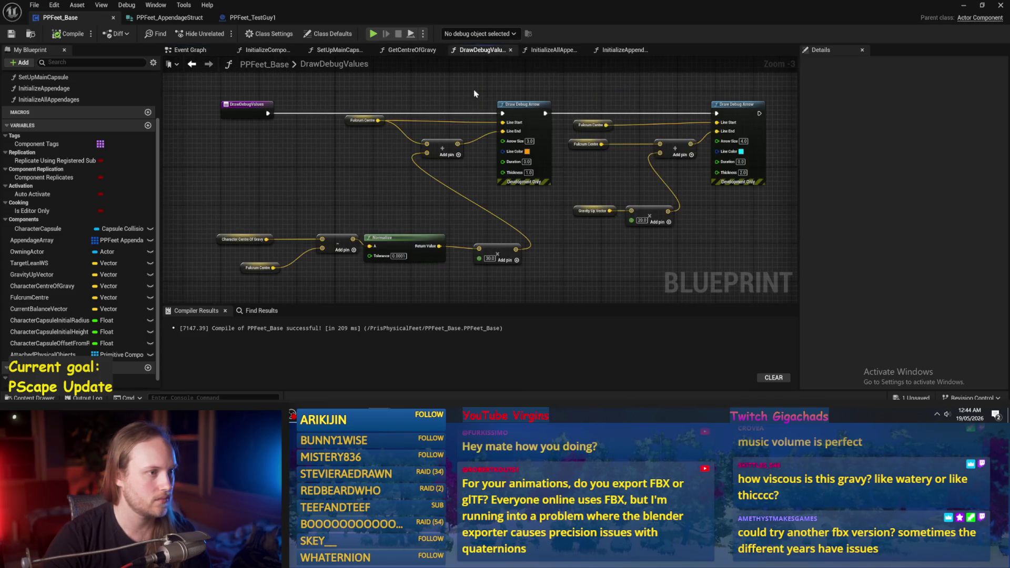
pyautogui.click(412, 50)
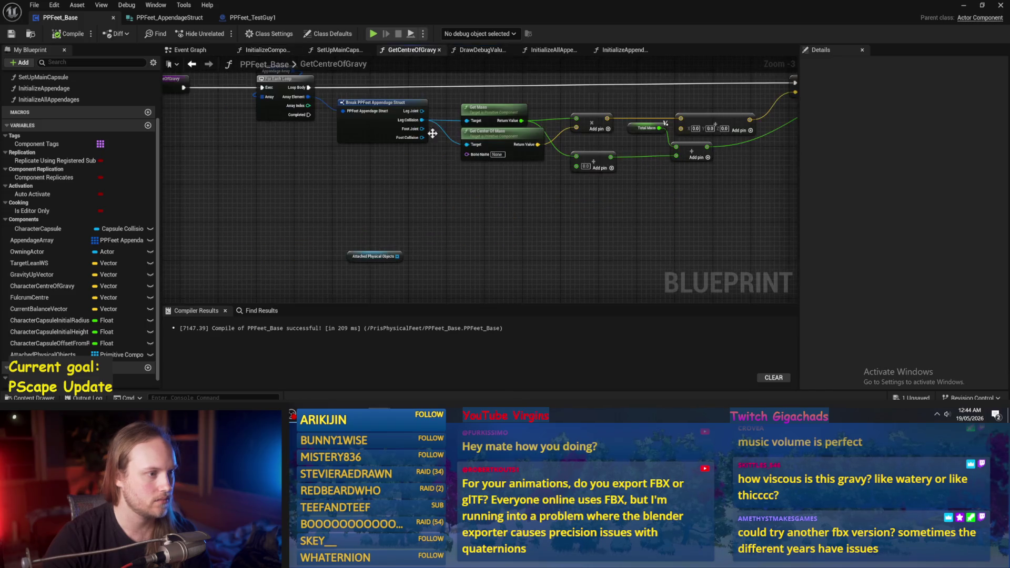
# - Replace the Appendage Array getter with Attached Physical Objects as the loop's Array, feeding Array Element to Get Mass
pyautogui.moveTo(374, 260); pyautogui.dragTo(389, 269)
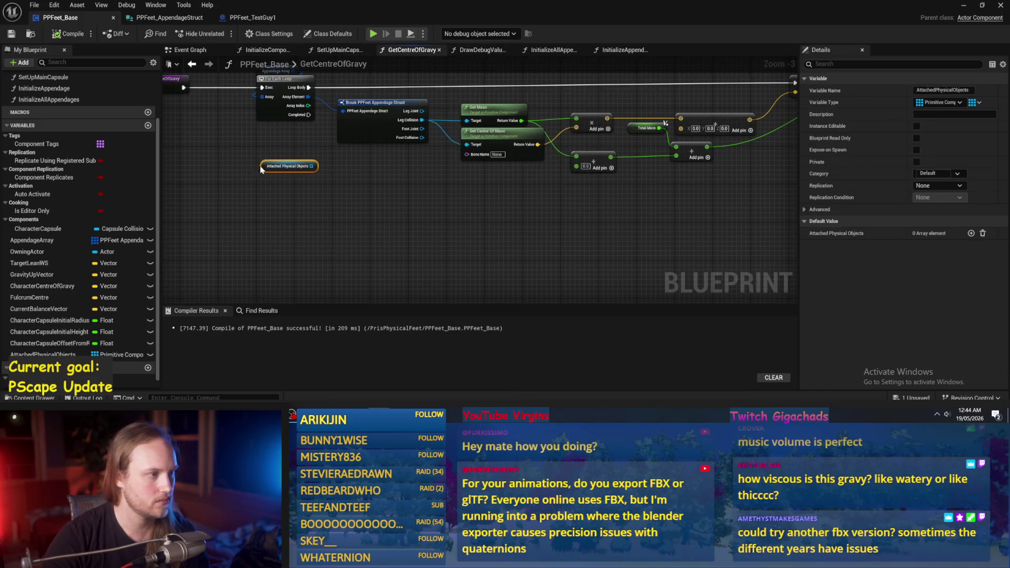
pyautogui.scroll(3, 408, 157)
pyautogui.click(446, 116)
pyautogui.press('Delete')
pyautogui.moveTo(621, 131); pyautogui.dragTo(553, 126)
pyautogui.moveTo(395, 238); pyautogui.dragTo(356, 148)
pyautogui.moveTo(332, 230); pyautogui.dragTo(332, 185)
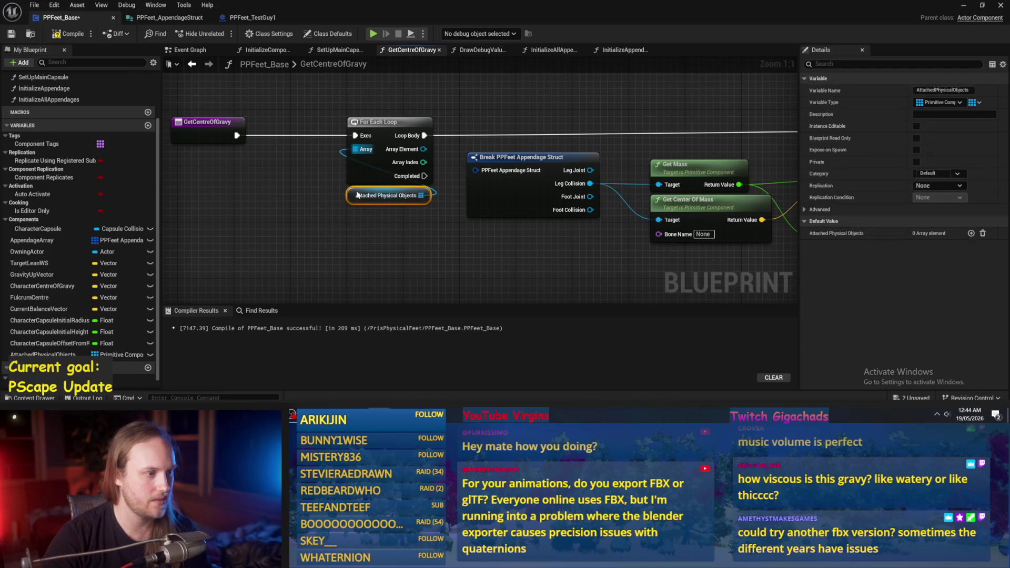
pyautogui.moveTo(379, 139); pyautogui.dragTo(430, 160)
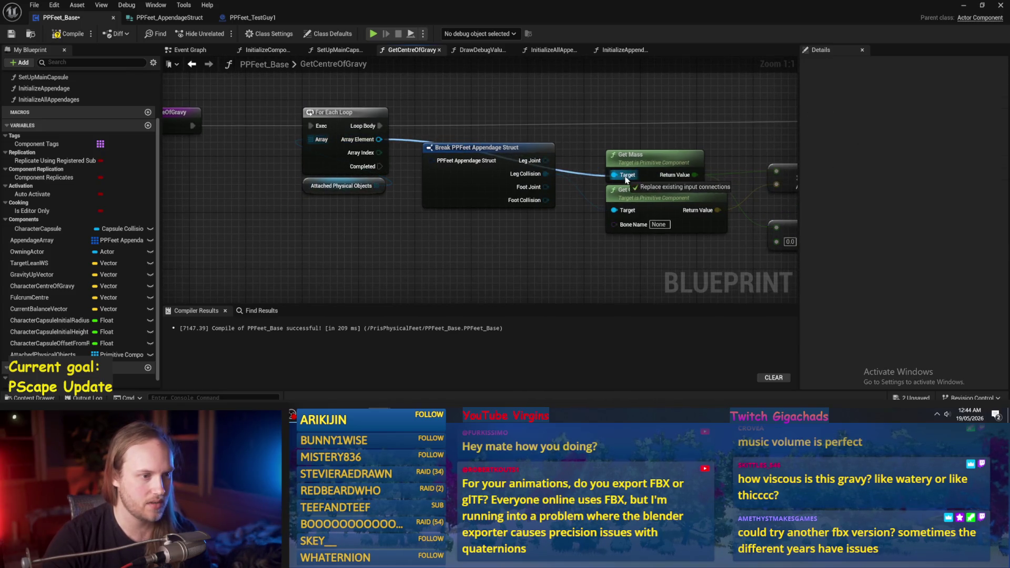
# - Delete the Break PPFeet Appendage Struct node, reroute the Array Element wire, then compile and save
pyautogui.doubleClick(586, 167)
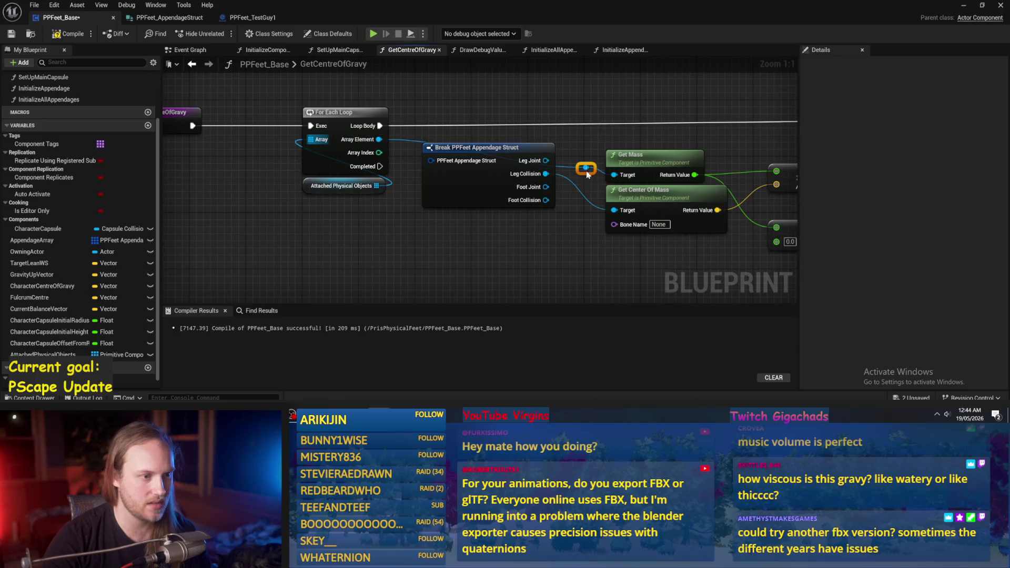
pyautogui.press('Delete')
pyautogui.moveTo(587, 166); pyautogui.dragTo(463, 131)
pyautogui.moveTo(493, 171); pyautogui.dragTo(458, 181)
pyautogui.scroll(-2, 502, 155)
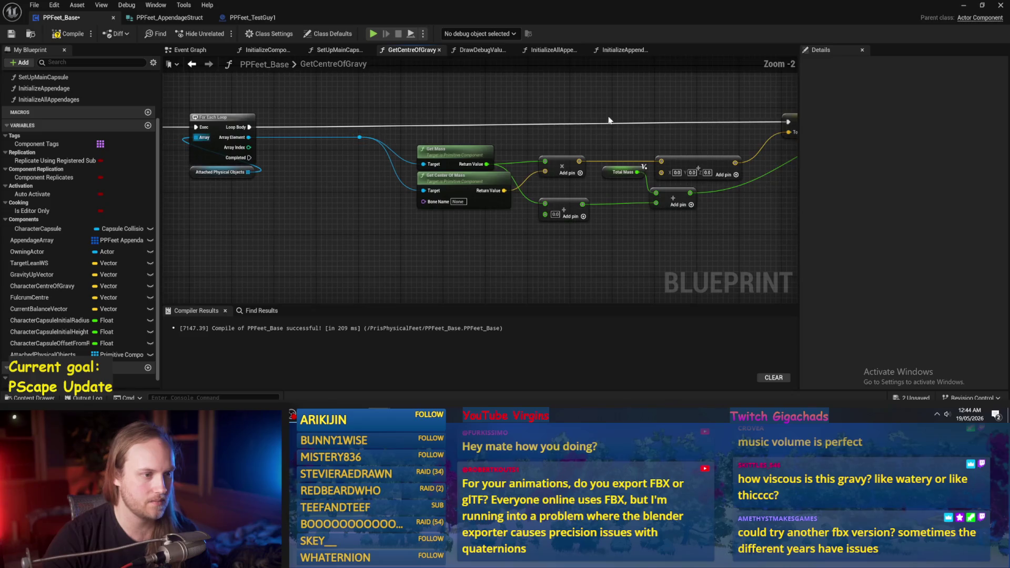
pyautogui.press('F7')
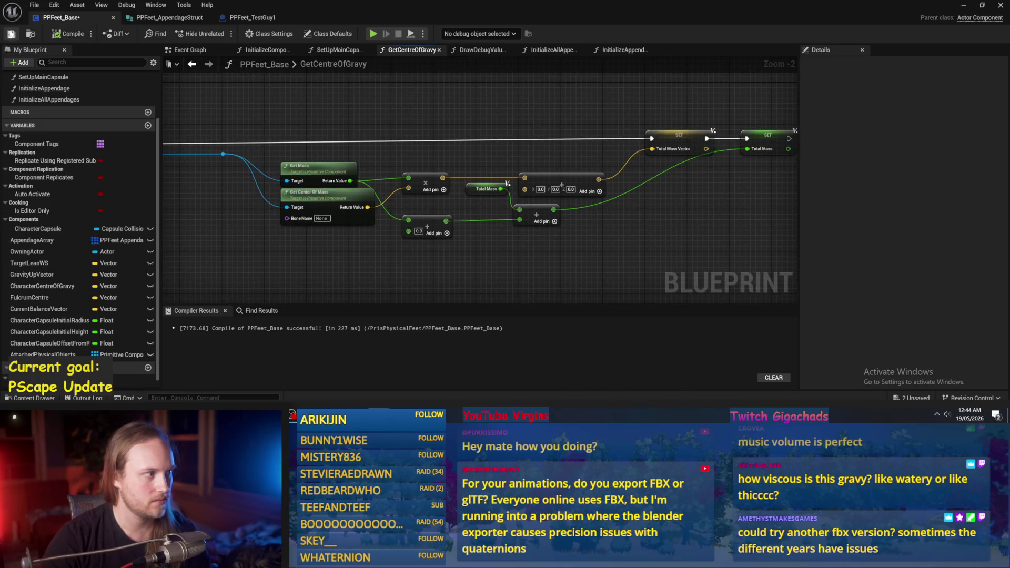
pyautogui.hotkey('ctrl', 's')
pyautogui.moveTo(671, 227); pyautogui.dragTo(634, 224)
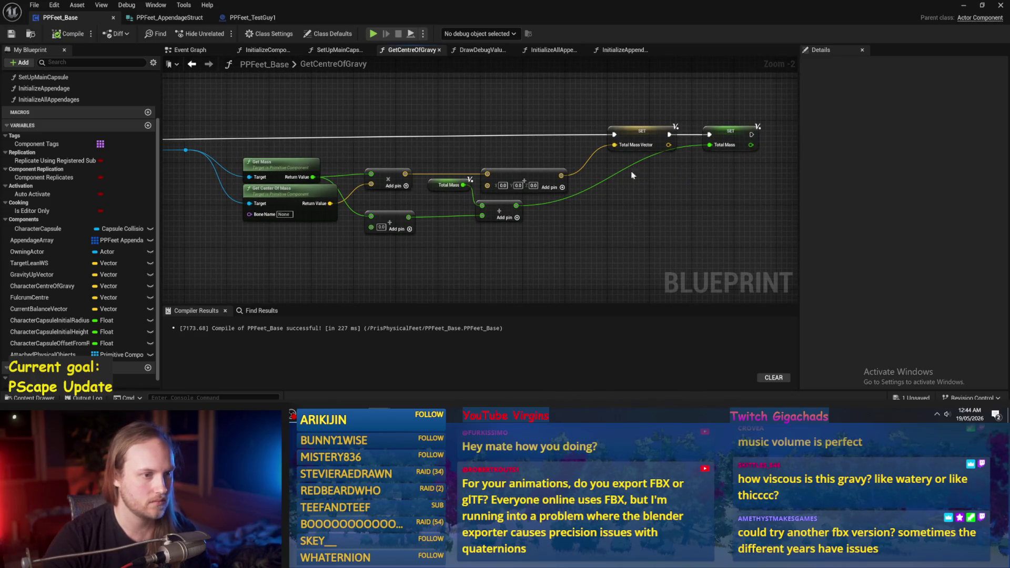
pyautogui.moveTo(400, 184); pyautogui.dragTo(619, 164)
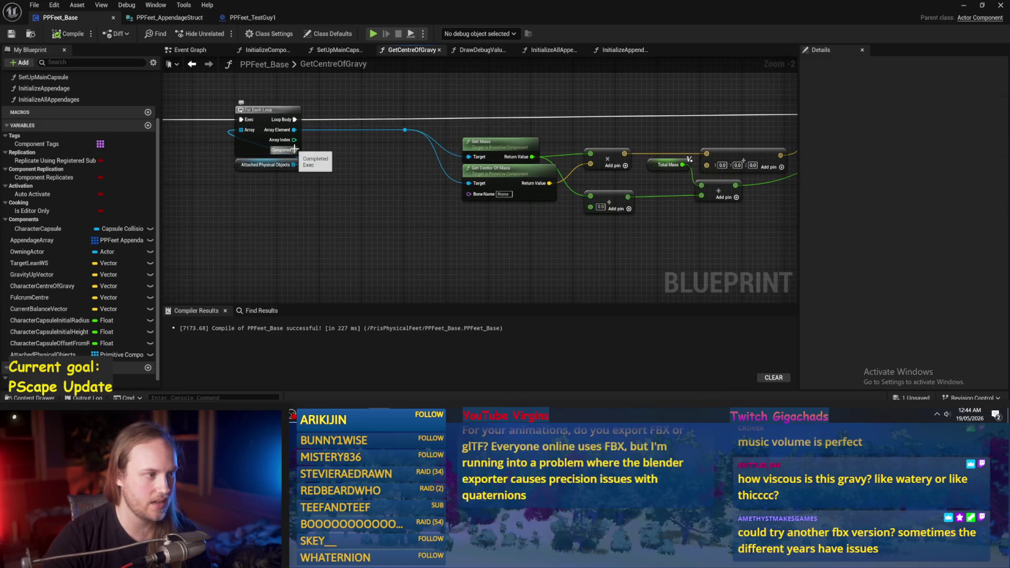
pyautogui.moveTo(393, 238); pyautogui.dragTo(379, 232)
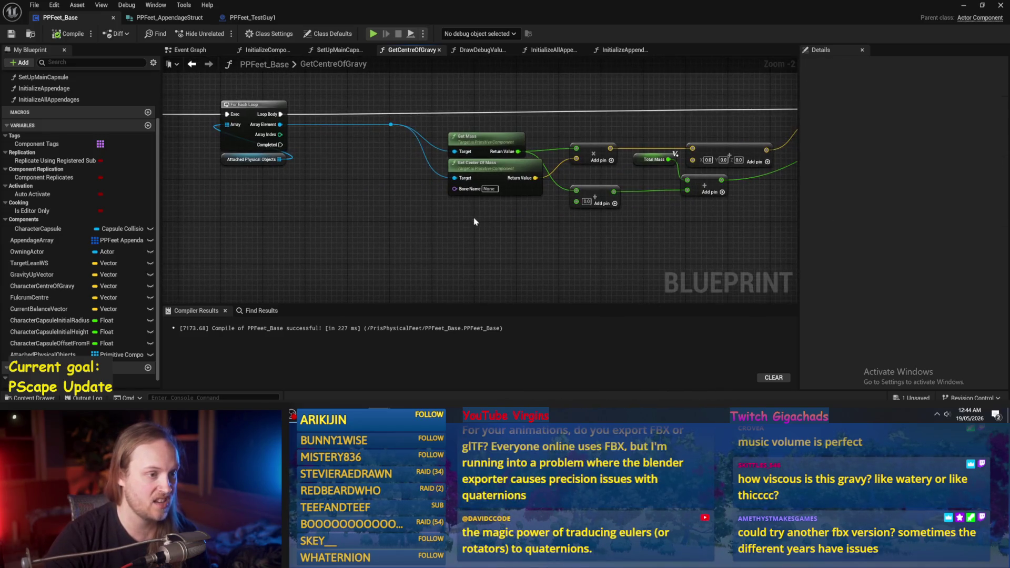
pyautogui.rightClick(345, 214)
# - Add Total Mass and Total Mass Vector getters and divide Total Mass Vector by Total Mass
pyautogui.write('total mass')
pyautogui.press('Return')
pyautogui.rightClick(337, 222)
pyautogui.write('total mass')
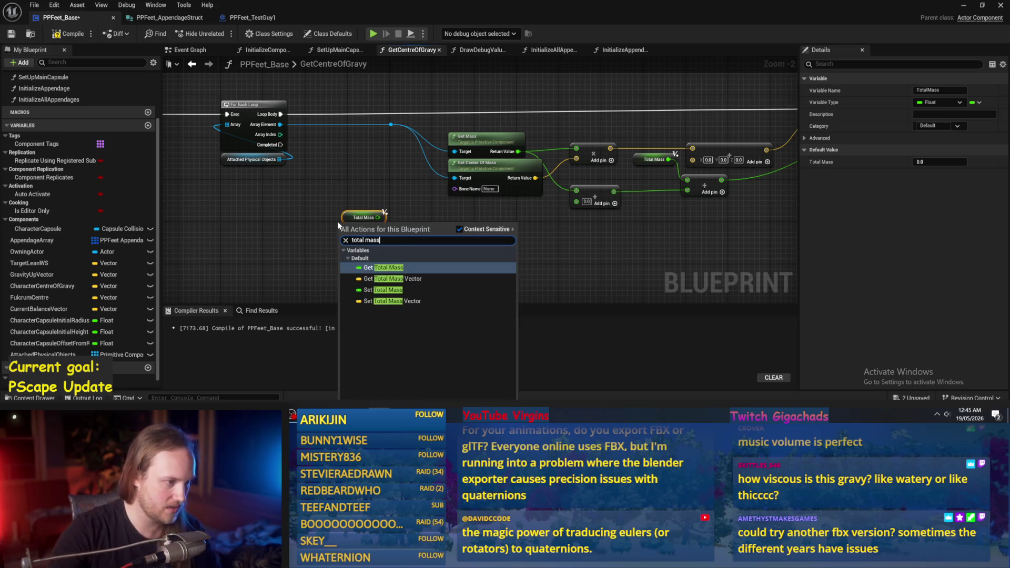
pyautogui.click(352, 277)
pyautogui.scroll(2, 353, 277)
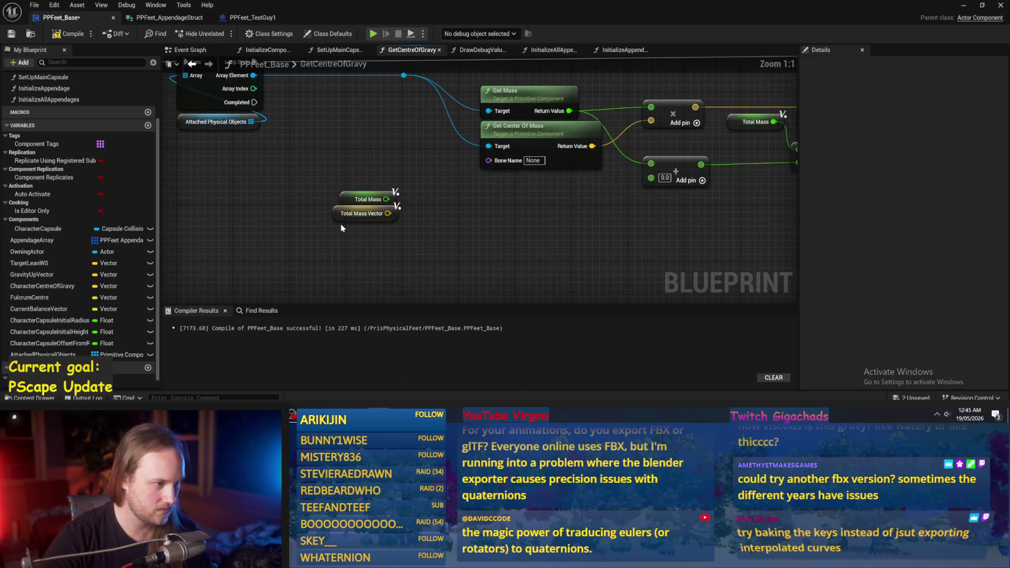
pyautogui.moveTo(331, 214)
pyautogui.mouseDown()
pyautogui.moveTo(315, 163)
pyautogui.moveTo(387, 158)
pyautogui.moveTo(440, 181)
pyautogui.mouseUp()
pyautogui.click(458, 239)
pyautogui.moveTo(386, 199); pyautogui.dragTo(447, 200)
pyautogui.moveTo(355, 206); pyautogui.dragTo(326, 177)
pyautogui.moveTo(465, 189)
pyautogui.mouseDown()
pyautogui.moveTo(414, 151)
pyautogui.moveTo(390, 204)
pyautogui.moveTo(285, 251)
pyautogui.mouseUp()
# - Add a Return node to the GetCentreOfGravy function
pyautogui.scroll(-2, 463, 134)
pyautogui.rightClick(425, 208)
pyautogui.write('retu')
pyautogui.press('Return')
pyautogui.rightClick(444, 211)
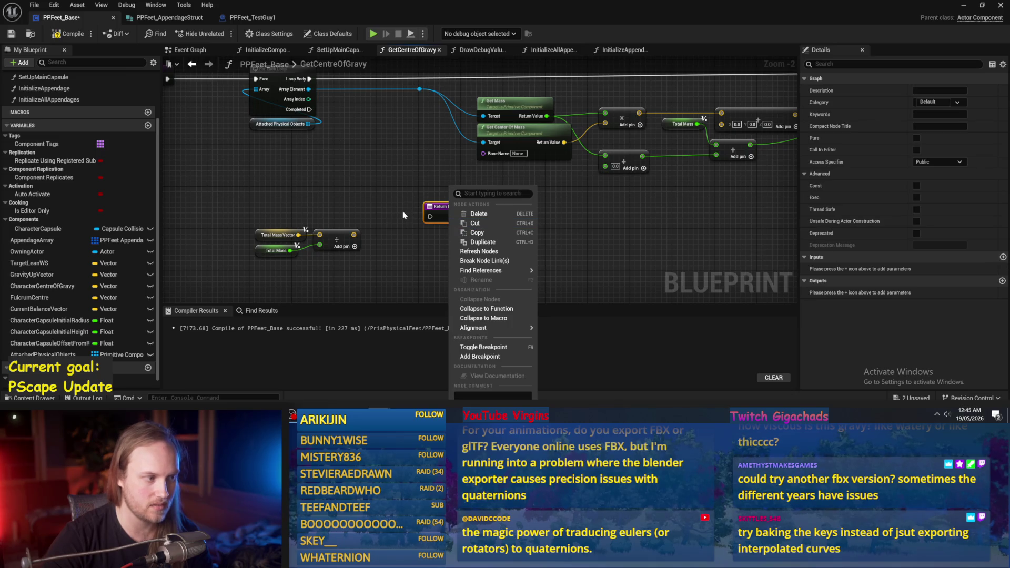
pyautogui.click(370, 207)
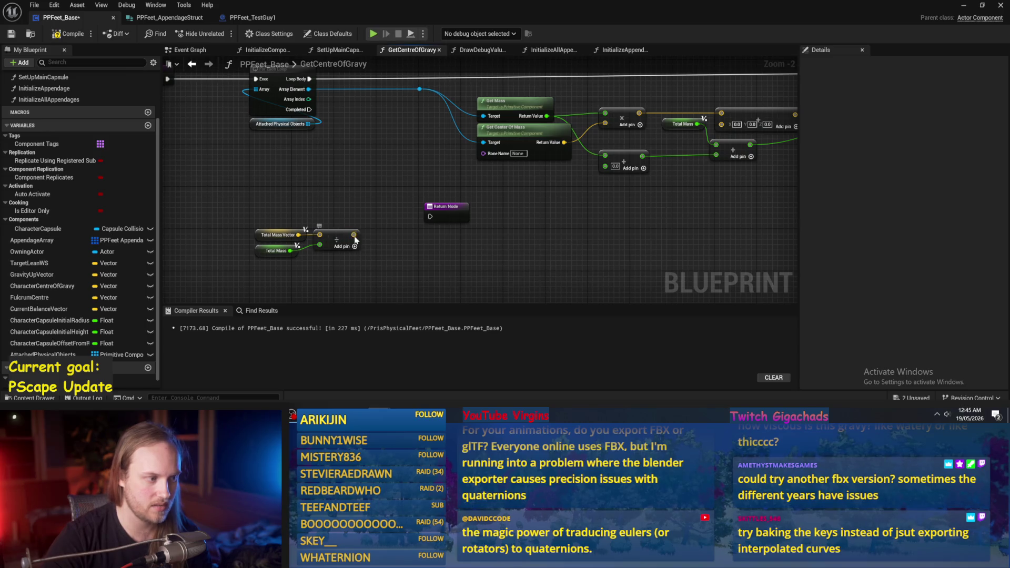
# - Set Character Centre Of Gravy from the divide result on loop Completed, before the Return, and compile
pyautogui.rightClick(355, 238)
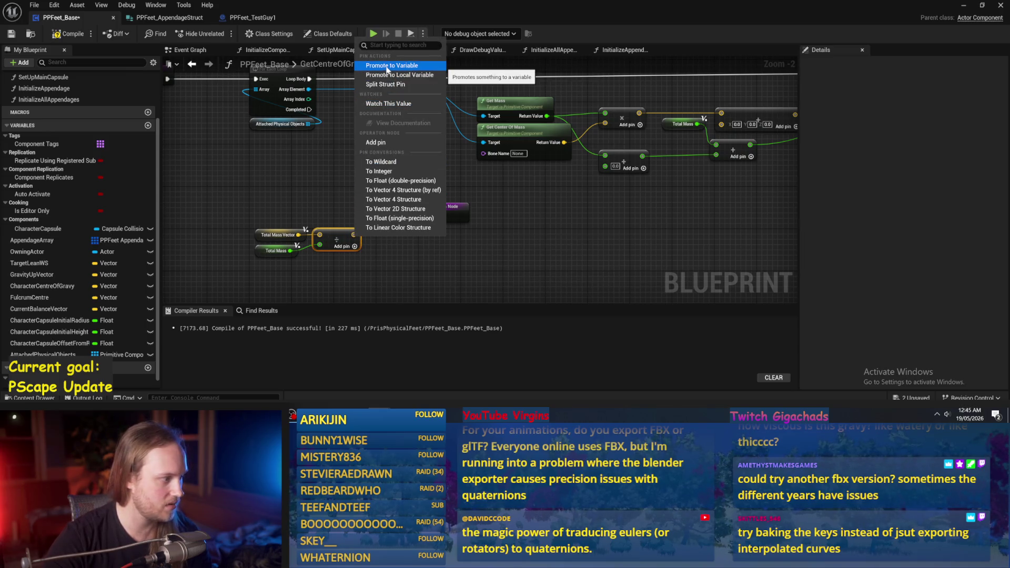
pyautogui.moveTo(42, 286)
pyautogui.mouseDown()
pyautogui.moveTo(403, 239)
pyautogui.moveTo(405, 256)
pyautogui.mouseUp()
pyautogui.click(451, 264)
pyautogui.moveTo(446, 206)
pyautogui.mouseDown()
pyautogui.moveTo(520, 216)
pyautogui.moveTo(504, 227)
pyautogui.mouseUp()
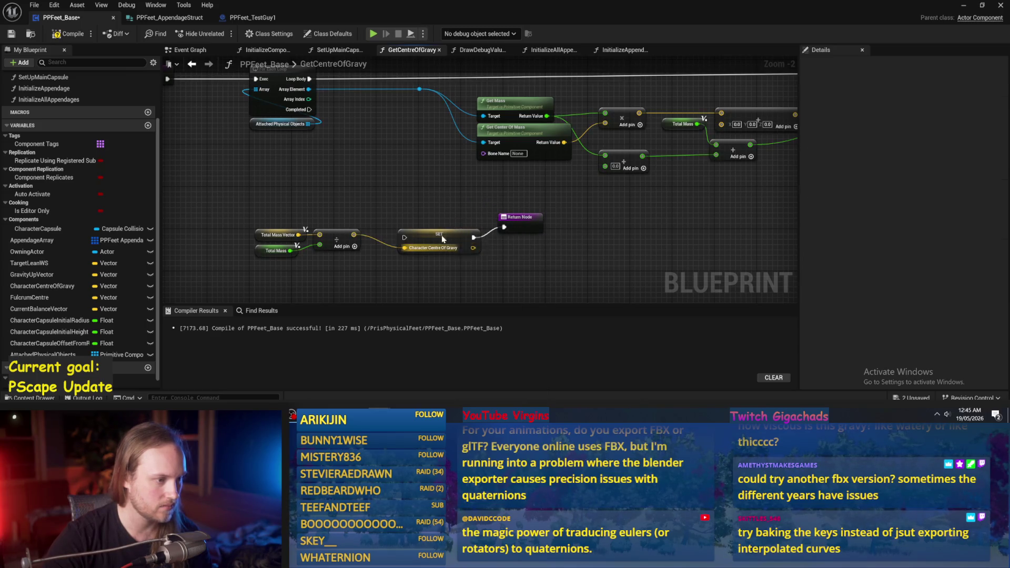
pyautogui.moveTo(442, 241); pyautogui.dragTo(447, 230)
pyautogui.moveTo(310, 109)
pyautogui.mouseDown()
pyautogui.moveTo(389, 220)
pyautogui.moveTo(410, 228)
pyautogui.mouseUp()
pyautogui.moveTo(576, 188); pyautogui.dragTo(666, 188)
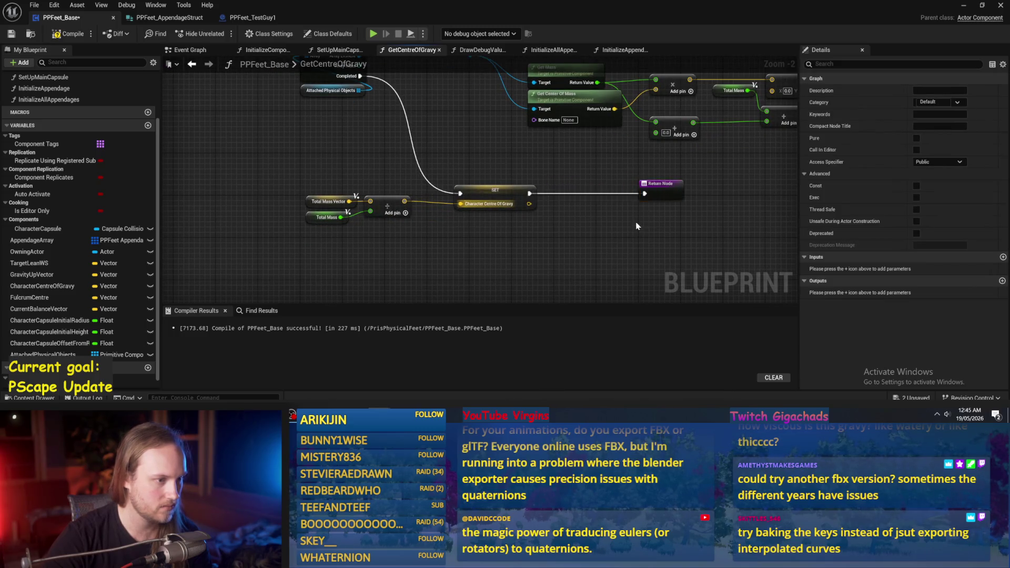
pyautogui.click(69, 33)
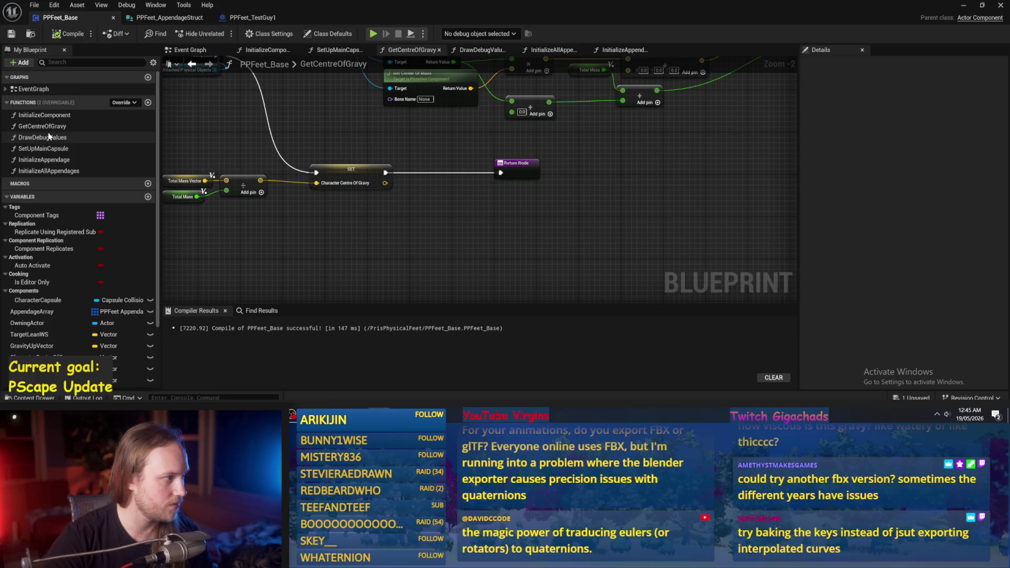
pyautogui.doubleClick(48, 137)
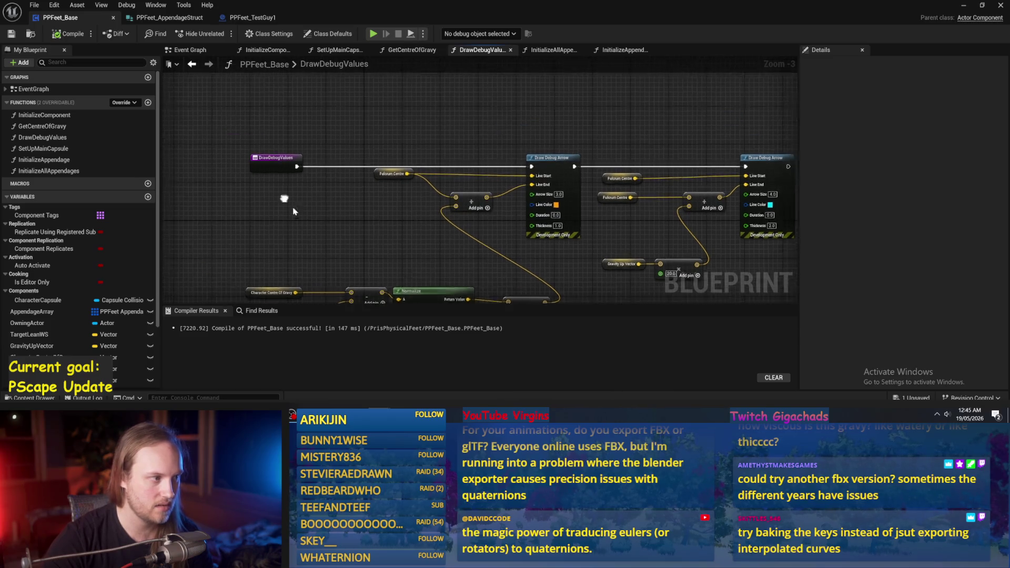
# - Add a Draw Debug Sphere node near the DrawDebugValues entry node
pyautogui.scroll(2, 263, 206)
pyautogui.click(284, 131)
pyautogui.click(287, 118)
pyautogui.scroll(-1, 379, 130)
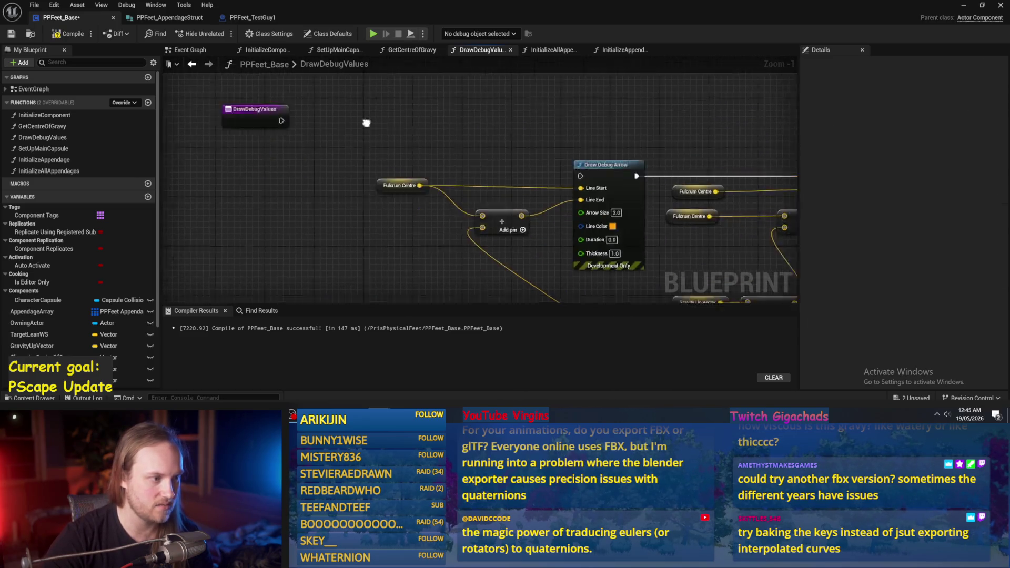
pyautogui.moveTo(378, 130); pyautogui.dragTo(496, 138)
pyautogui.moveTo(548, 241)
pyautogui.mouseDown()
pyautogui.moveTo(558, 199)
pyautogui.moveTo(696, 160)
pyautogui.mouseUp()
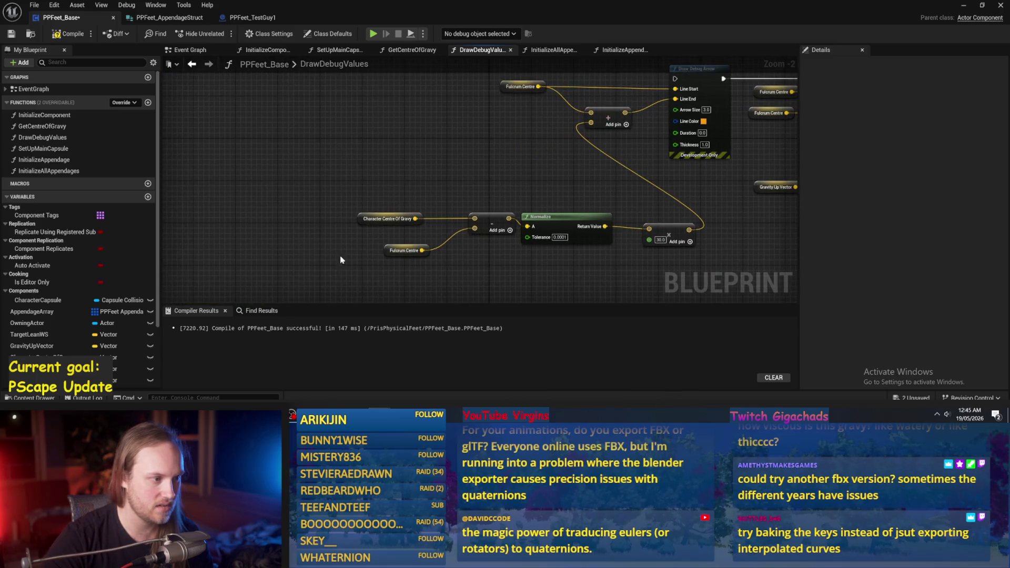
pyautogui.scroll(1, 424, 169)
pyautogui.moveTo(322, 151)
pyautogui.mouseDown()
pyautogui.moveTo(369, 189)
pyautogui.moveTo(383, 134)
pyautogui.mouseUp()
pyautogui.scroll(-1, 383, 134)
pyautogui.rightClick(396, 109)
pyautogui.write('debug sph')
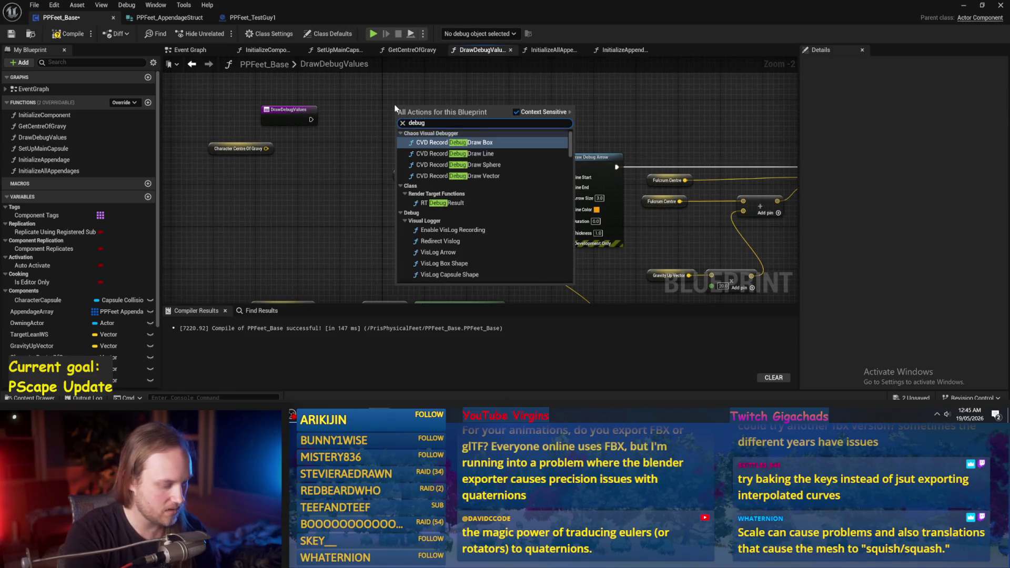
pyautogui.press('Return')
# - Center the sphere on Character Centre Of Gravy with radius 20, thickness 0.2 and orange-red lines
pyautogui.moveTo(458, 145); pyautogui.dragTo(474, 110)
pyautogui.moveTo(287, 187)
pyautogui.mouseDown()
pyautogui.moveTo(338, 171)
pyautogui.moveTo(429, 101)
pyautogui.moveTo(419, 99)
pyautogui.mouseUp()
pyautogui.scroll(2, 466, 108)
pyautogui.press('Return')
pyautogui.click(443, 171)
pyautogui.write('0.2')
pyautogui.press('Return')
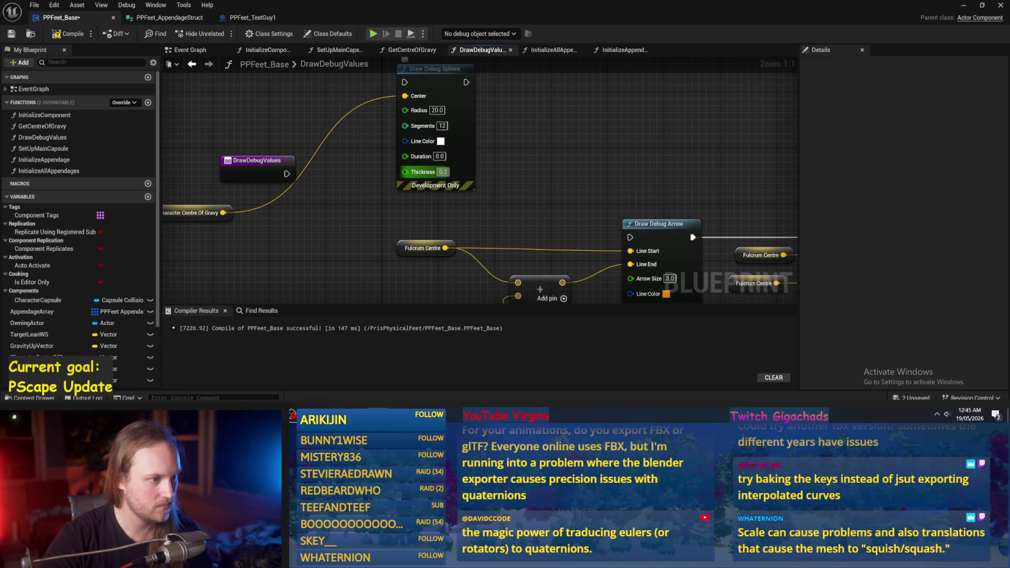
pyautogui.click(441, 141)
pyautogui.click(526, 243)
pyautogui.click(562, 361)
# - Connect DrawDebugValues' execution to the sphere node, tidy the nodes, then compile and save
pyautogui.moveTo(364, 186); pyautogui.dragTo(451, 194)
pyautogui.rightClick(305, 130)
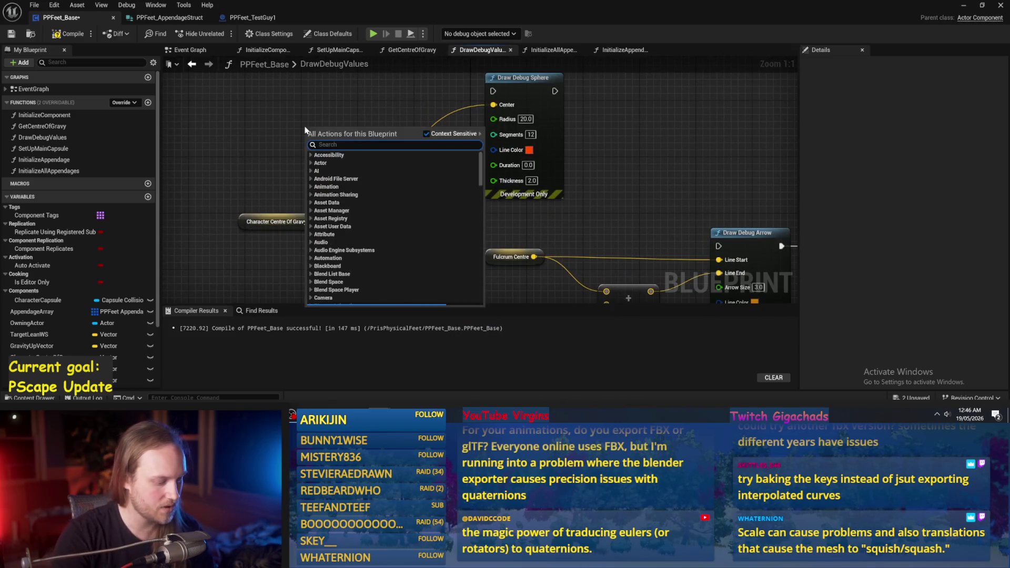
pyautogui.write('debug')
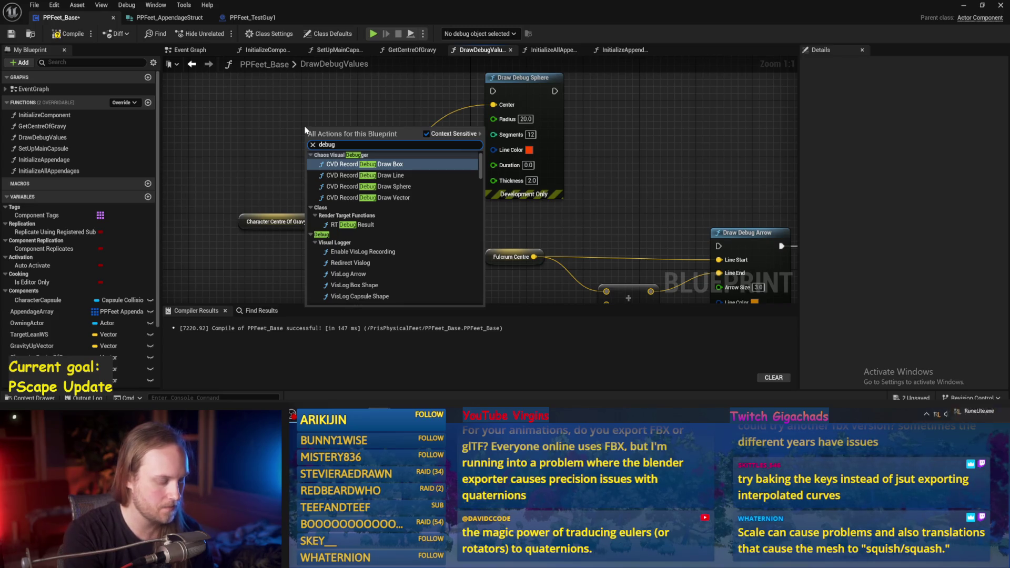
pyautogui.press('Escape')
pyautogui.moveTo(375, 182)
pyautogui.mouseDown()
pyautogui.moveTo(493, 91)
pyautogui.moveTo(472, 133)
pyautogui.mouseUp()
pyautogui.moveTo(340, 188); pyautogui.dragTo(268, 126)
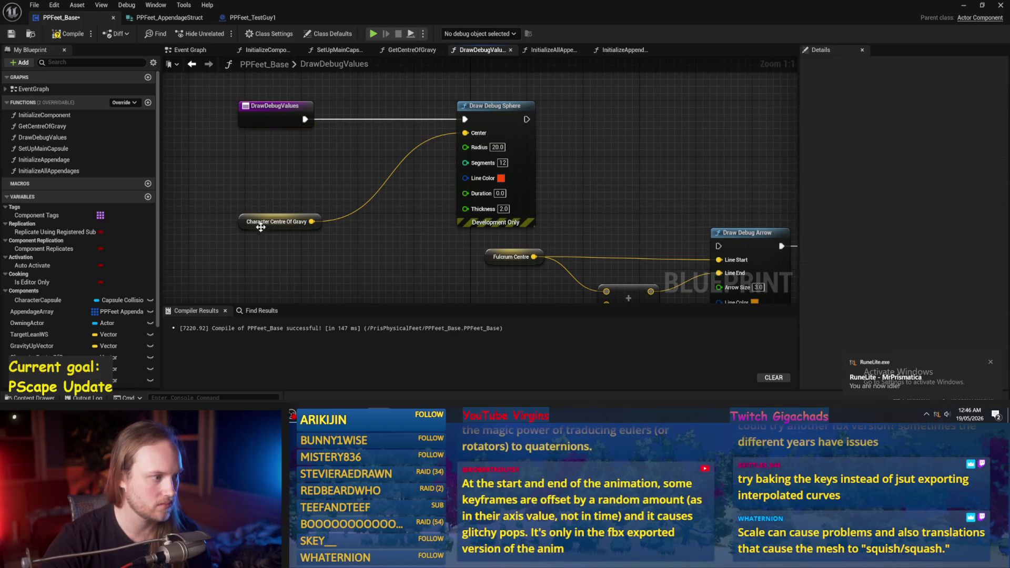
pyautogui.moveTo(259, 223); pyautogui.dragTo(252, 159)
pyautogui.click(437, 213)
pyautogui.scroll(-1, 367, 196)
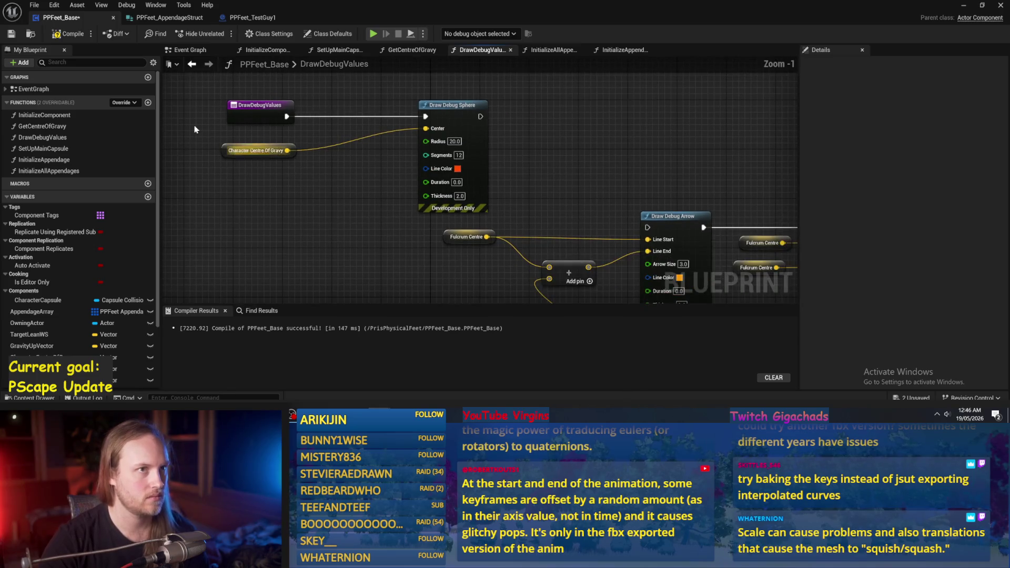
pyautogui.moveTo(333, 204)
pyautogui.mouseDown()
pyautogui.moveTo(358, 171)
pyautogui.moveTo(326, 168)
pyautogui.mouseUp()
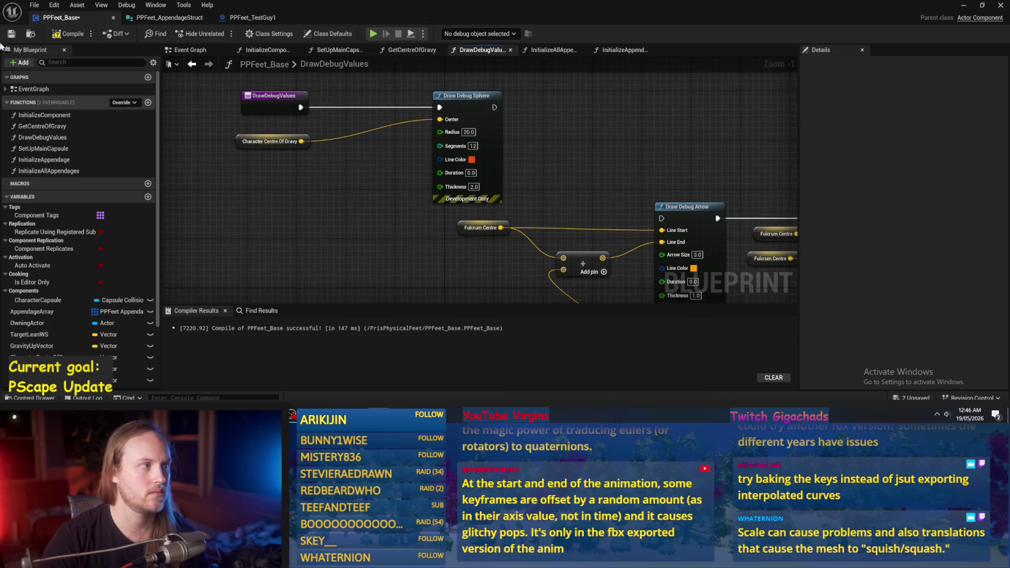
pyautogui.click(68, 33)
pyautogui.click(8, 34)
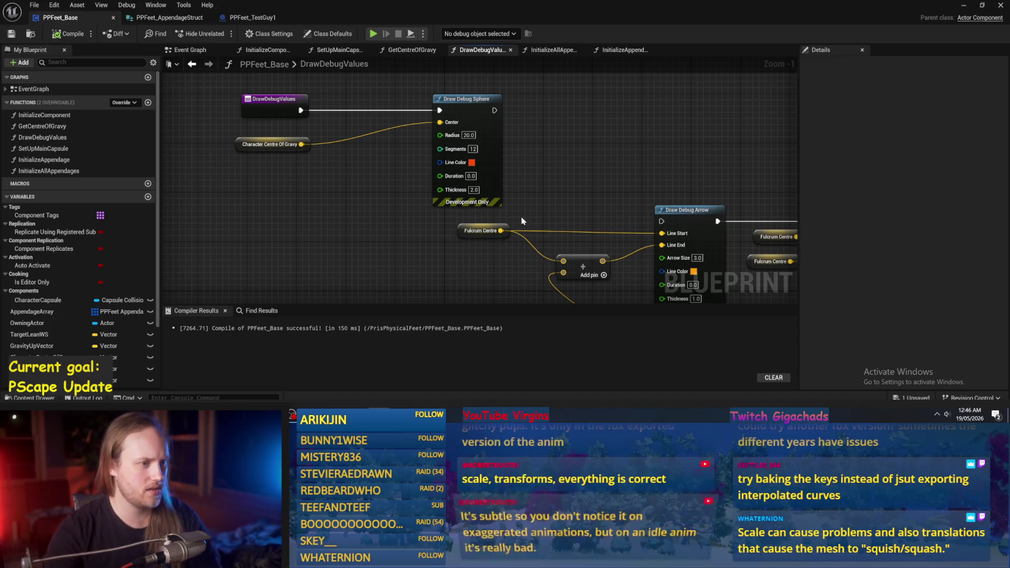
pyautogui.moveTo(563, 139); pyautogui.dragTo(566, 103)
pyautogui.moveTo(346, 201); pyautogui.dragTo(407, 179)
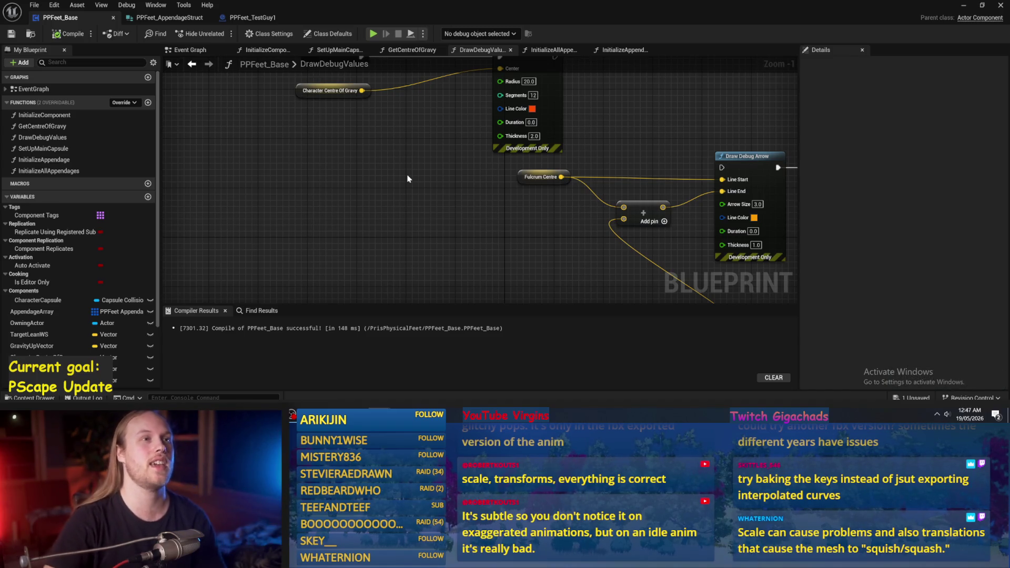
pyautogui.moveTo(389, 204); pyautogui.dragTo(386, 240)
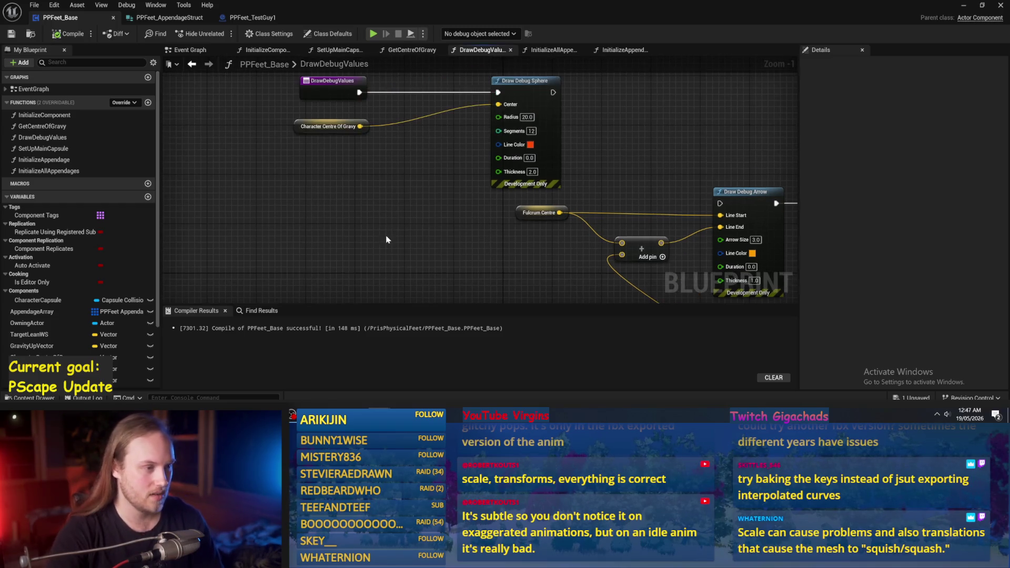
pyautogui.moveTo(371, 175); pyautogui.dragTo(374, 186)
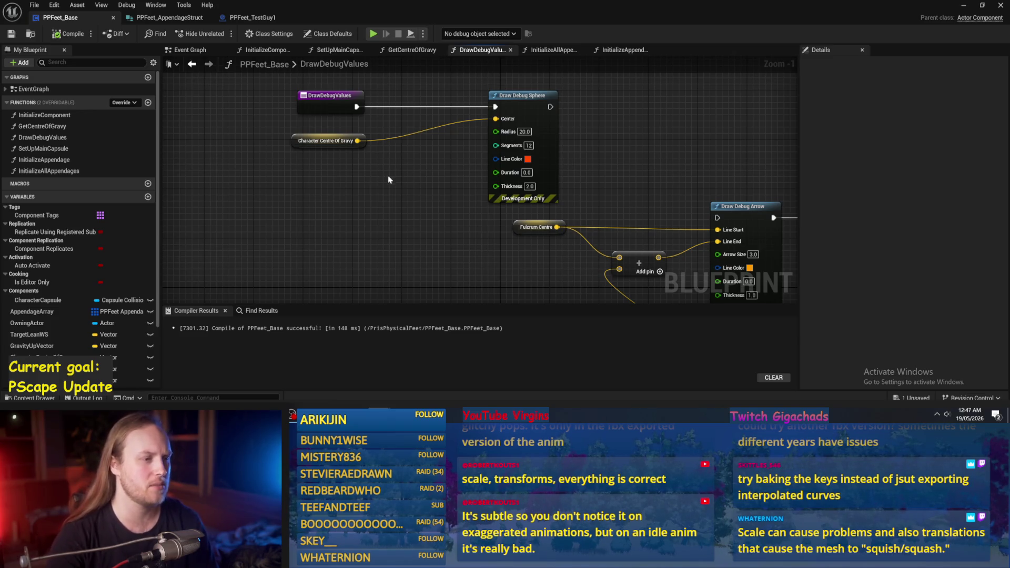
pyautogui.scroll(1, 520, 168)
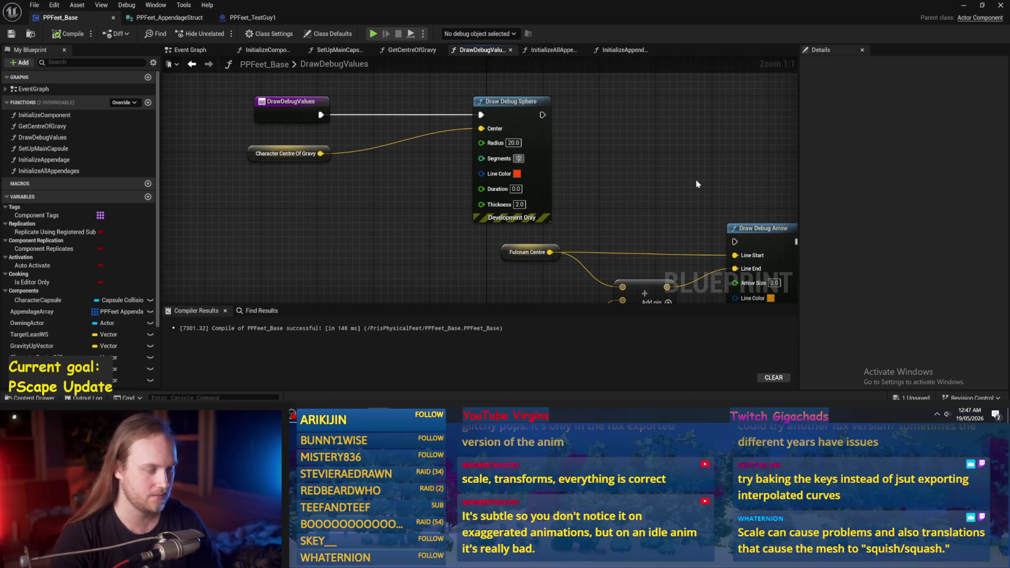
# - Give the debug sphere 6 segments and pure red lines, compile and save, then return to the level
pyautogui.click(518, 159)
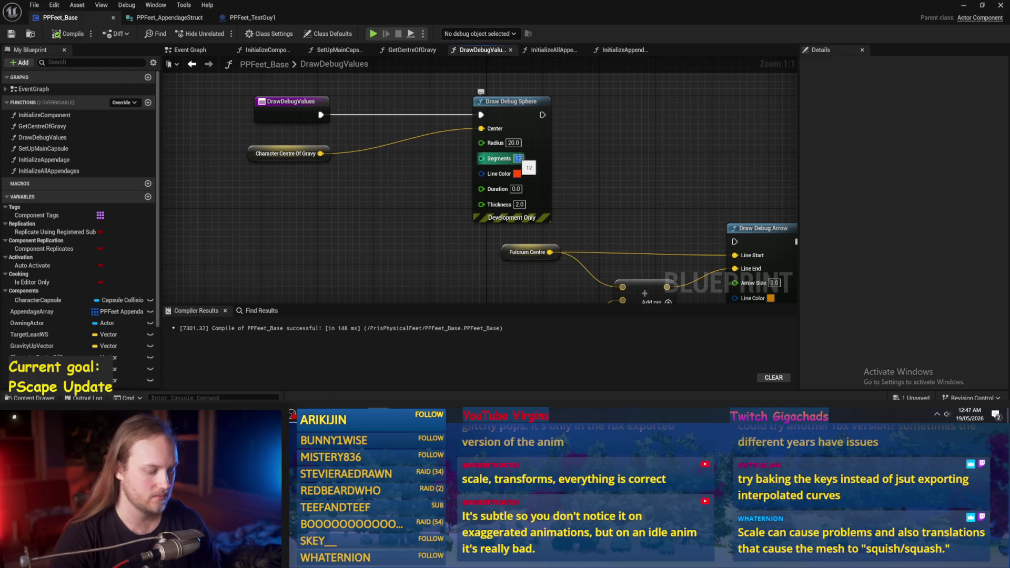
pyautogui.write('6')
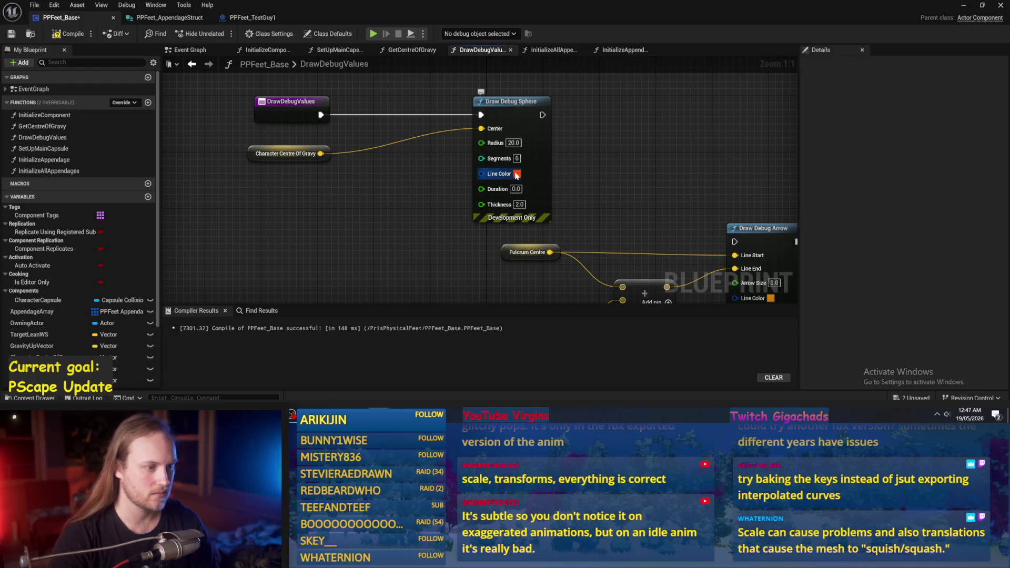
pyautogui.click(517, 174)
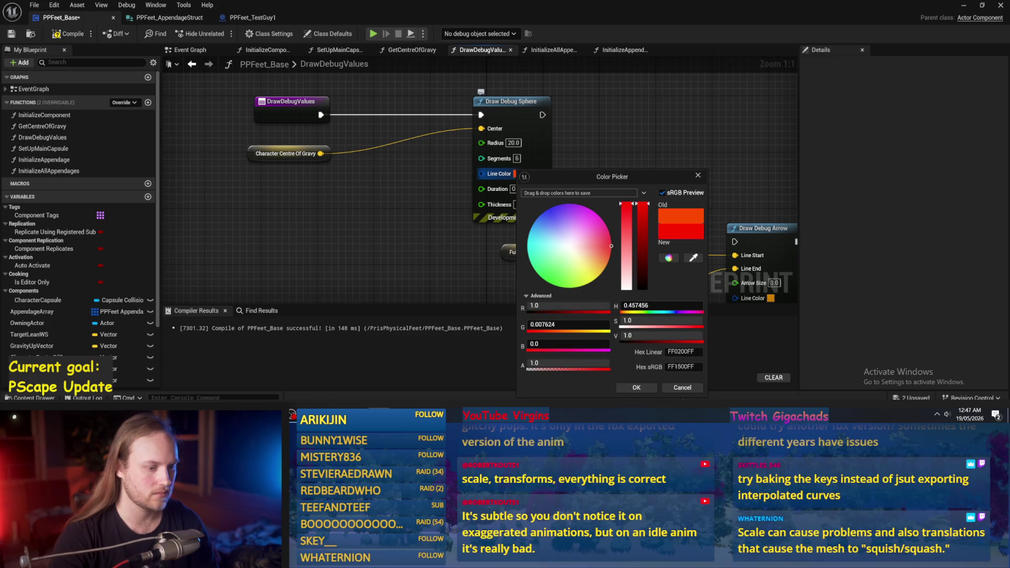
pyautogui.click(635, 384)
pyautogui.press('F7')
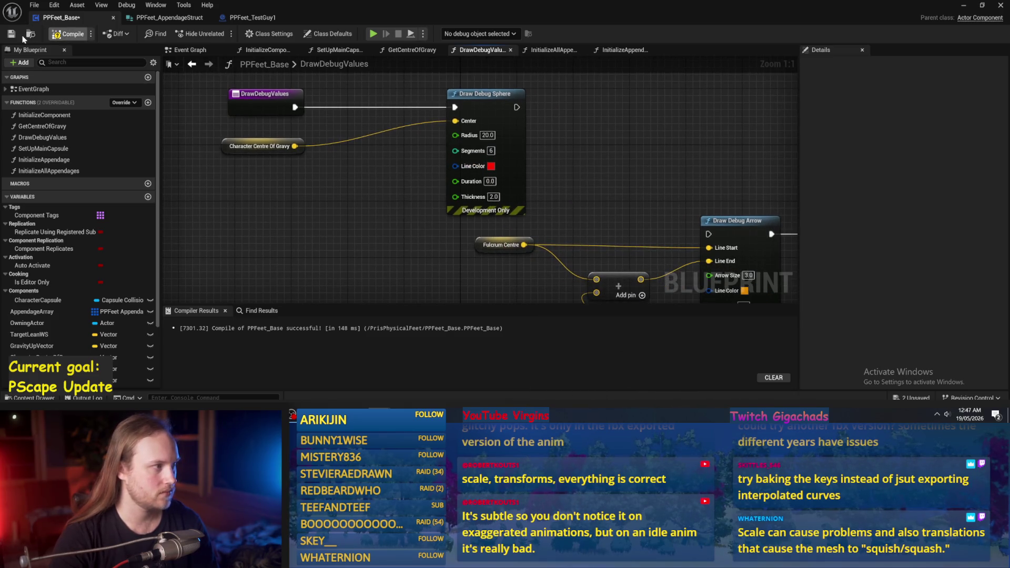
pyautogui.click(964, 6)
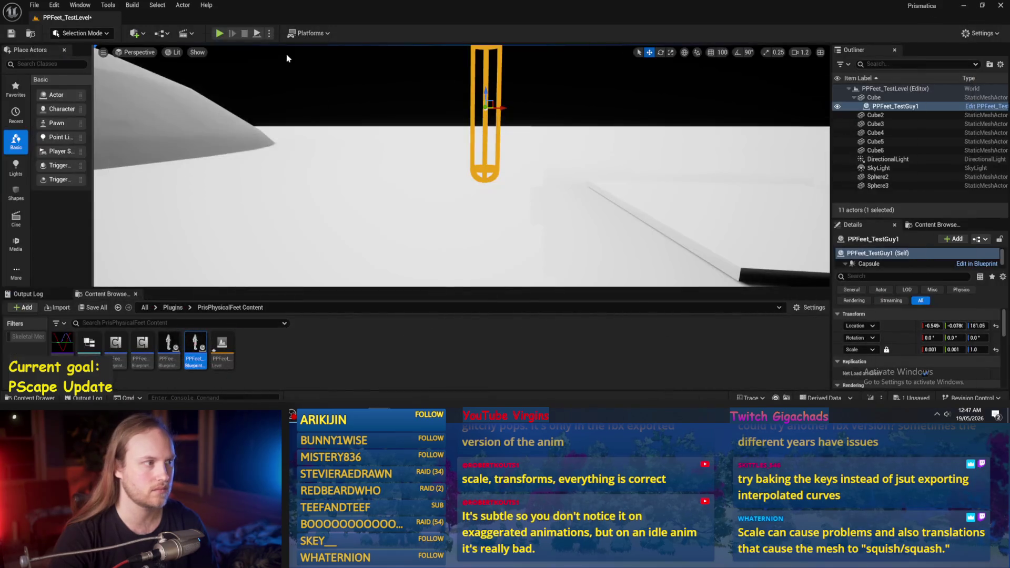
# - Run the level to check the debug sphere, then return to PPFeet_Base's Event Graph
pyautogui.click(537, 218)
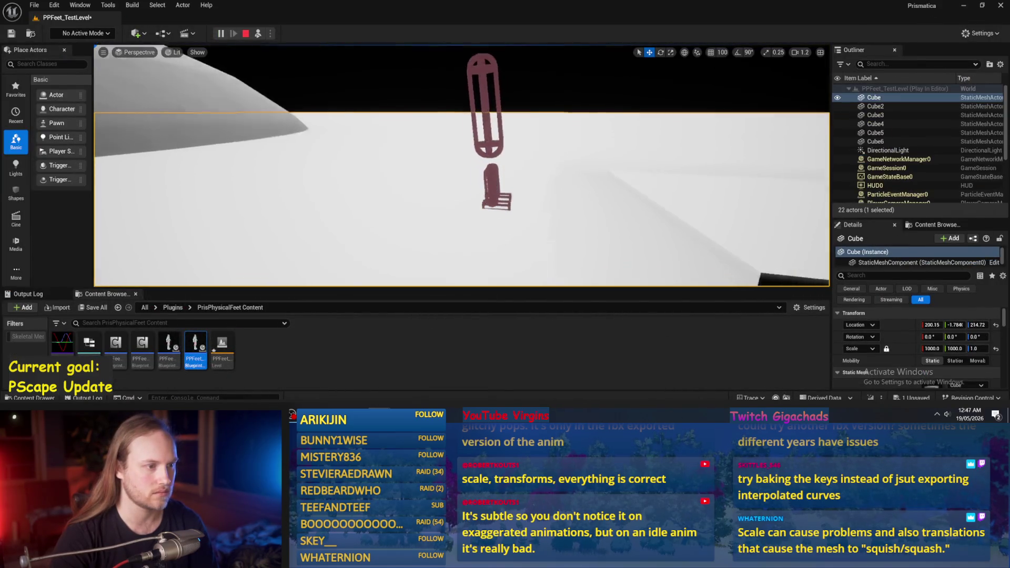
pyautogui.moveTo(379, 418)
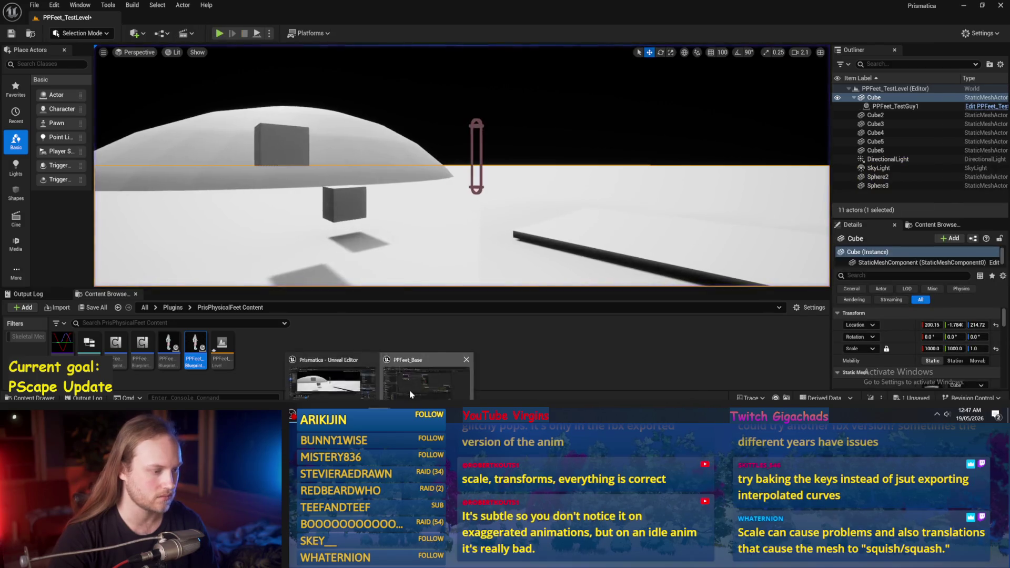
pyautogui.click(326, 376)
pyautogui.click(190, 50)
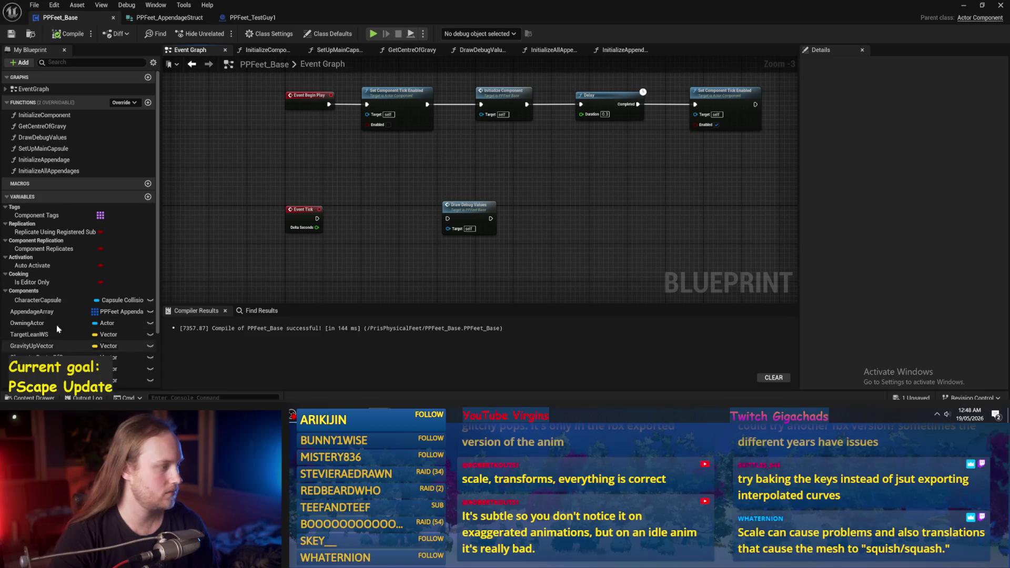
# - Insert a Get Centre Of Gravy call between Event Tick and Draw Debug Values, then compile and save
pyautogui.moveTo(42, 127)
pyautogui.mouseDown()
pyautogui.moveTo(157, 153)
pyautogui.moveTo(326, 167)
pyautogui.mouseUp()
pyautogui.scroll(3, 323, 200)
pyautogui.moveTo(309, 221); pyautogui.dragTo(356, 200)
pyautogui.moveTo(417, 199); pyautogui.dragTo(503, 220)
pyautogui.press('F7')
pyautogui.hotkey('ctrl', 's')
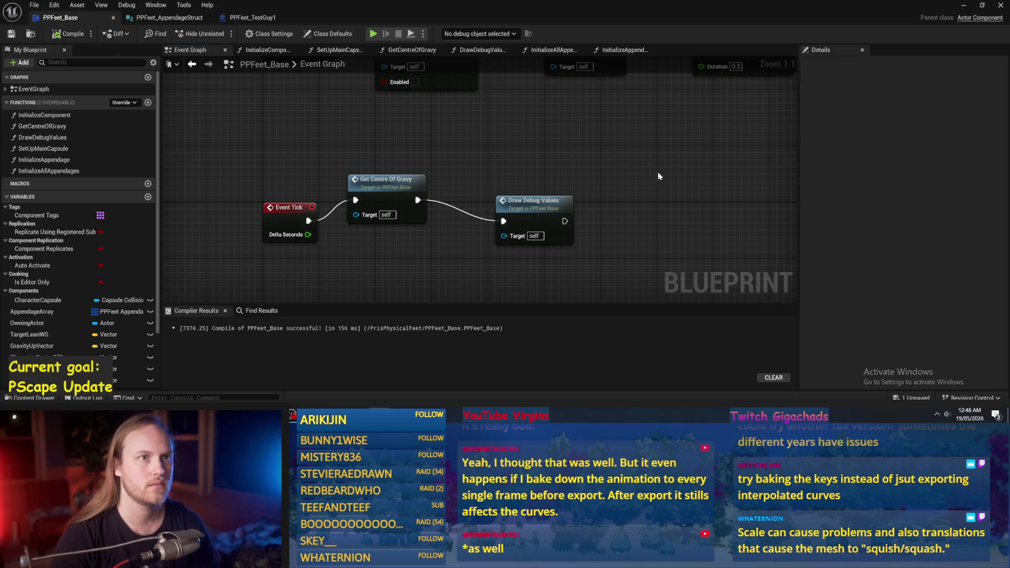
pyautogui.moveTo(665, 169); pyautogui.dragTo(621, 179)
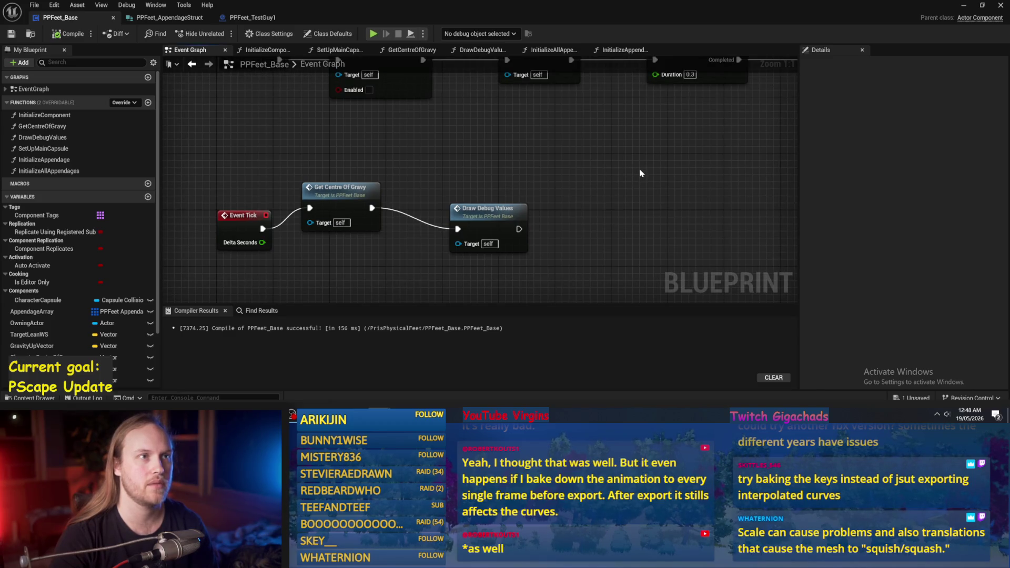
# - Play-test the level, then align Get Centre Of Gravy with Event Tick and recompile
pyautogui.click(963, 6)
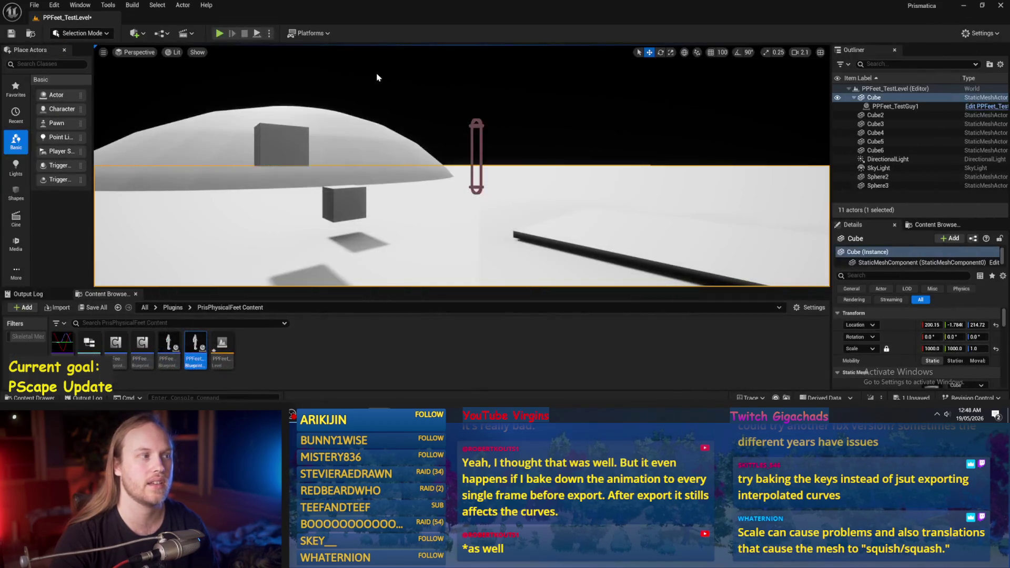
pyautogui.click(256, 35)
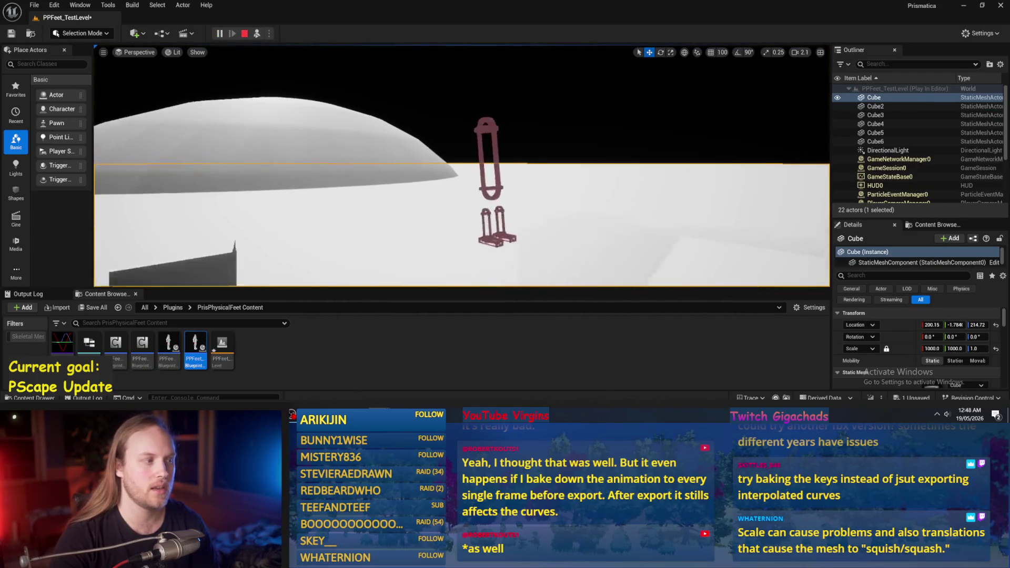
pyautogui.scroll(3, 462, 166)
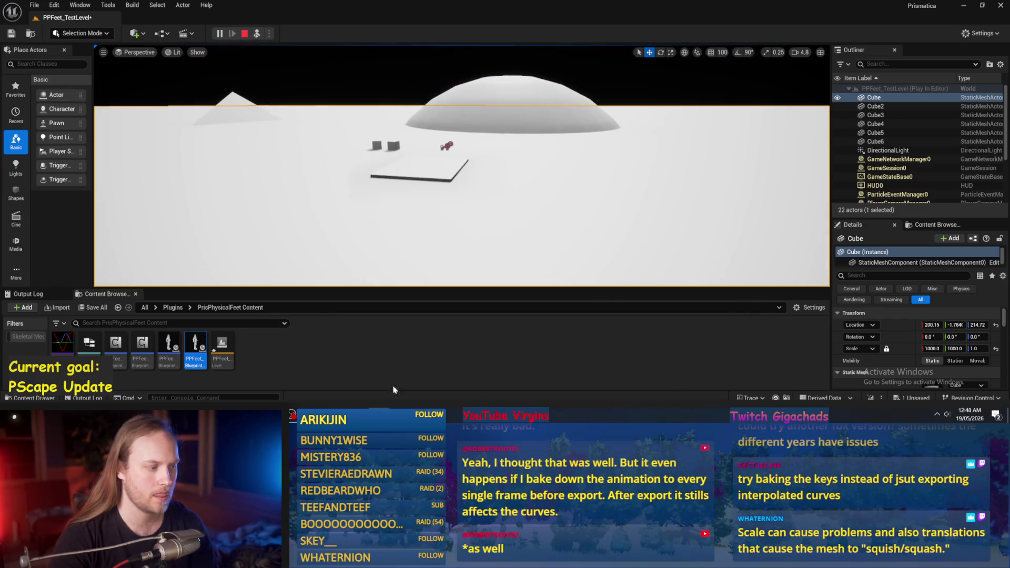
pyautogui.press('Escape')
pyautogui.moveTo(345, 201); pyautogui.dragTo(352, 222)
pyautogui.click(359, 169)
pyautogui.press('F7')
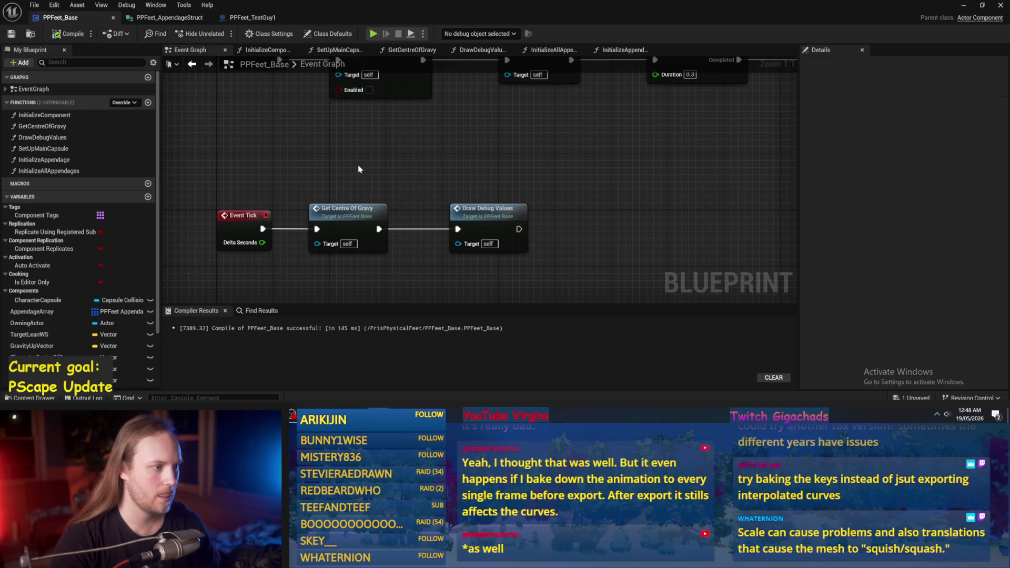
pyautogui.moveTo(481, 226); pyautogui.dragTo(467, 226)
pyautogui.click(415, 171)
pyautogui.press('F7')
pyautogui.click(11, 34)
pyautogui.doubleClick(347, 215)
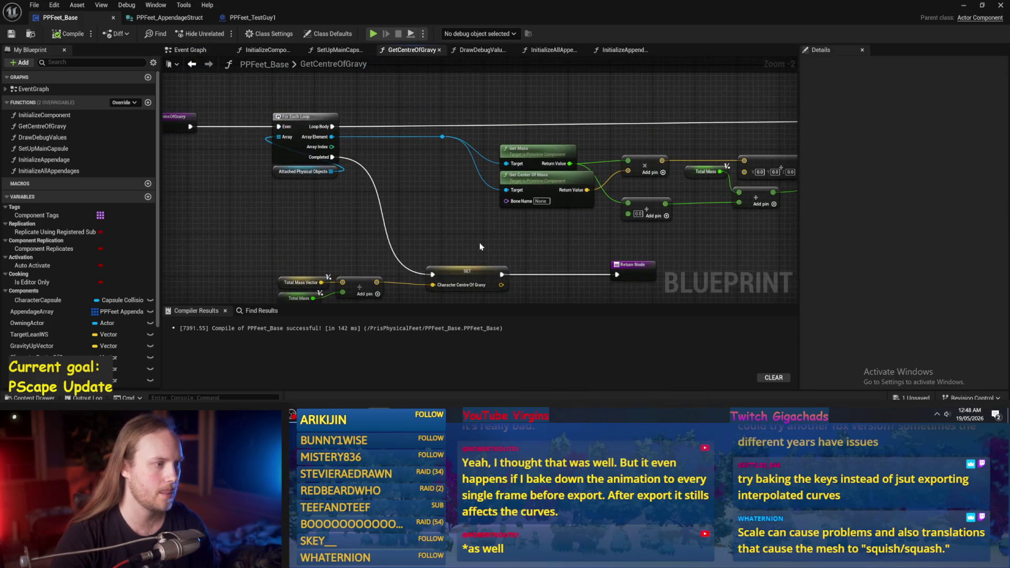
pyautogui.click(298, 174)
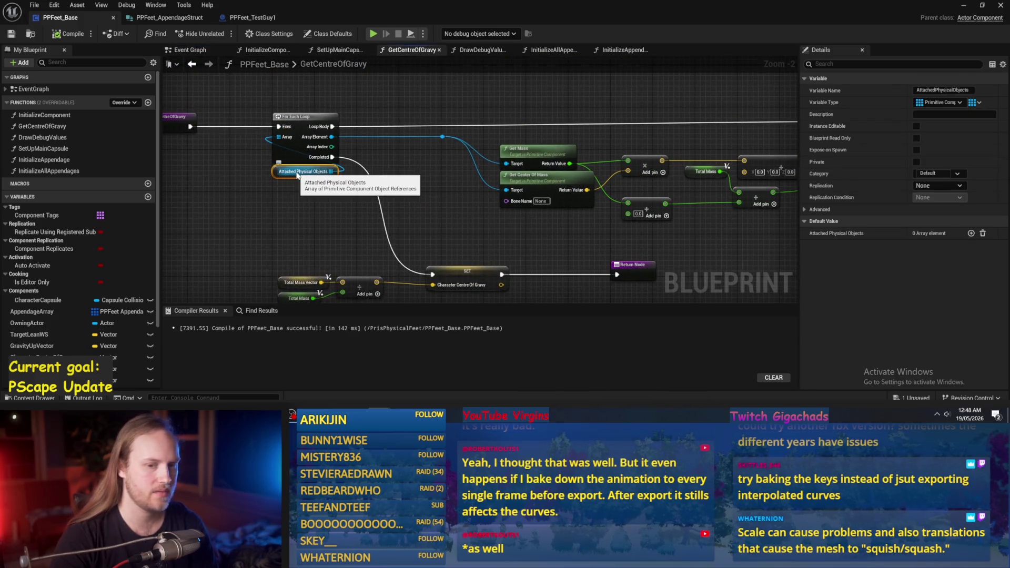
pyautogui.click(68, 34)
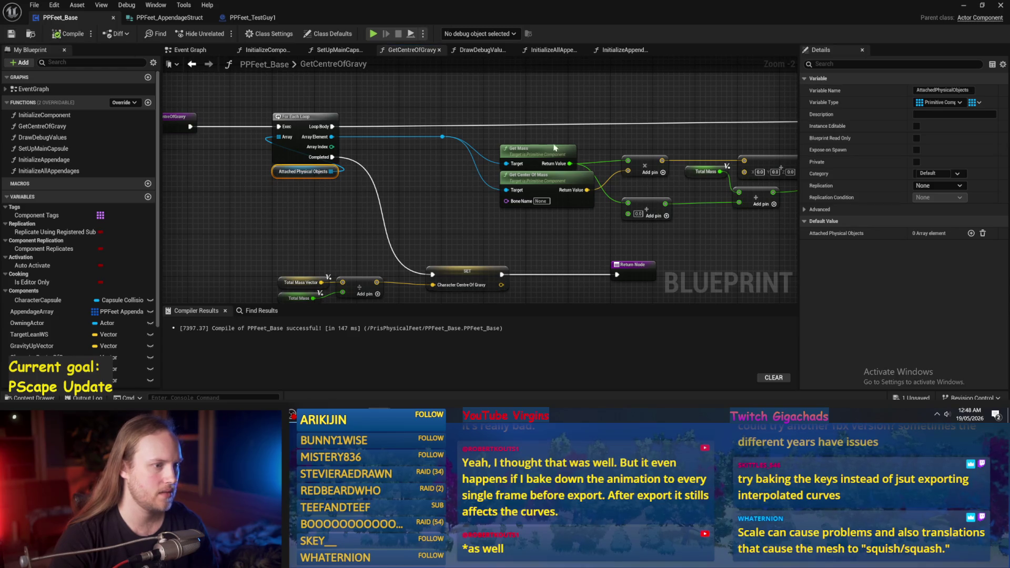
pyautogui.moveTo(552, 143); pyautogui.dragTo(468, 113)
pyautogui.click(469, 113)
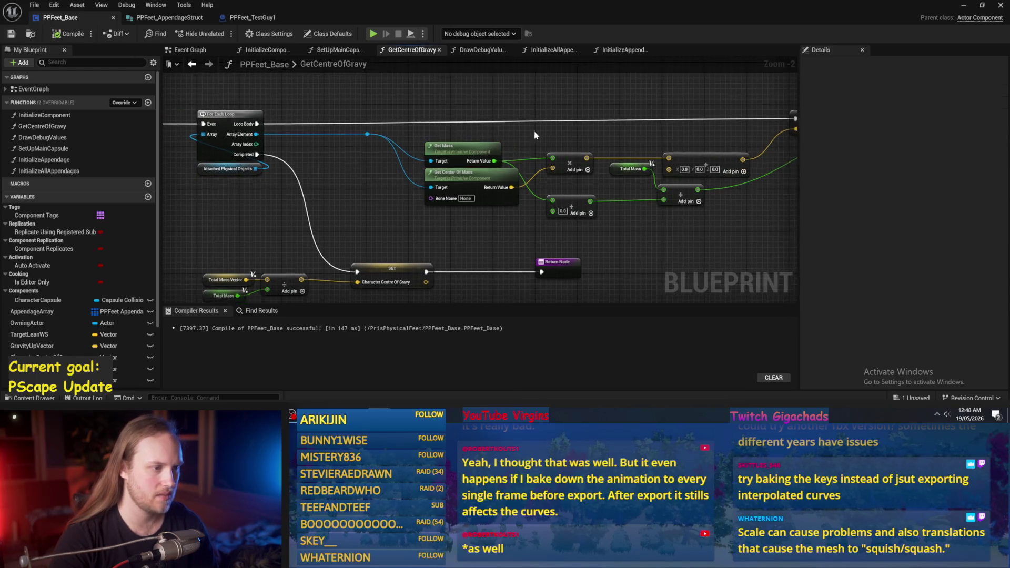
pyautogui.scroll(2, 561, 128)
pyautogui.moveTo(480, 273); pyautogui.dragTo(457, 224)
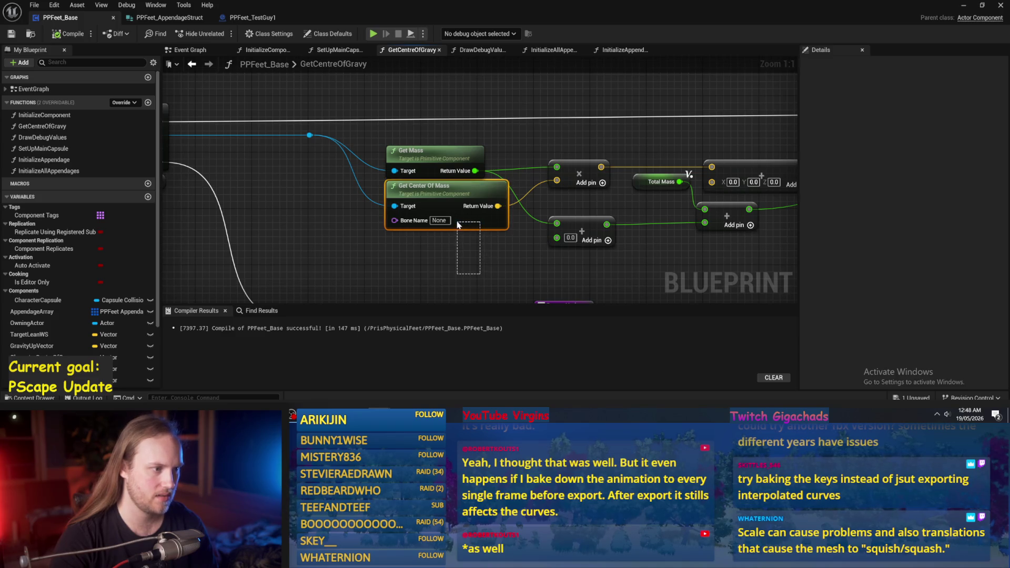
pyautogui.moveTo(457, 221)
pyautogui.mouseDown()
pyautogui.moveTo(463, 253)
pyautogui.moveTo(482, 216)
pyautogui.moveTo(523, 209)
pyautogui.mouseUp()
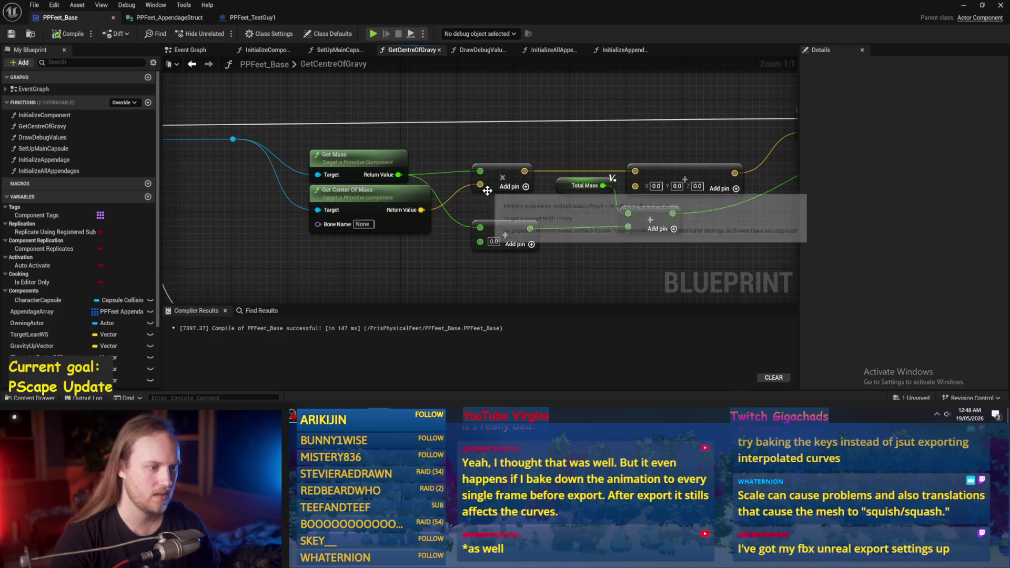
pyautogui.moveTo(573, 259)
pyautogui.mouseDown()
pyautogui.moveTo(463, 251)
pyautogui.moveTo(404, 225)
pyautogui.mouseUp()
# - Feed Get Mass's Return Value into the lower Add node and delete the stray Total Mass getter
pyautogui.click(335, 254)
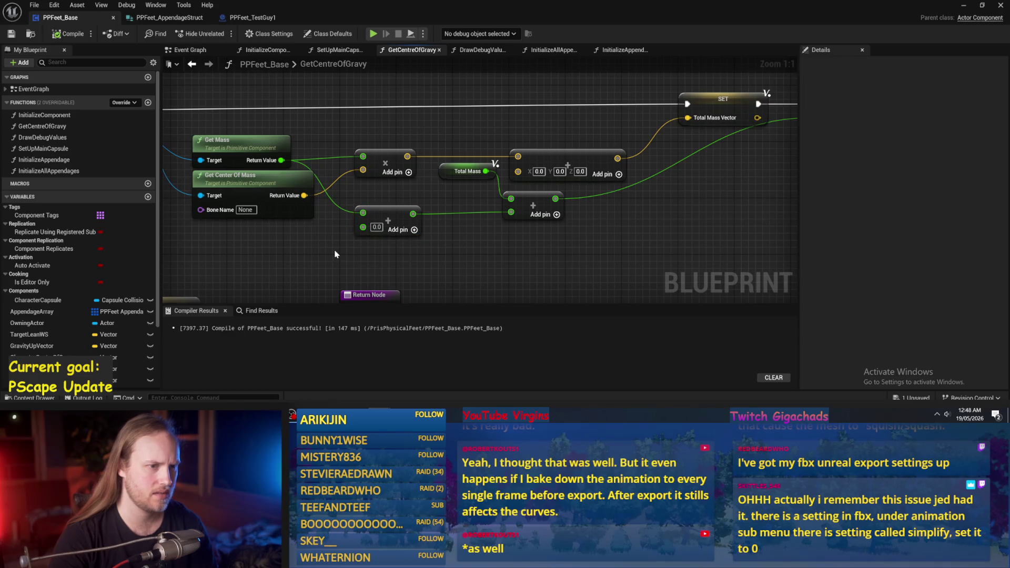
pyautogui.scroll(-2, 318, 259)
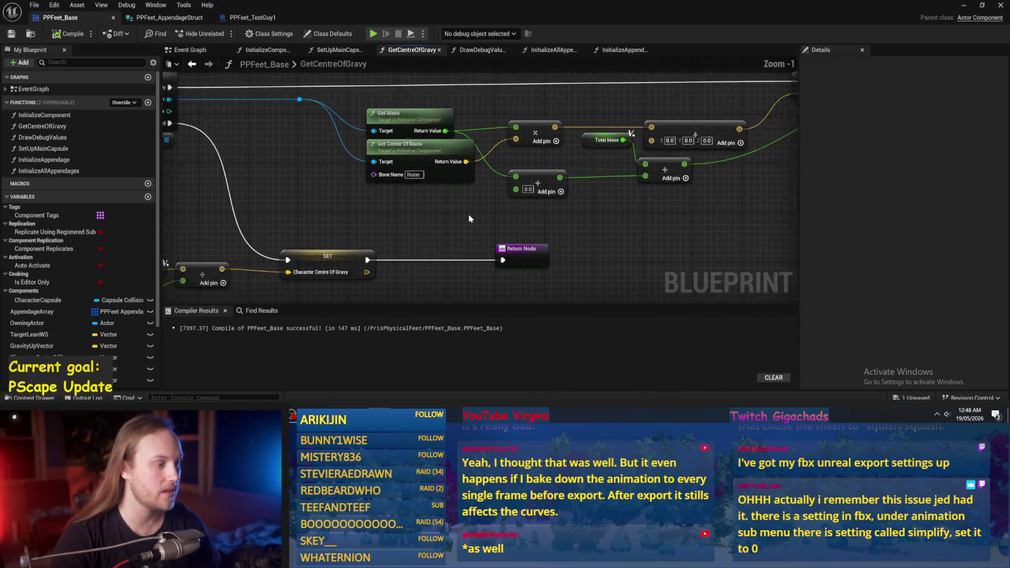
pyautogui.rightClick(412, 216)
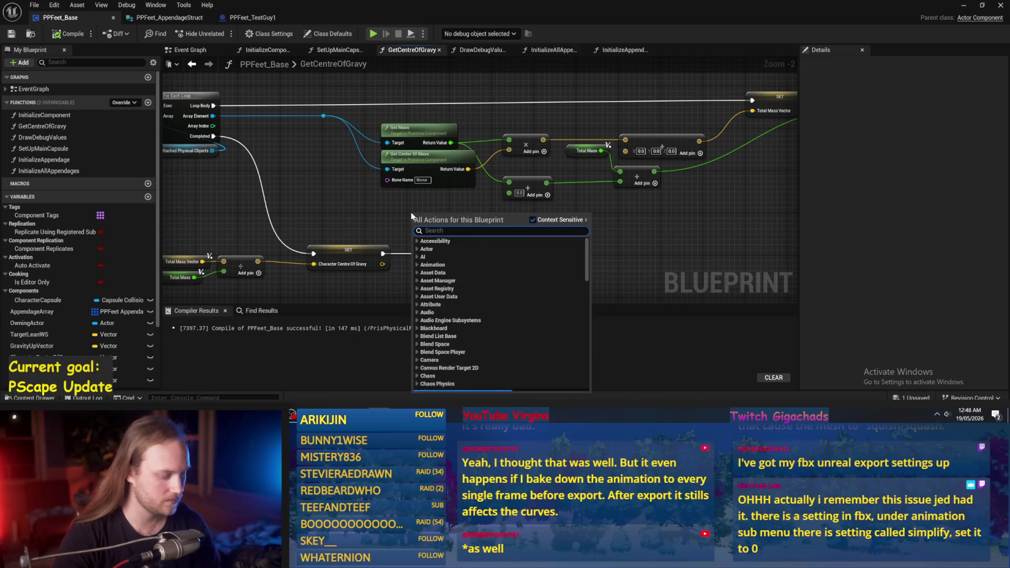
pyautogui.write('mass')
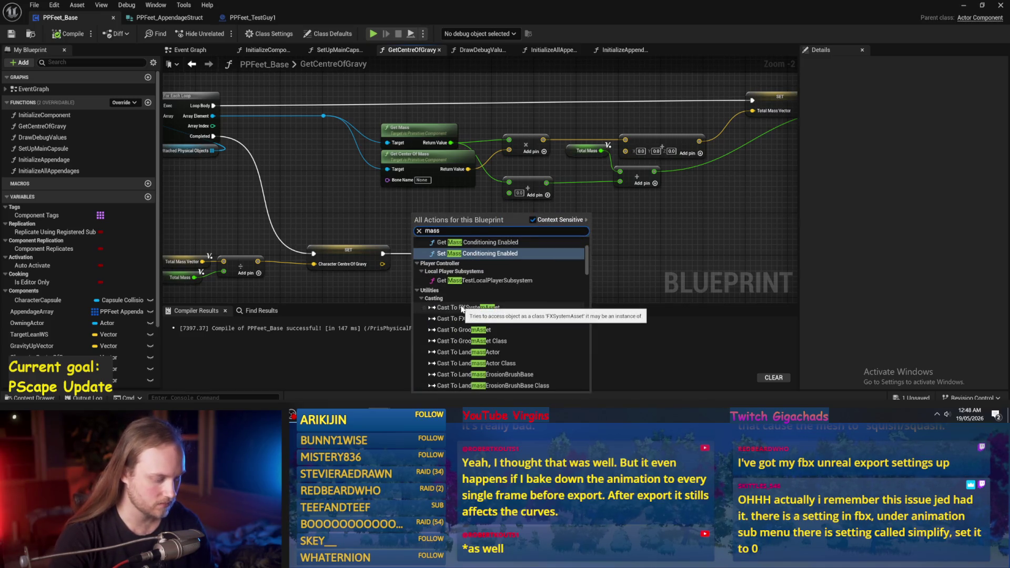
pyautogui.write(' total')
pyautogui.click(442, 253)
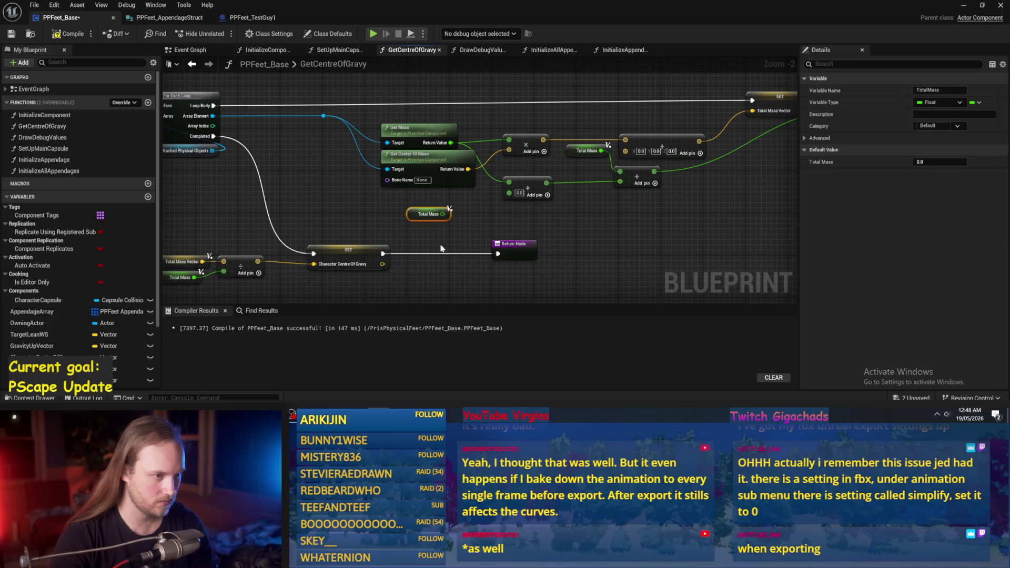
pyautogui.scroll(2, 457, 228)
pyautogui.moveTo(441, 214); pyautogui.dragTo(530, 185)
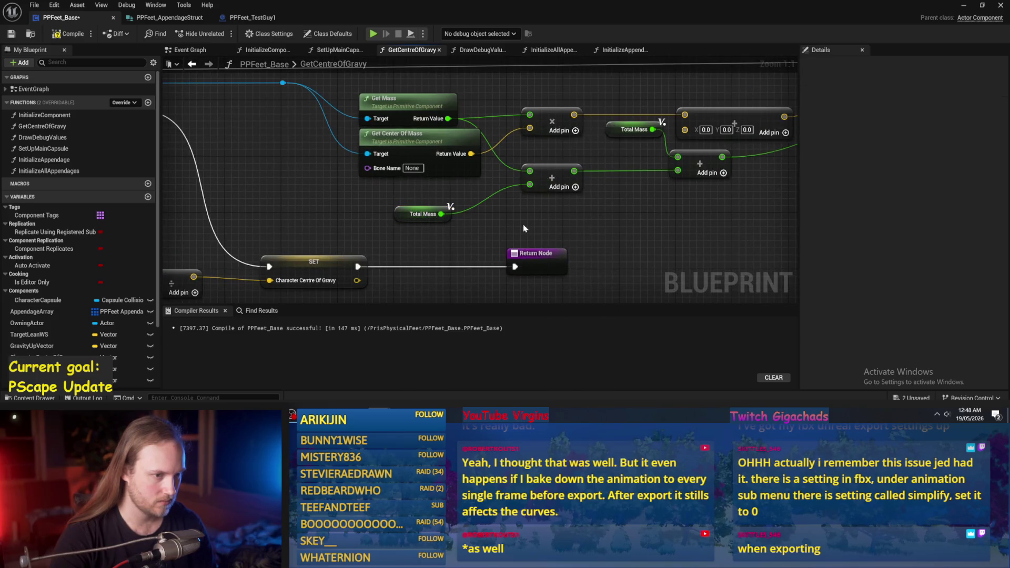
pyautogui.click(407, 219)
pyautogui.keyDown('ctrl'); pyautogui.click(526, 189); pyautogui.keyUp('ctrl')
pyautogui.press('Delete')
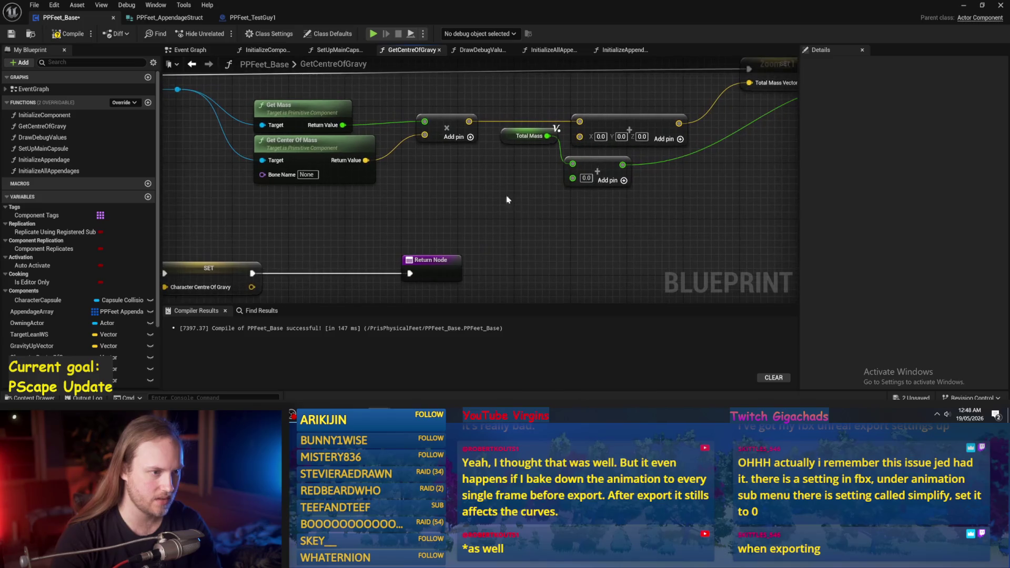
pyautogui.moveTo(343, 125); pyautogui.dragTo(572, 177)
# - Route Center of Mass into the vector Add, wire in a Total Mass Vector getter, and compile
pyautogui.moveTo(588, 113); pyautogui.dragTo(342, 154)
pyautogui.moveTo(259, 156)
pyautogui.mouseDown()
pyautogui.moveTo(341, 166)
pyautogui.moveTo(579, 142)
pyautogui.mouseUp()
pyautogui.moveTo(311, 167)
pyautogui.mouseDown()
pyautogui.moveTo(367, 133)
pyautogui.moveTo(453, 136)
pyautogui.mouseUp()
pyautogui.click(499, 168)
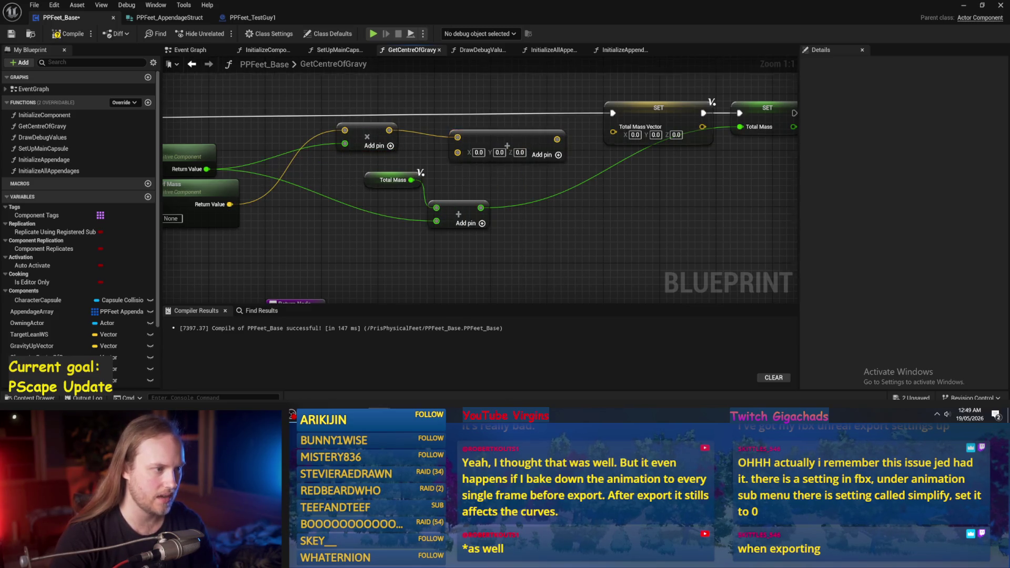
pyautogui.rightClick(462, 93)
pyautogui.write('total mass')
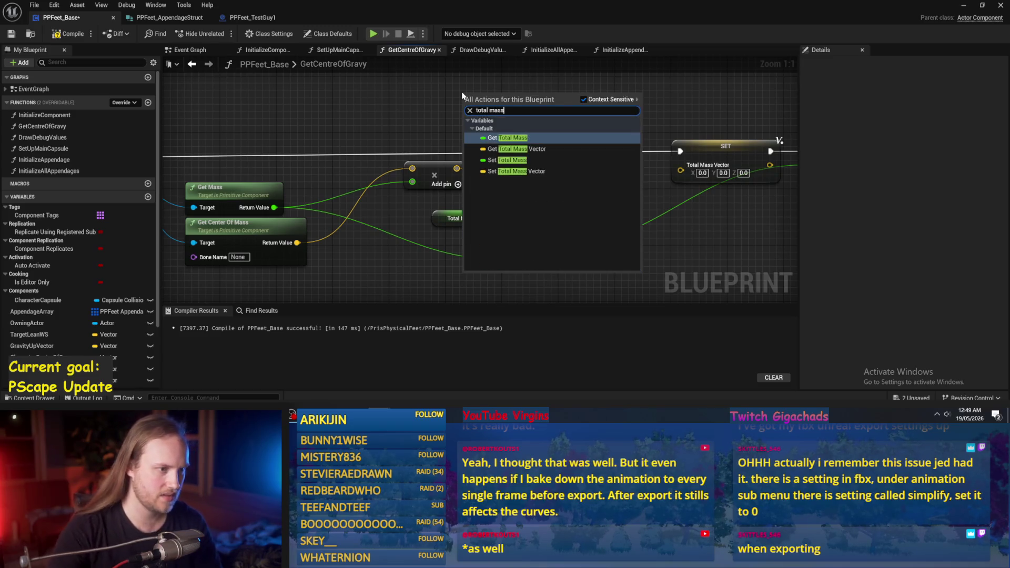
pyautogui.click(507, 148)
pyautogui.moveTo(516, 99)
pyautogui.mouseDown()
pyautogui.moveTo(510, 166)
pyautogui.moveTo(525, 190)
pyautogui.moveTo(680, 165)
pyautogui.moveTo(461, 127)
pyautogui.mouseUp()
pyautogui.press('F7')
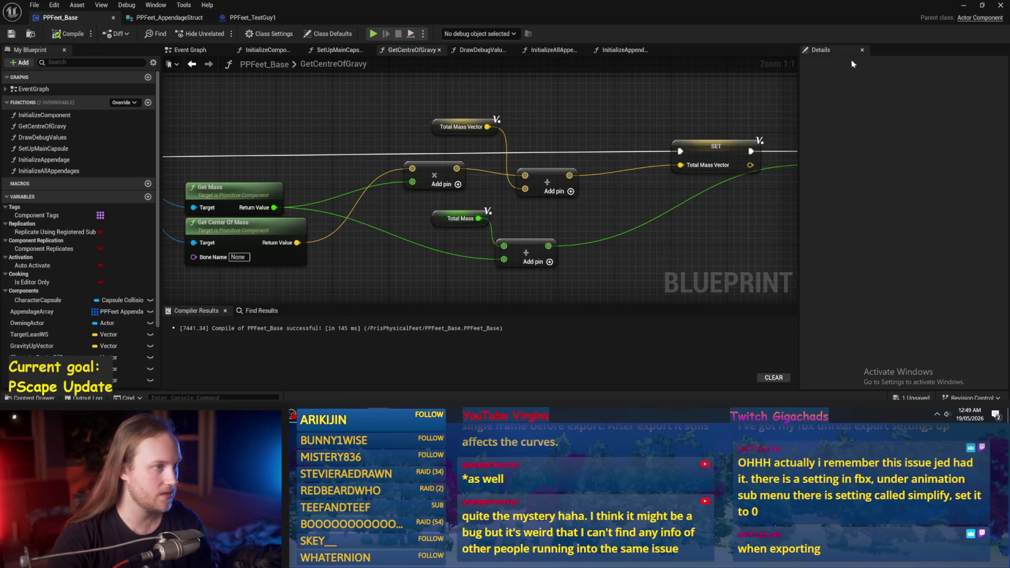
pyautogui.click(964, 5)
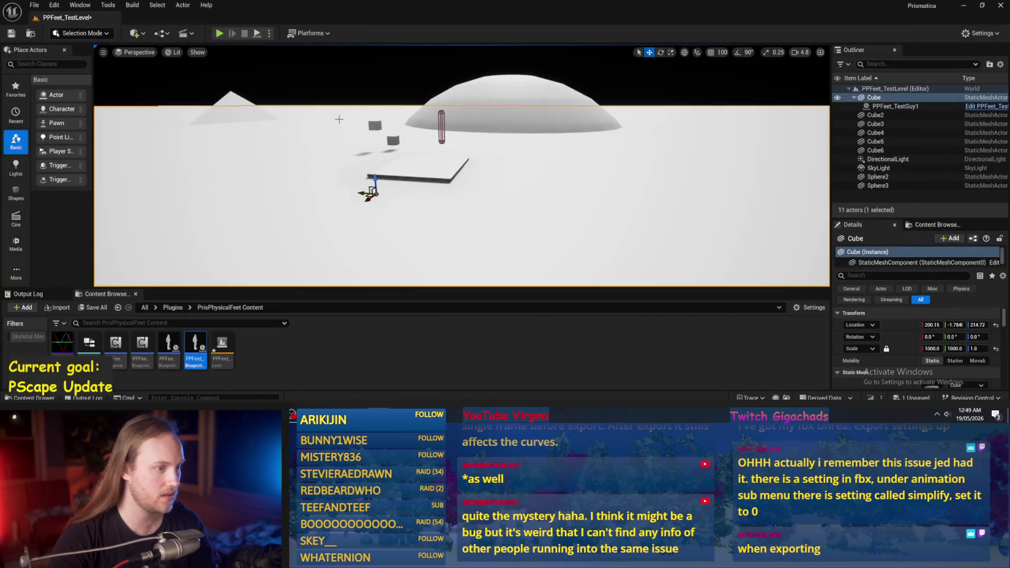
pyautogui.click(219, 33)
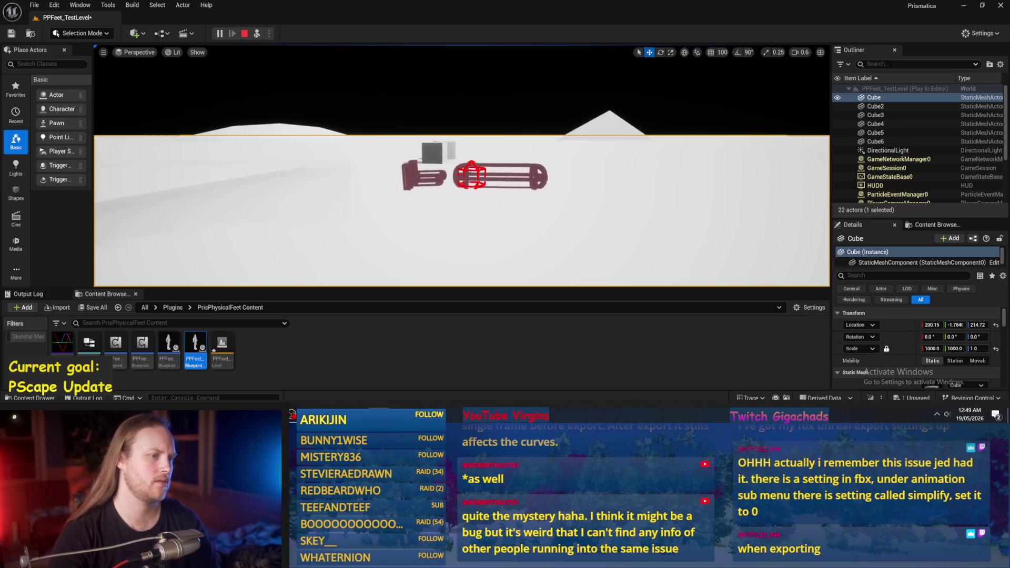
pyautogui.press('Escape')
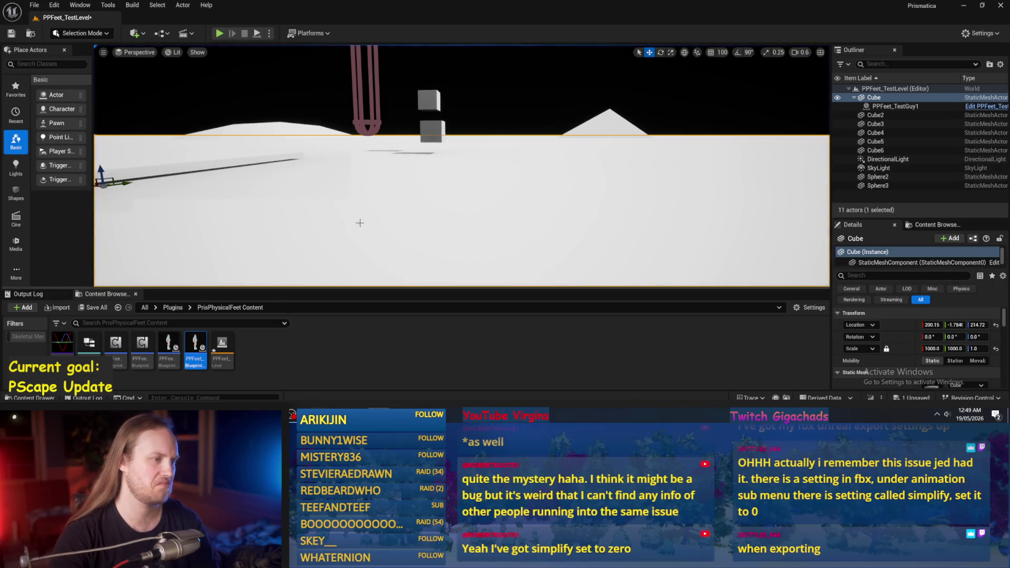
pyautogui.click(368, 106)
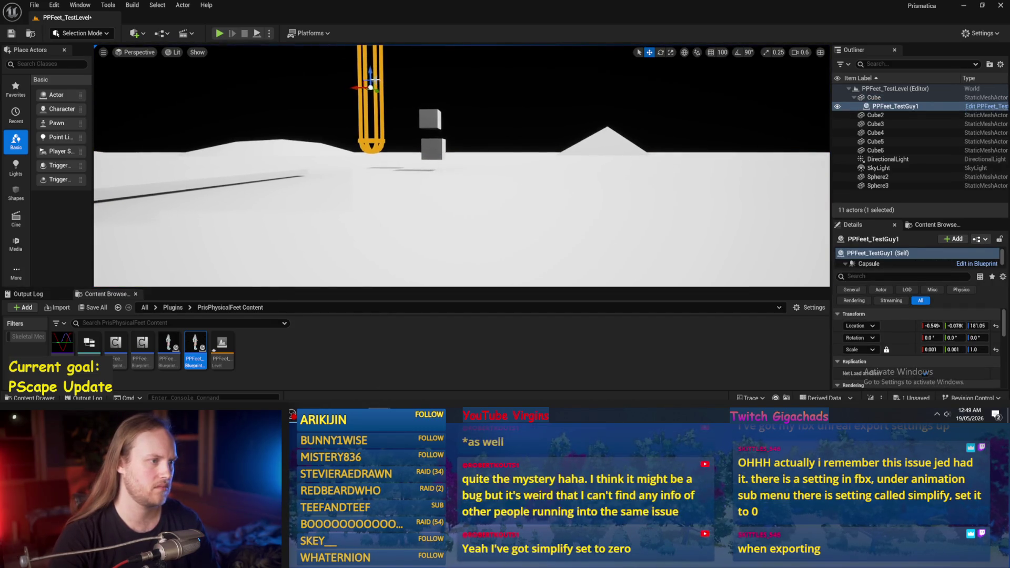
pyautogui.hotkey('alt', 'p')
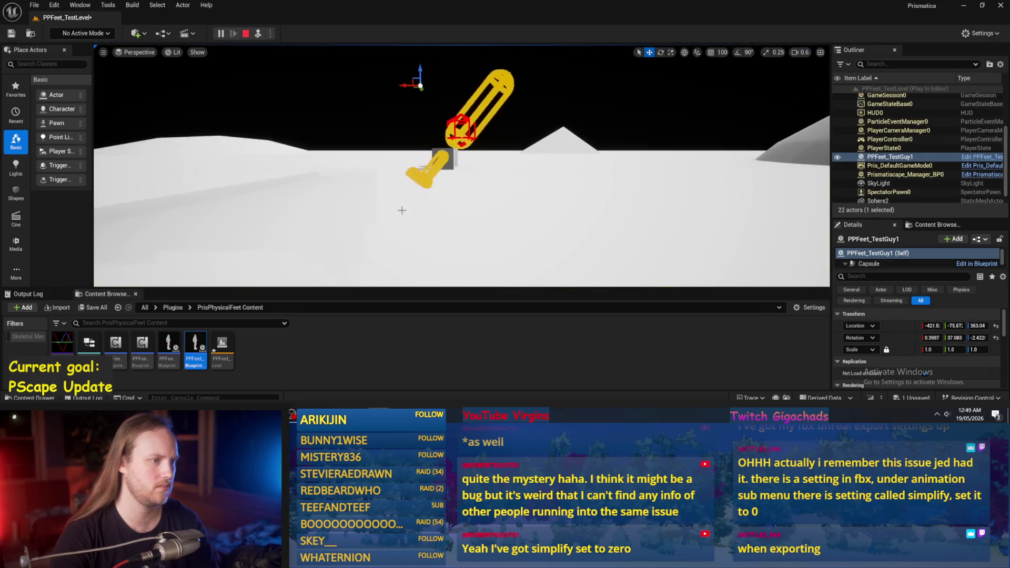
pyautogui.press('Escape')
pyautogui.hotkey('alt', 'Tab')
pyautogui.press('F7')
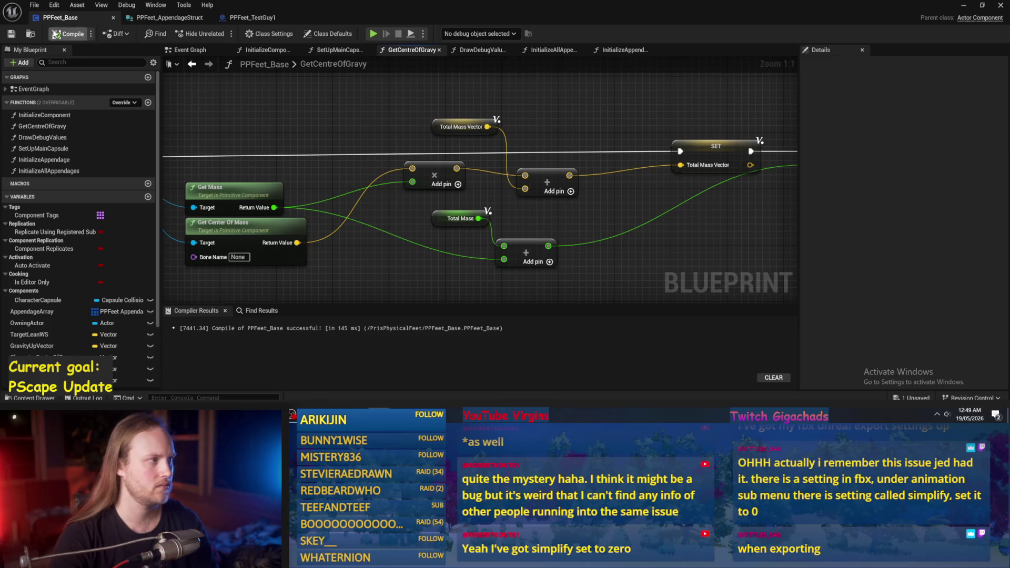
# - Tuck the Total Mass Vector and Total Mass getters under their Add nodes, then compile and save
pyautogui.moveTo(655, 256); pyautogui.dragTo(606, 251)
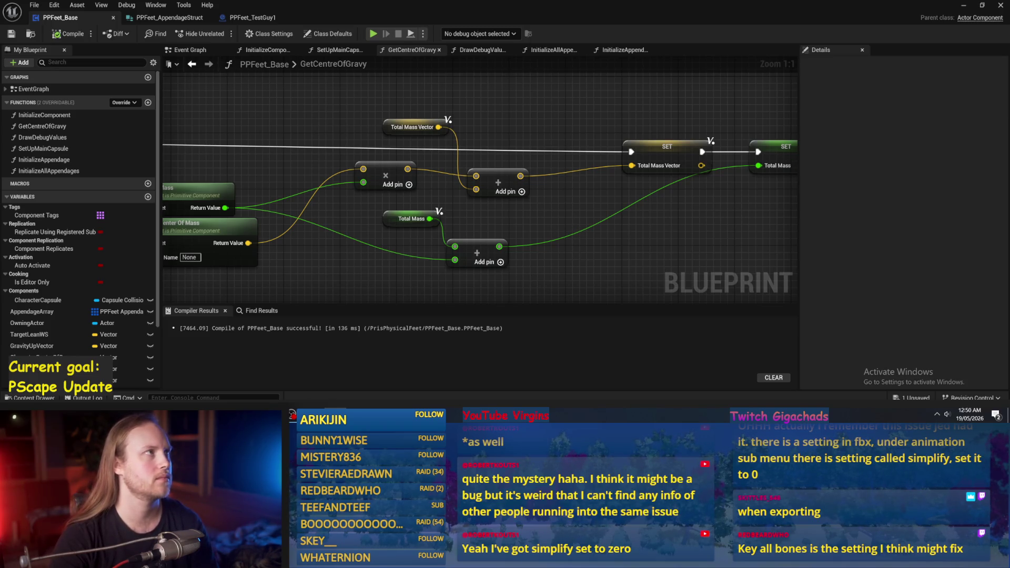
pyautogui.moveTo(371, 106)
pyautogui.mouseDown()
pyautogui.moveTo(378, 132)
pyautogui.moveTo(467, 201)
pyautogui.moveTo(454, 191)
pyautogui.mouseUp()
pyautogui.moveTo(392, 199)
pyautogui.mouseDown()
pyautogui.moveTo(455, 199)
pyautogui.moveTo(448, 247)
pyautogui.mouseUp()
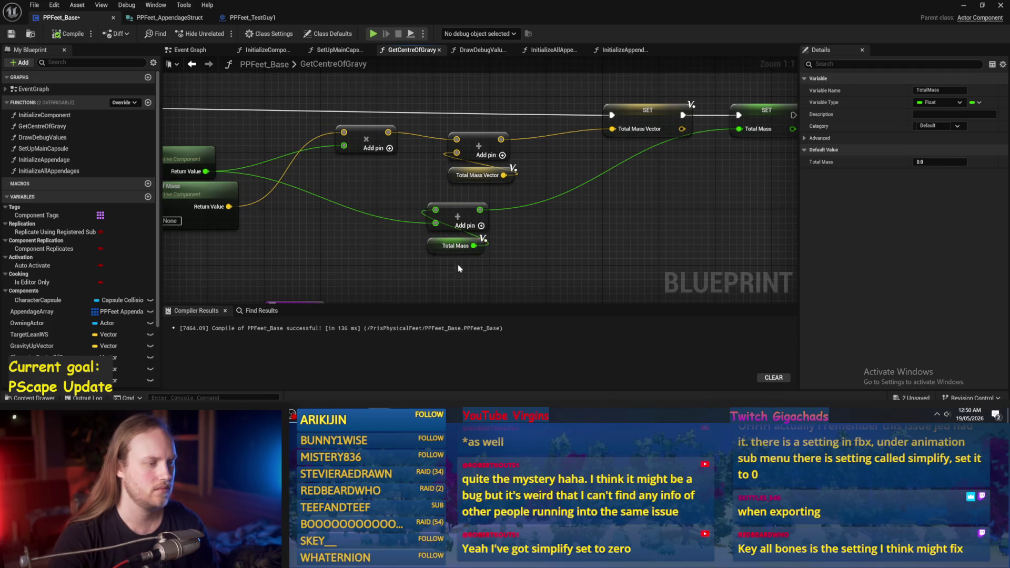
pyautogui.keyDown('ctrl'); pyautogui.click(458, 216); pyautogui.keyUp('ctrl')
pyautogui.moveTo(460, 210); pyautogui.dragTo(481, 211)
pyautogui.moveTo(563, 256)
pyautogui.mouseDown()
pyautogui.moveTo(482, 157)
pyautogui.moveTo(482, 96)
pyautogui.mouseUp()
pyautogui.moveTo(480, 148)
pyautogui.mouseDown()
pyautogui.moveTo(480, 134)
pyautogui.moveTo(468, 139)
pyautogui.mouseUp()
pyautogui.click(576, 178)
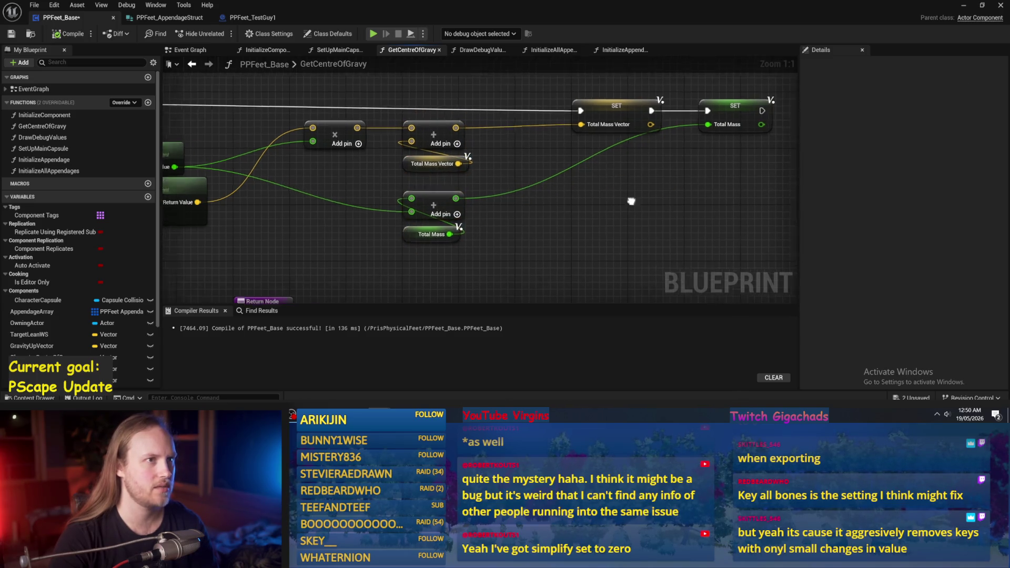
pyautogui.click(5, 34)
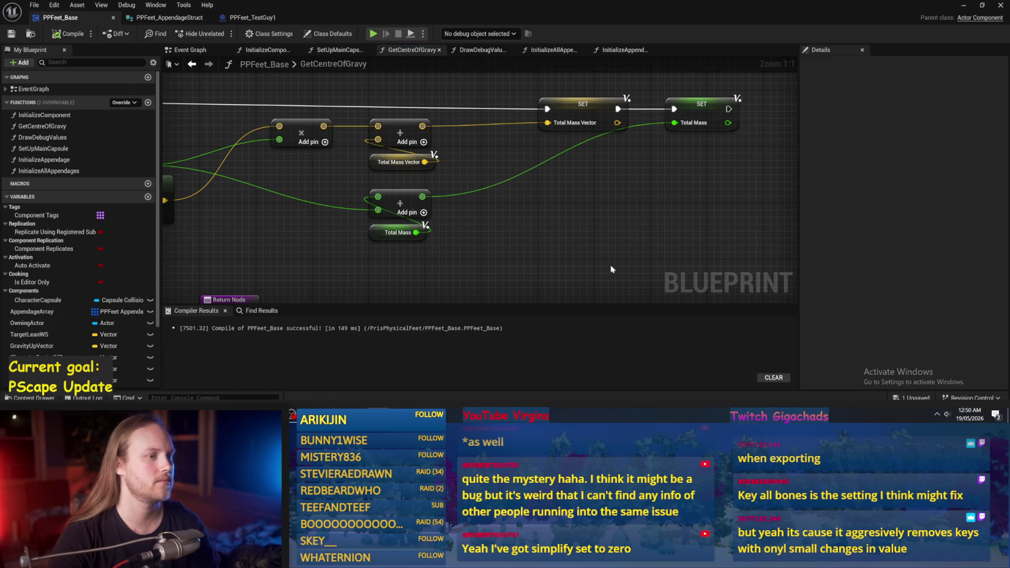
# - Shift the SET Total Mass Vector node left and compile and save PPFeet_Base again
pyautogui.moveTo(528, 118); pyautogui.dragTo(463, 118)
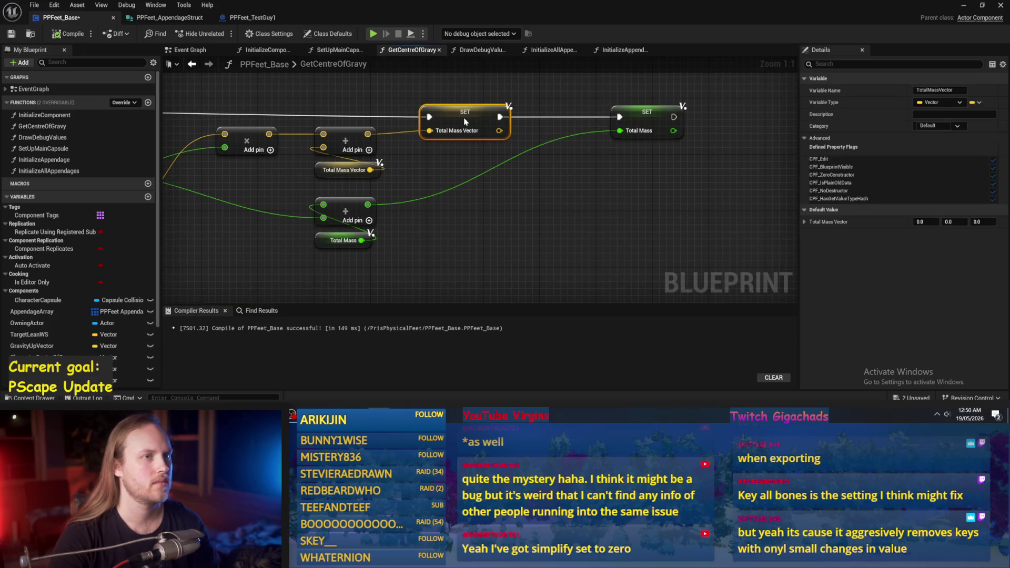
pyautogui.click(639, 115)
pyautogui.click(570, 180)
pyautogui.scroll(-2, 570, 181)
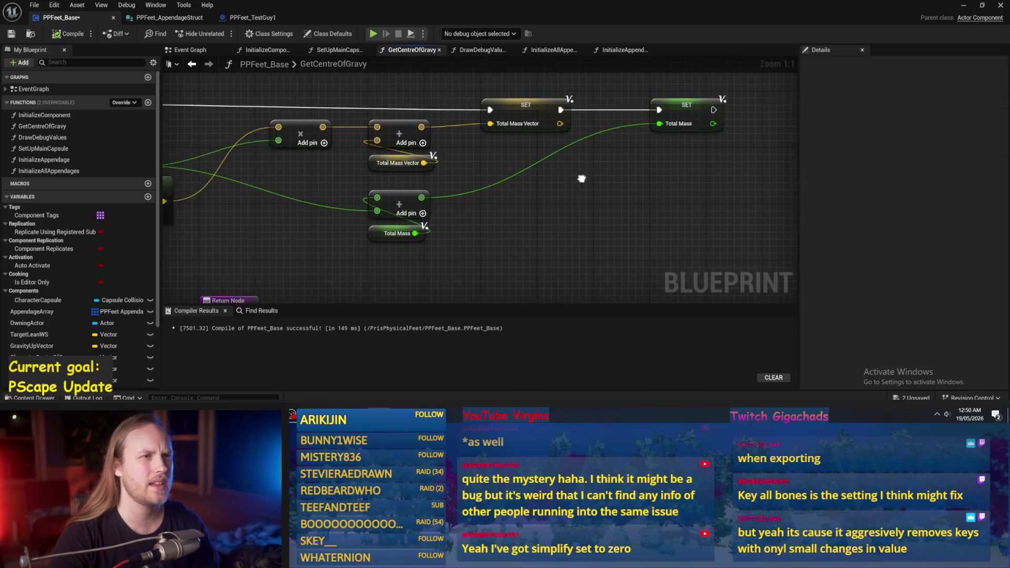
pyautogui.click(63, 34)
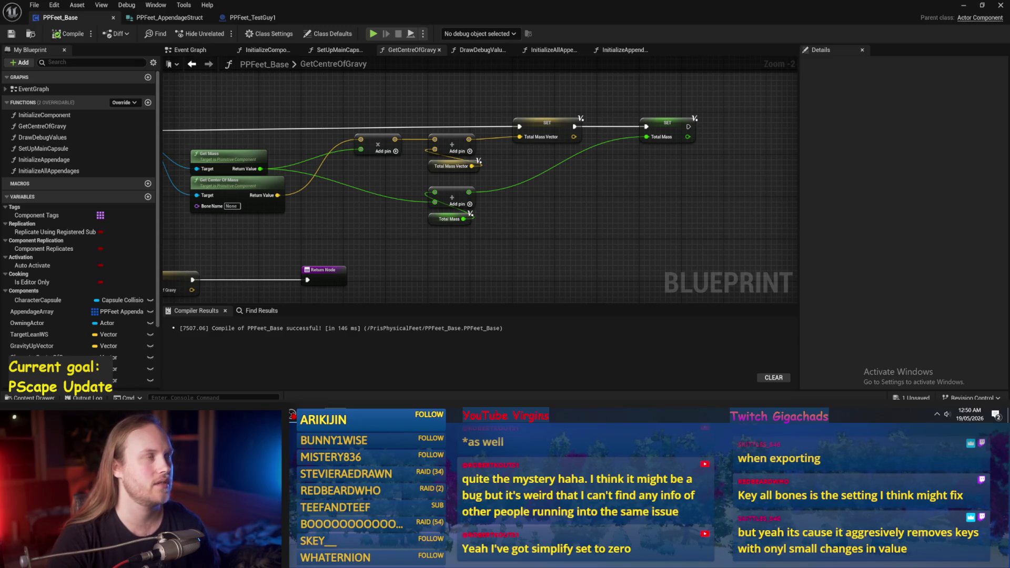
# - Pan over the For Each Loop nodes, then return to the DrawDebugValues graph
pyautogui.moveTo(544, 203); pyautogui.dragTo(601, 177)
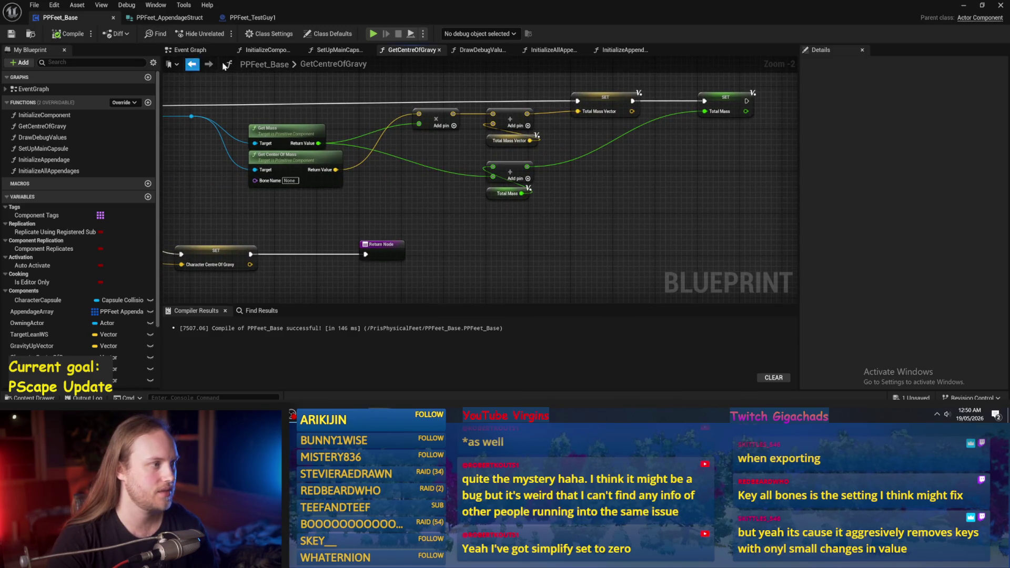
pyautogui.moveTo(310, 213); pyautogui.dragTo(460, 218)
pyautogui.click(476, 50)
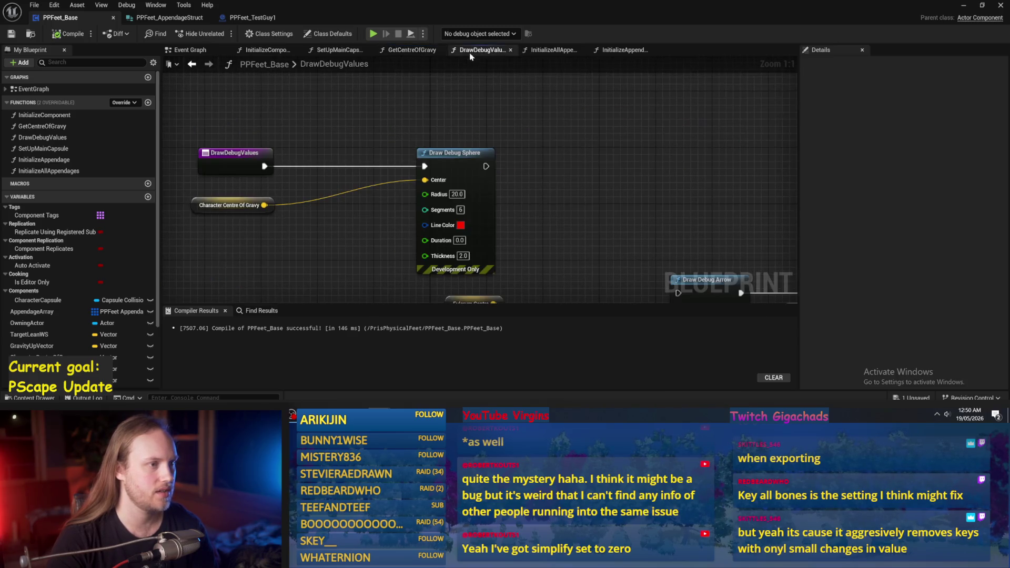
# - Set the Draw Debug Sphere's Radius to 5.0
pyautogui.click(456, 194)
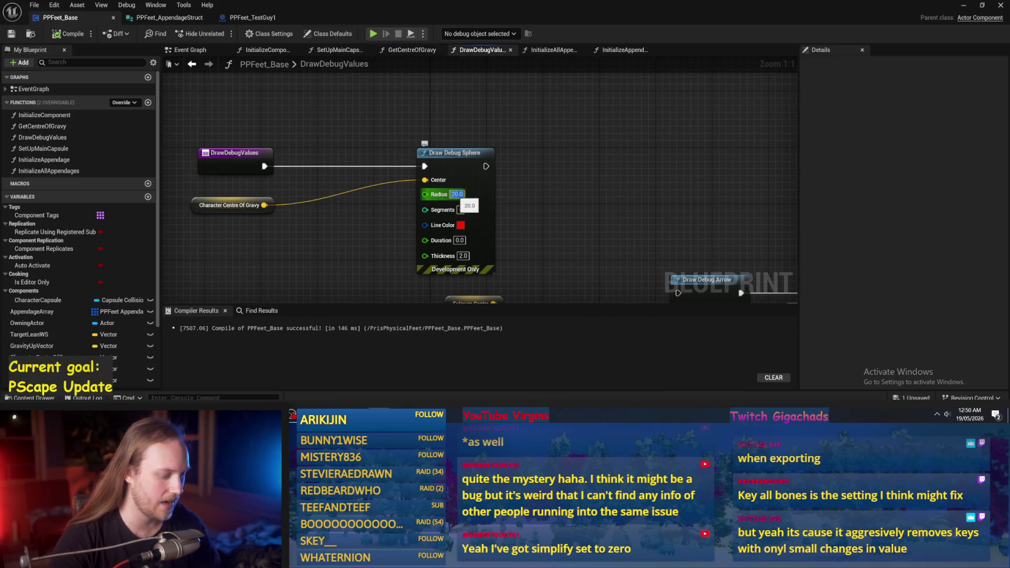
pyautogui.write('5')
pyautogui.press('Return')
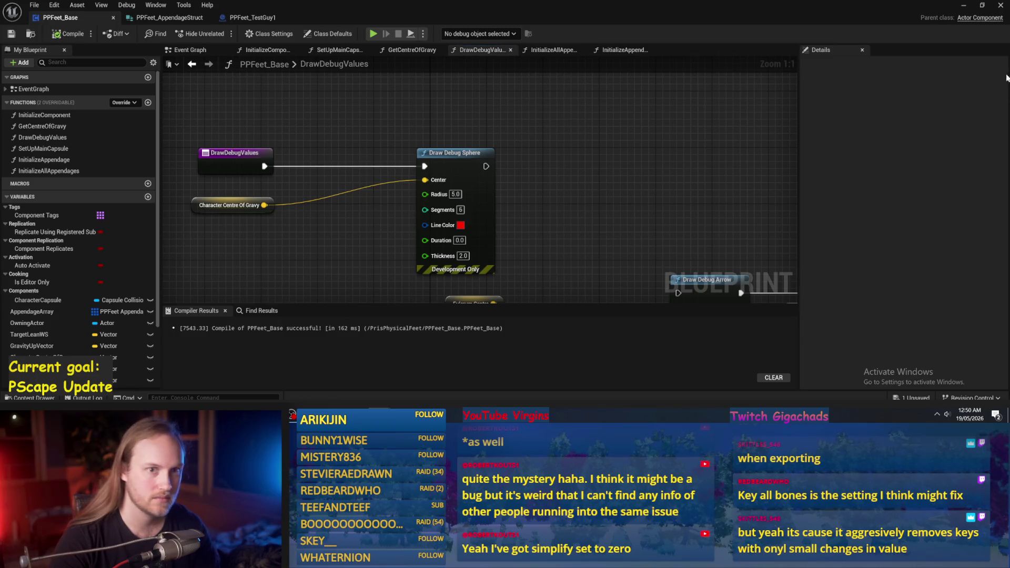
# - Play-test the level with the 5.0 sphere, reload the test level, and return to PPFeet_Base
pyautogui.click(963, 5)
pyautogui.click(219, 34)
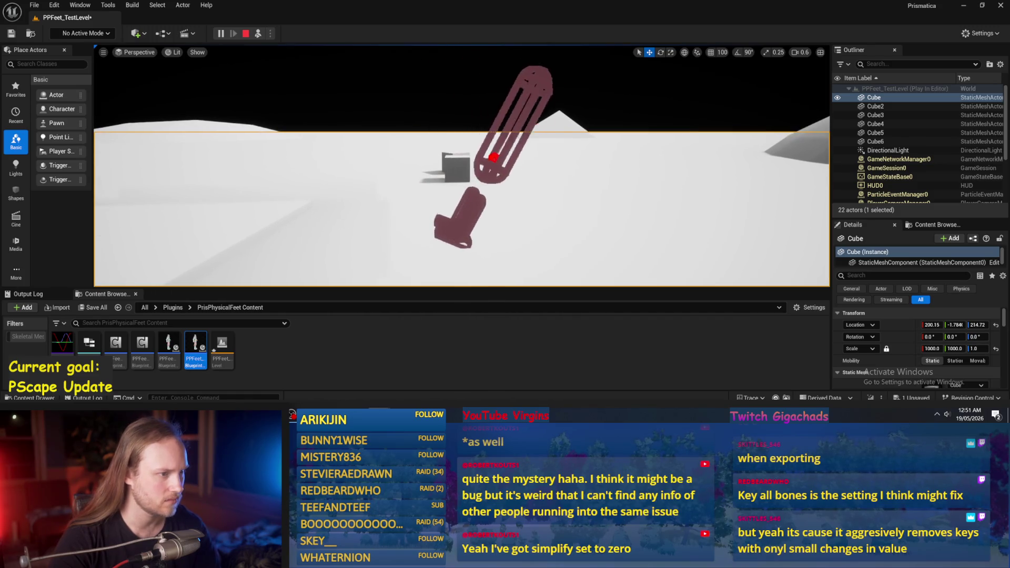
pyautogui.press('Escape')
pyautogui.click(35, 5)
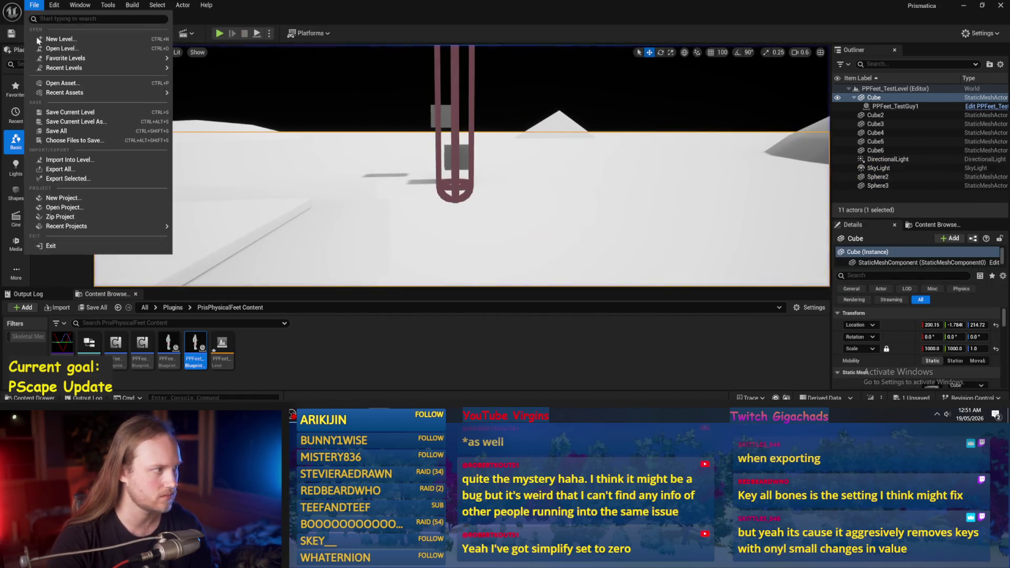
pyautogui.click(68, 136)
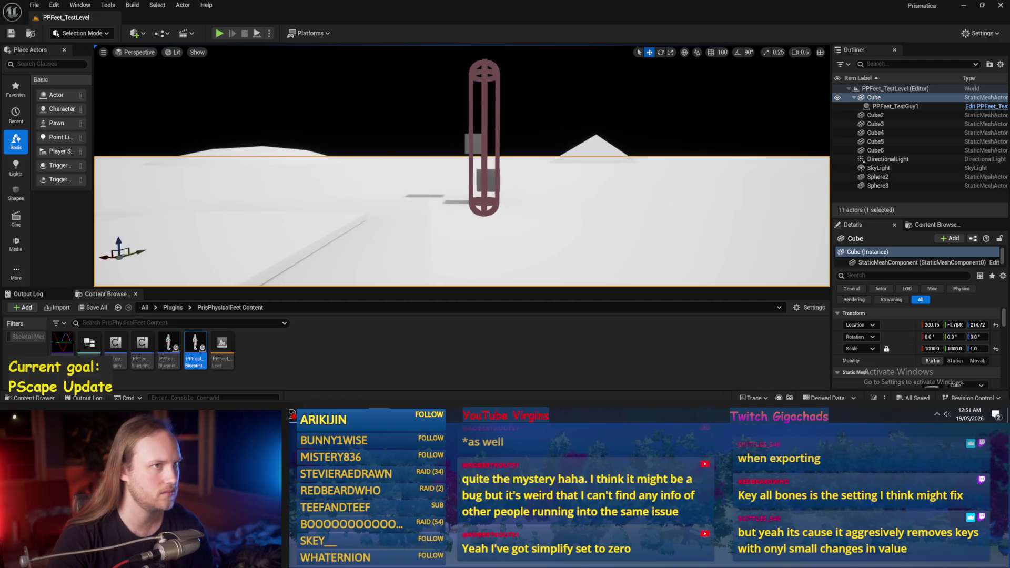
pyautogui.click(456, 348)
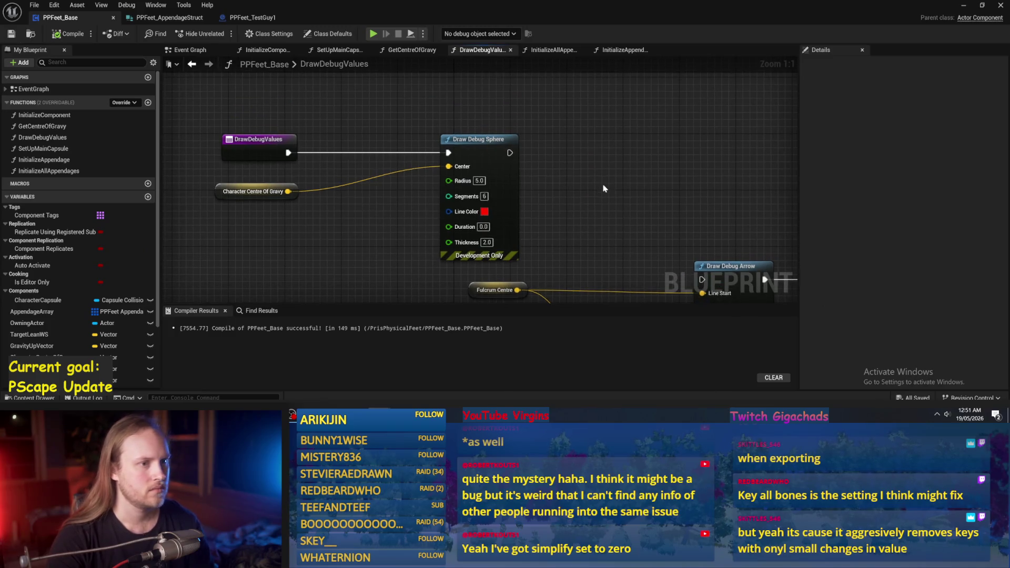
# - Frame both event chains in the Event Graph and recompile PPFeet_Base
pyautogui.click(190, 49)
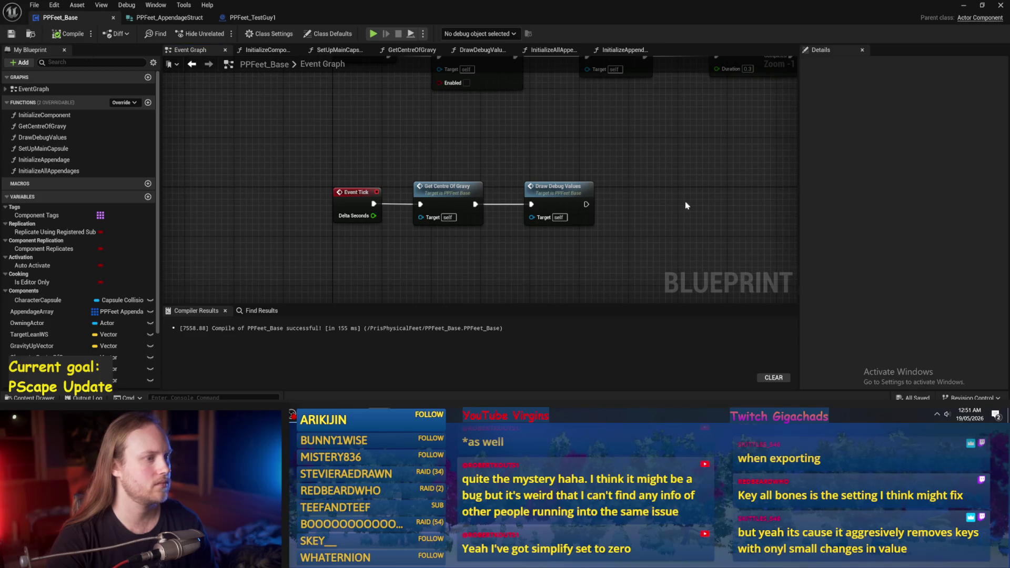
pyautogui.scroll(-2, 609, 223)
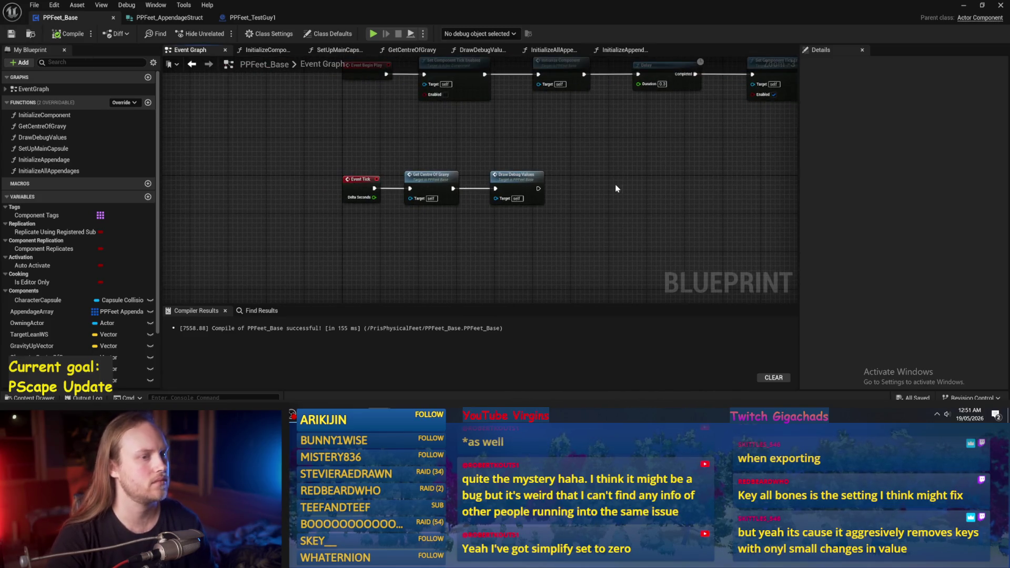
pyautogui.moveTo(617, 187); pyautogui.dragTo(548, 256)
pyautogui.click(69, 33)
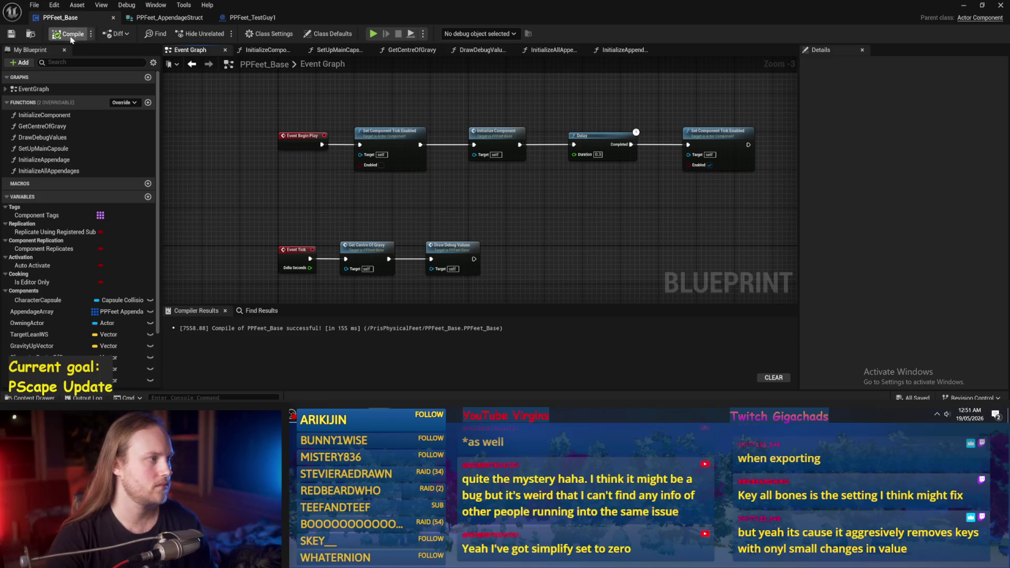
pyautogui.moveTo(594, 293); pyautogui.dragTo(618, 210)
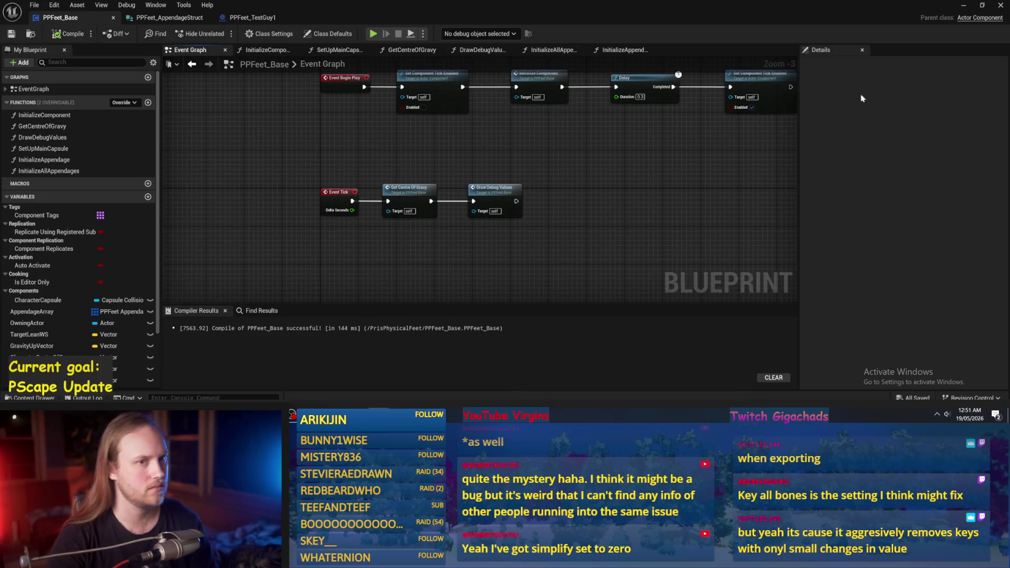
pyautogui.moveTo(589, 168); pyautogui.dragTo(574, 192)
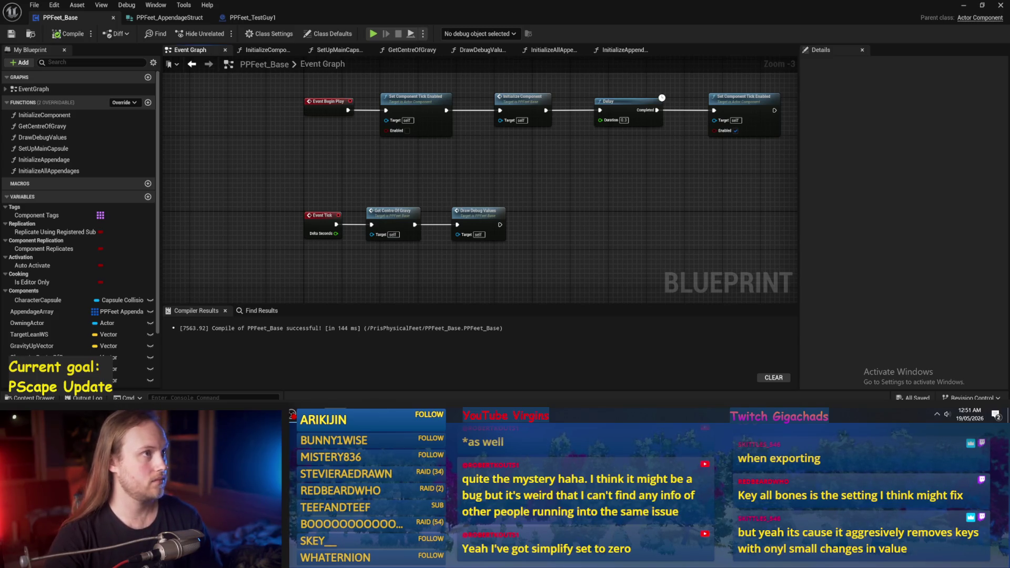
pyautogui.moveTo(610, 204); pyautogui.dragTo(609, 230)
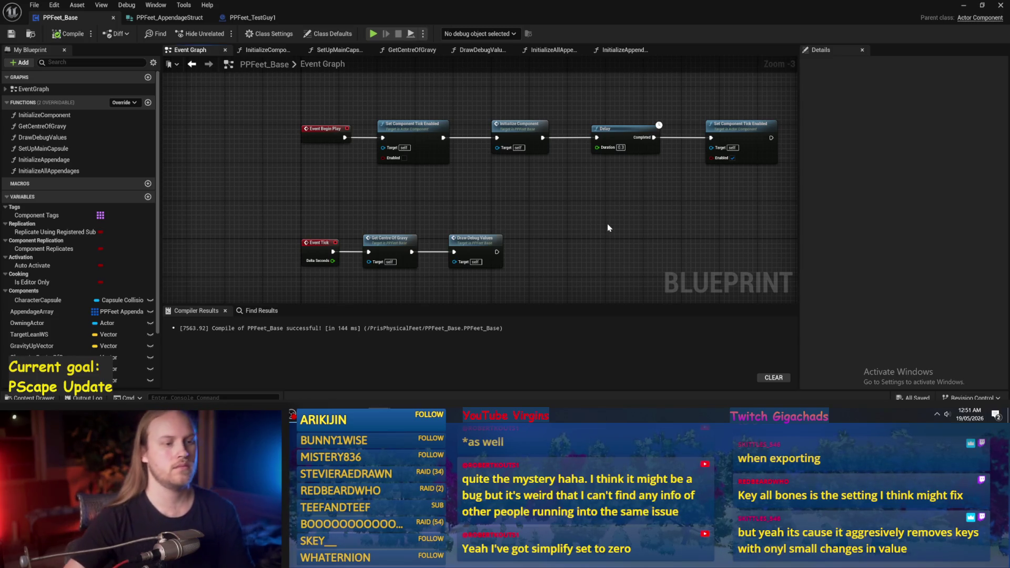
pyautogui.scroll(3, 684, 153)
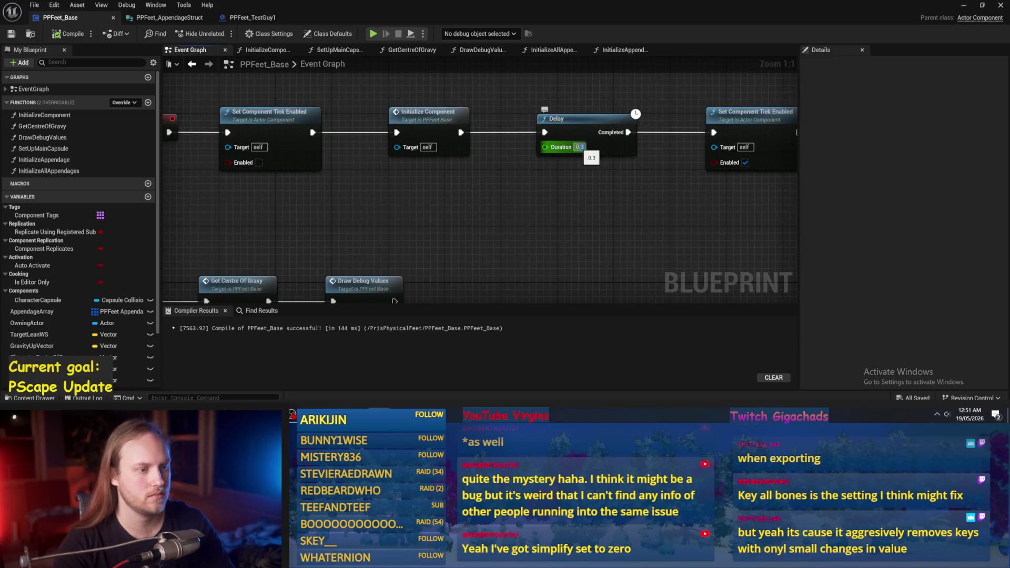
# - Change the Delay duration to 0.1, compile, save, and reveal the test level
pyautogui.write('0.1')
pyautogui.press('Return')
pyautogui.press('F7')
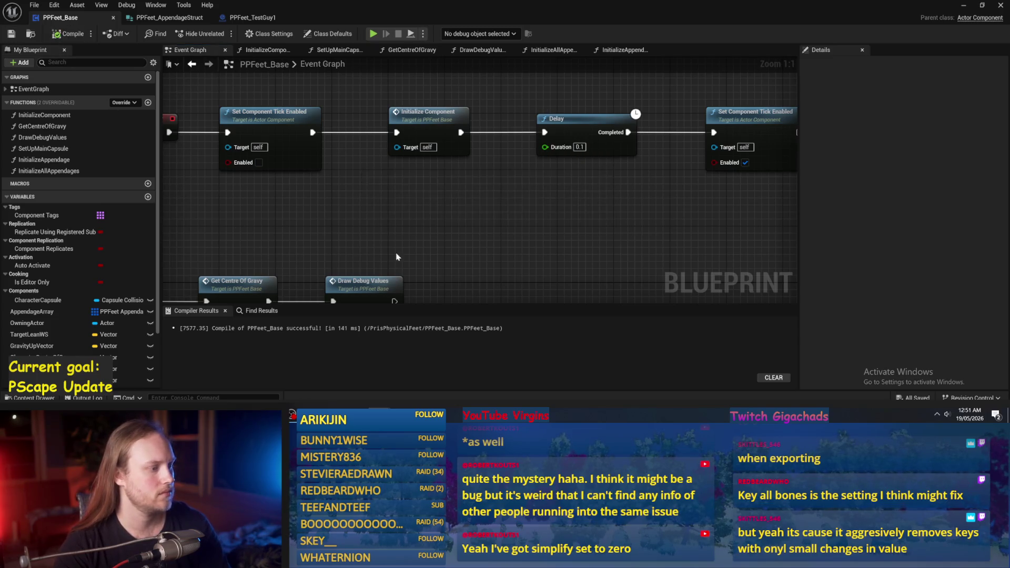
pyautogui.click(447, 196)
pyautogui.scroll(-1, 438, 121)
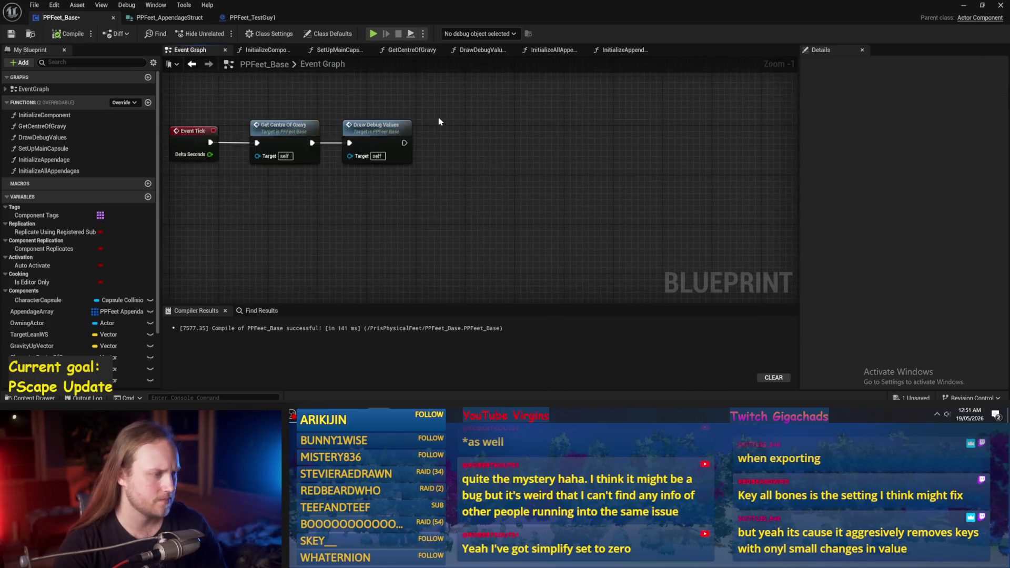
pyautogui.scroll(-2, 438, 122)
pyautogui.click(11, 34)
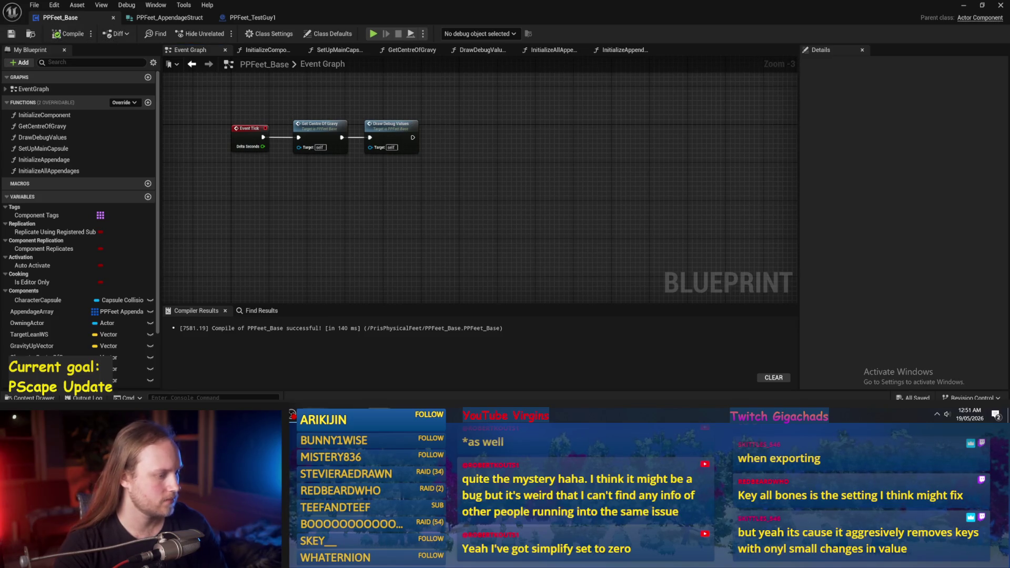
pyautogui.moveTo(920, 146)
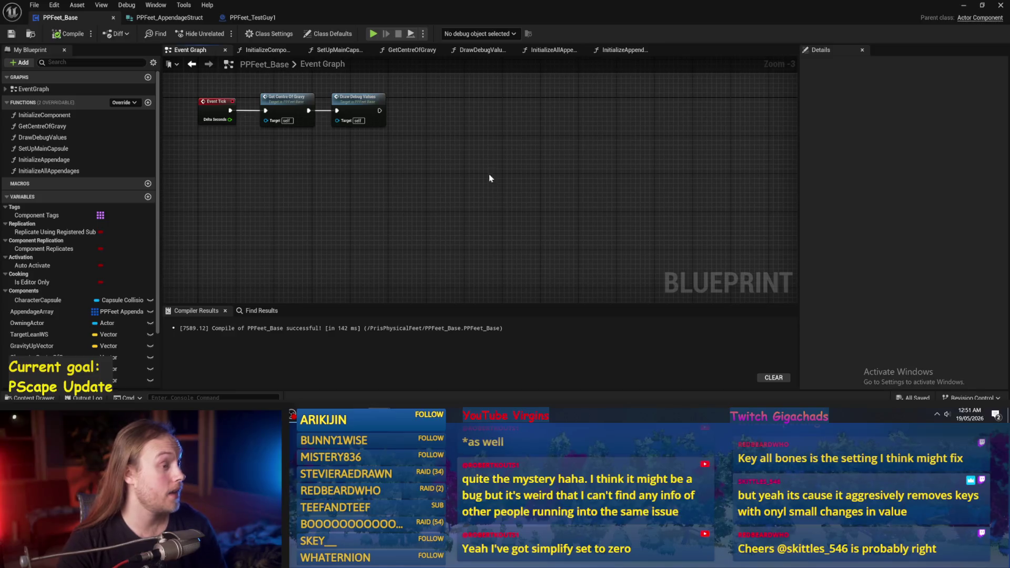
pyautogui.click(964, 5)
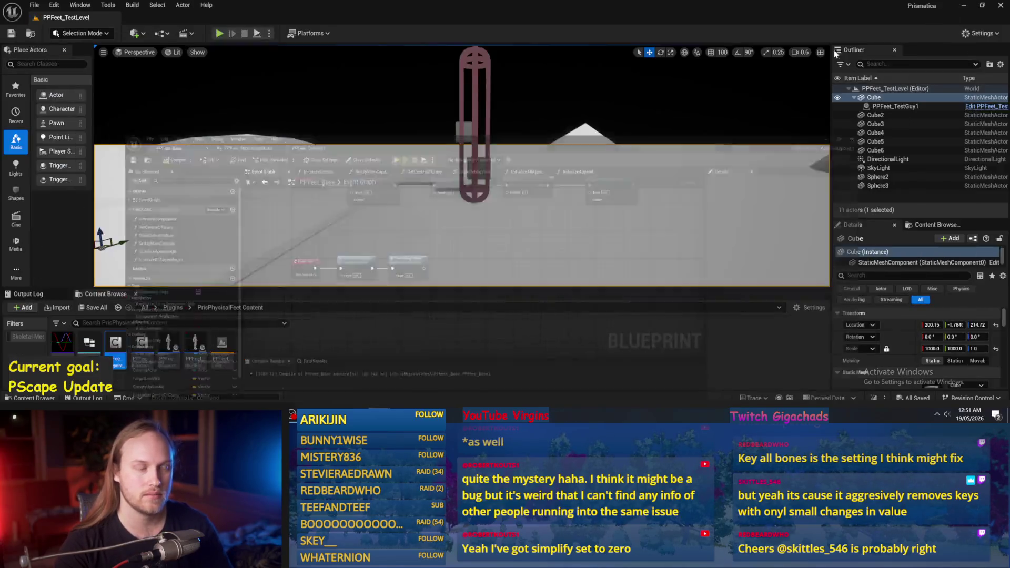
# - Play-test the level, restarting the session once, then stop it
pyautogui.click(220, 33)
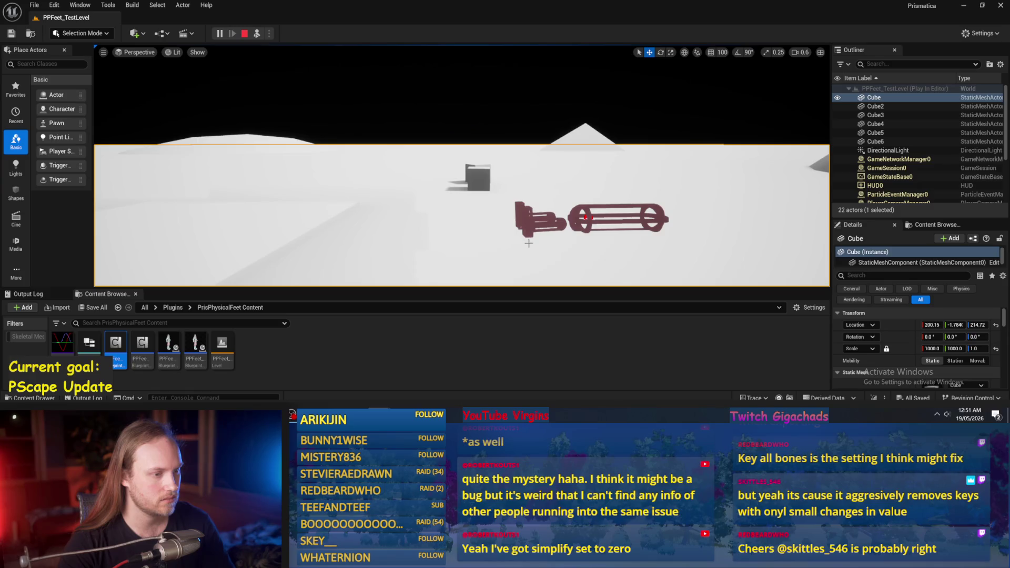
pyautogui.click(245, 33)
pyautogui.click(257, 34)
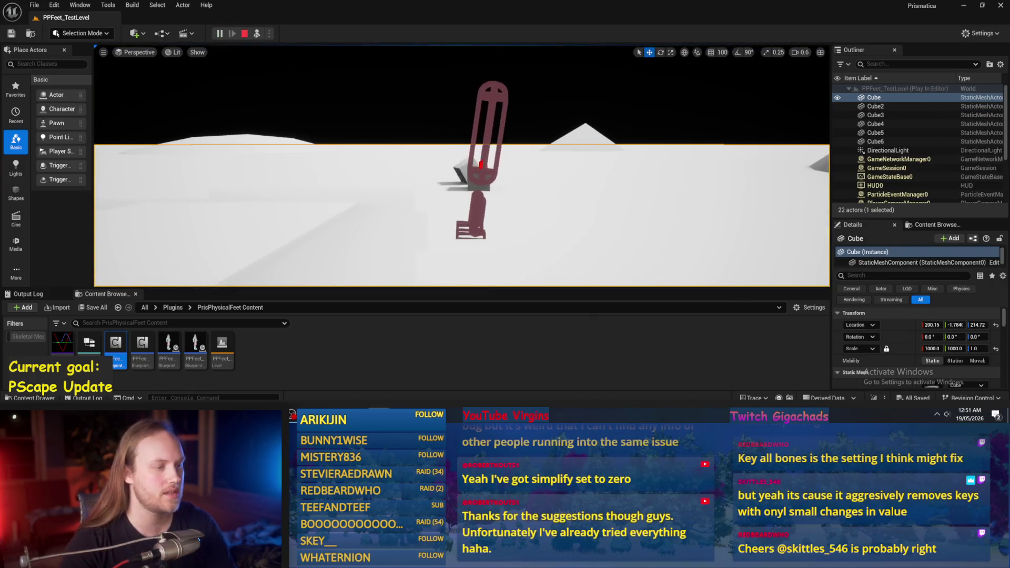
pyautogui.press('Escape')
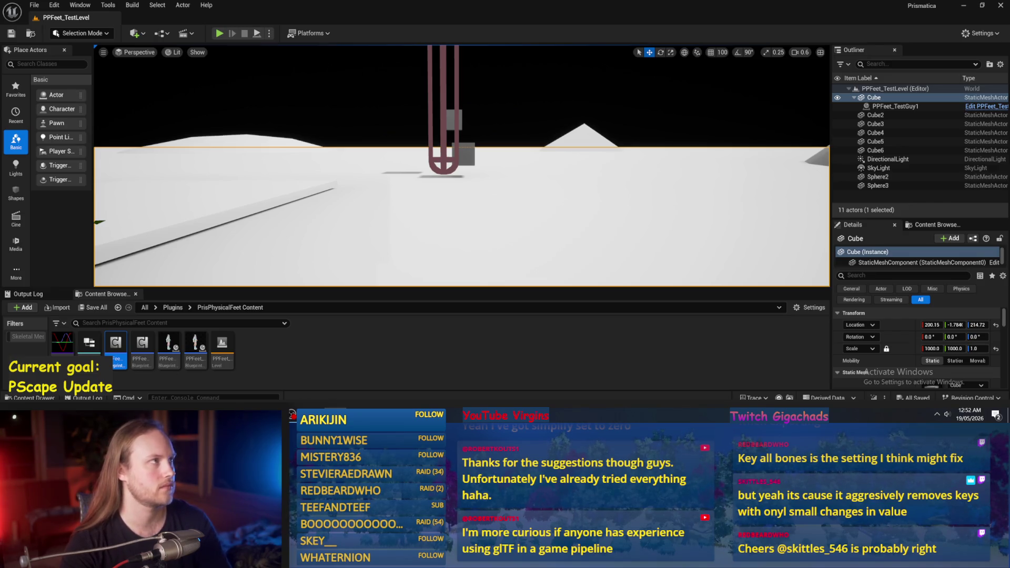
# - Look over the level, select the Cube6 platform, and save the map
pyautogui.moveTo(476, 130); pyautogui.dragTo(522, 177)
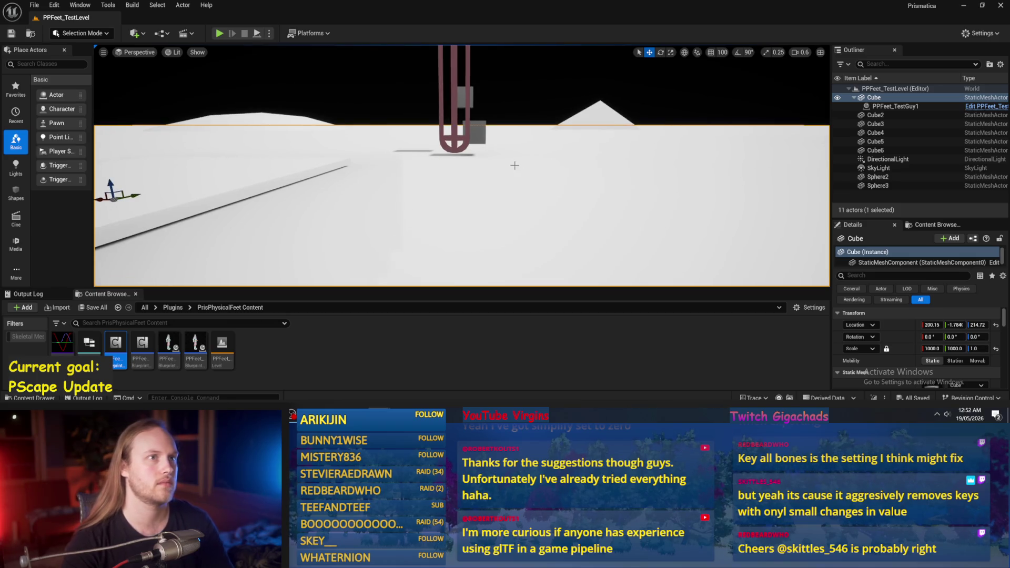
pyautogui.moveTo(456, 157); pyautogui.dragTo(406, 169)
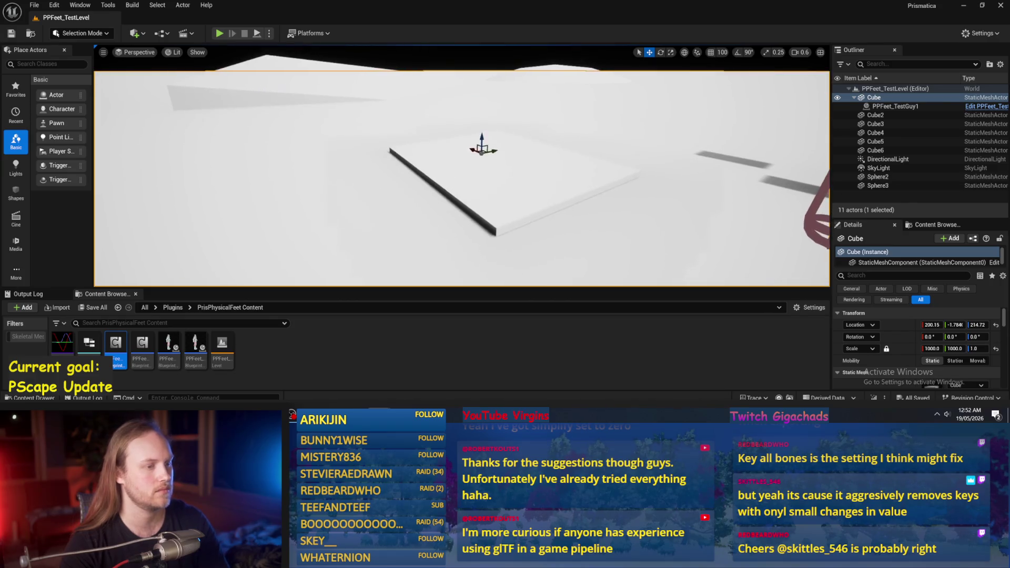
pyautogui.click(450, 176)
pyautogui.press('e')
pyautogui.moveTo(474, 147); pyautogui.dragTo(441, 157)
pyautogui.hotkey('ctrl', 's')
pyautogui.click(34, 5)
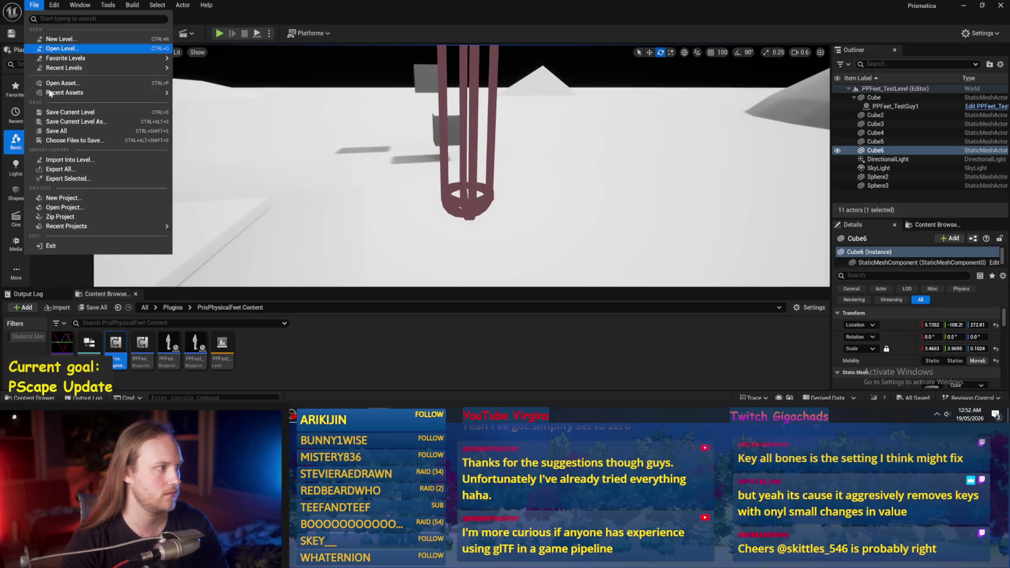
pyautogui.click(66, 132)
# - Fly the camera close to the capsule, play-test again, and return to the blueprint editor
pyautogui.moveTo(383, 212); pyautogui.dragTo(382, 212)
pyautogui.moveTo(419, 79); pyautogui.dragTo(419, 79)
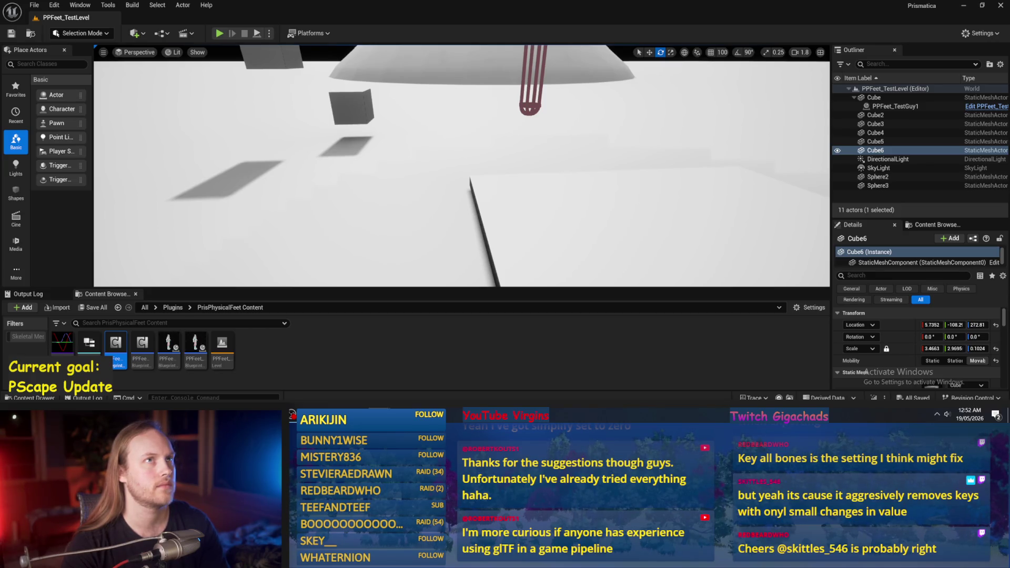
pyautogui.moveTo(583, 276); pyautogui.dragTo(583, 276)
pyautogui.moveTo(554, 215); pyautogui.dragTo(554, 216)
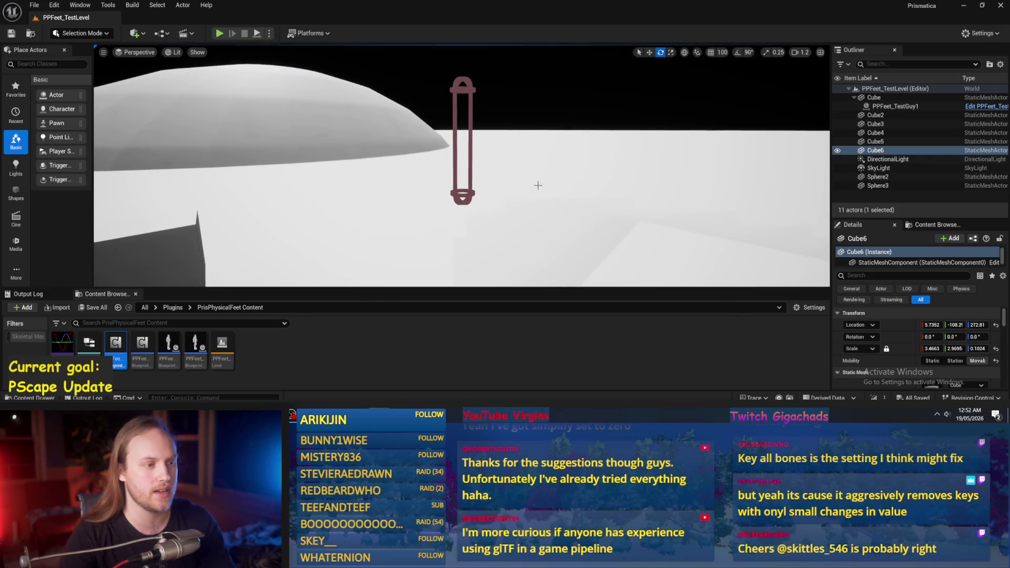
pyautogui.moveTo(537, 196); pyautogui.dragTo(537, 196)
pyautogui.click(256, 34)
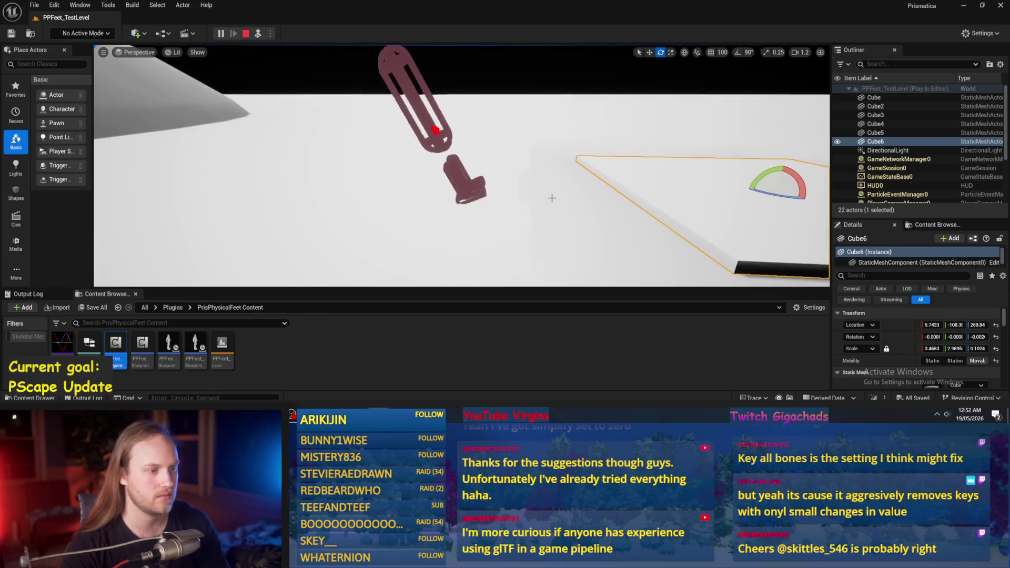
pyautogui.hotkey('alt', 'Tab')
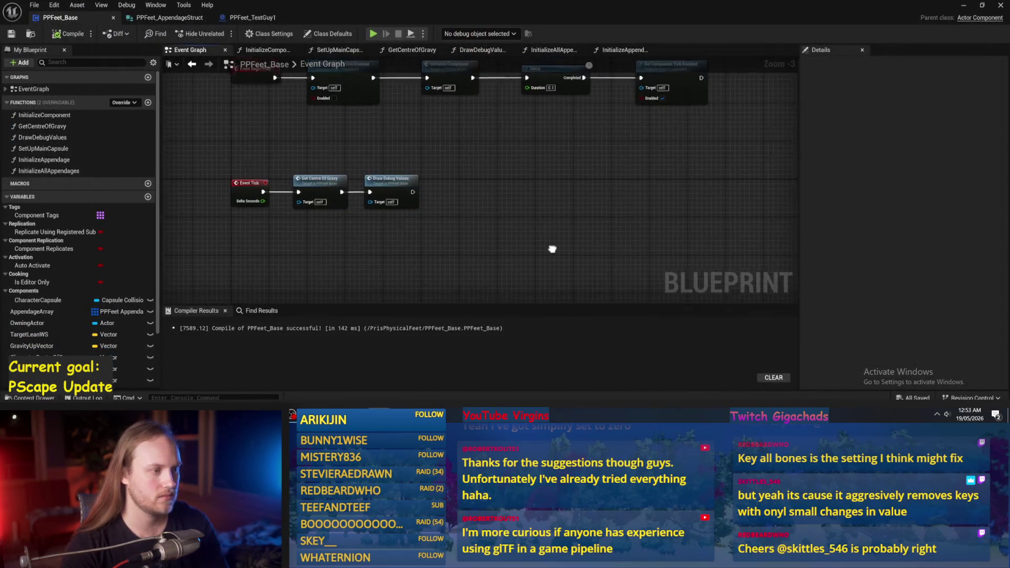
# - Compile and save PPFeet_Base twice
pyautogui.click(69, 33)
pyautogui.click(10, 33)
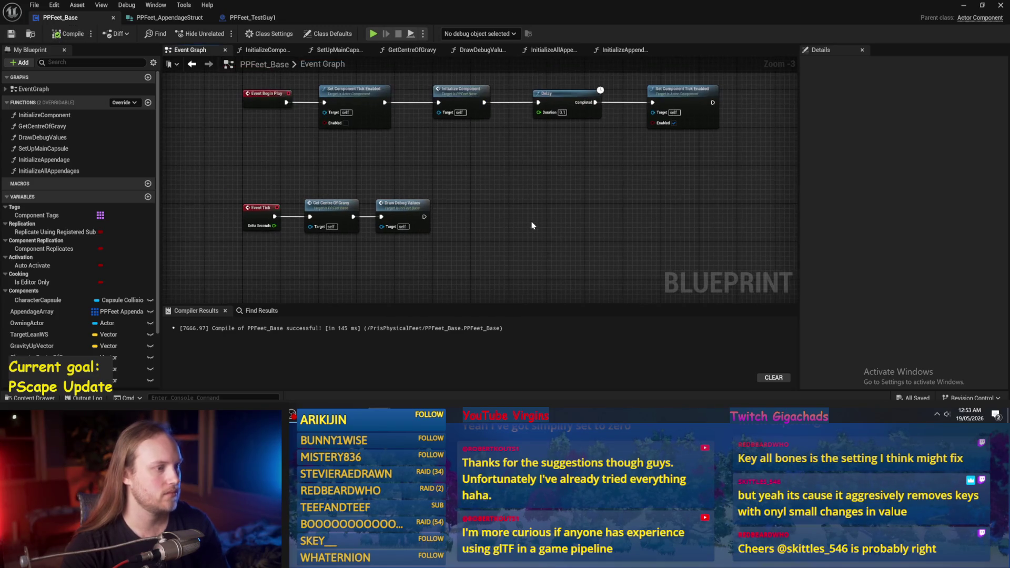
pyautogui.scroll(2, 505, 187)
pyautogui.scroll(-1, 476, 190)
pyautogui.click(55, 33)
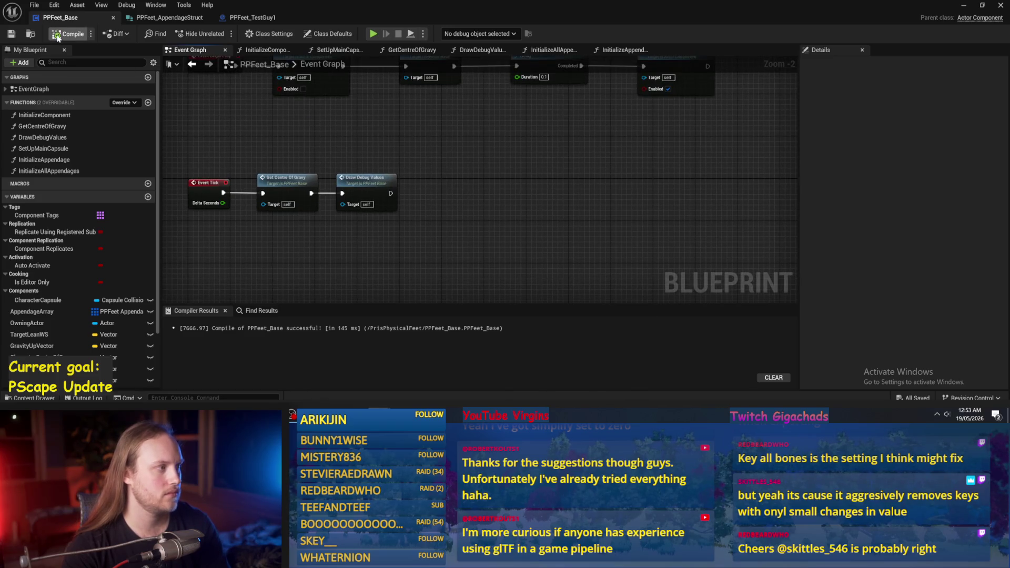
pyautogui.click(10, 33)
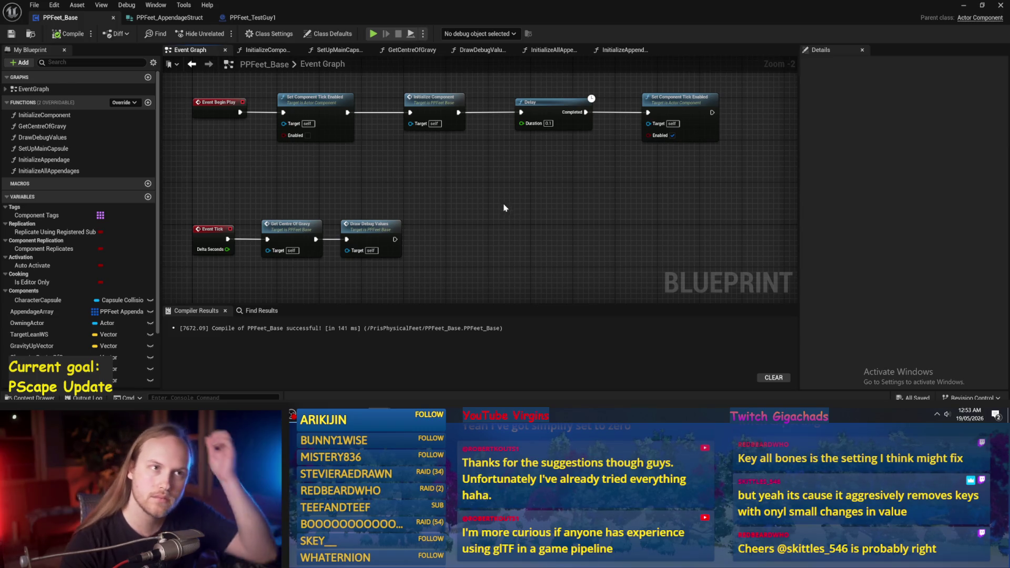
# - Move the Delay and last Set Component Tick Enabled nodes left, then compile and save
pyautogui.moveTo(472, 220)
pyautogui.mouseDown()
pyautogui.moveTo(475, 177)
pyautogui.moveTo(499, 210)
pyautogui.moveTo(519, 198)
pyautogui.moveTo(548, 218)
pyautogui.mouseUp()
pyautogui.moveTo(505, 155); pyautogui.dragTo(478, 154)
pyautogui.moveTo(623, 144); pyautogui.dragTo(582, 144)
pyautogui.click(63, 34)
pyautogui.click(11, 34)
# - Bring Event Tick and the Begin Play chain into view and add a new function
pyautogui.moveTo(424, 239)
pyautogui.mouseDown()
pyautogui.moveTo(483, 185)
pyautogui.moveTo(550, 219)
pyautogui.moveTo(536, 219)
pyautogui.moveTo(658, 206)
pyautogui.moveTo(503, 178)
pyautogui.moveTo(561, 226)
pyautogui.moveTo(586, 165)
pyautogui.moveTo(505, 185)
pyautogui.moveTo(467, 179)
pyautogui.mouseUp()
pyautogui.moveTo(483, 216); pyautogui.dragTo(575, 235)
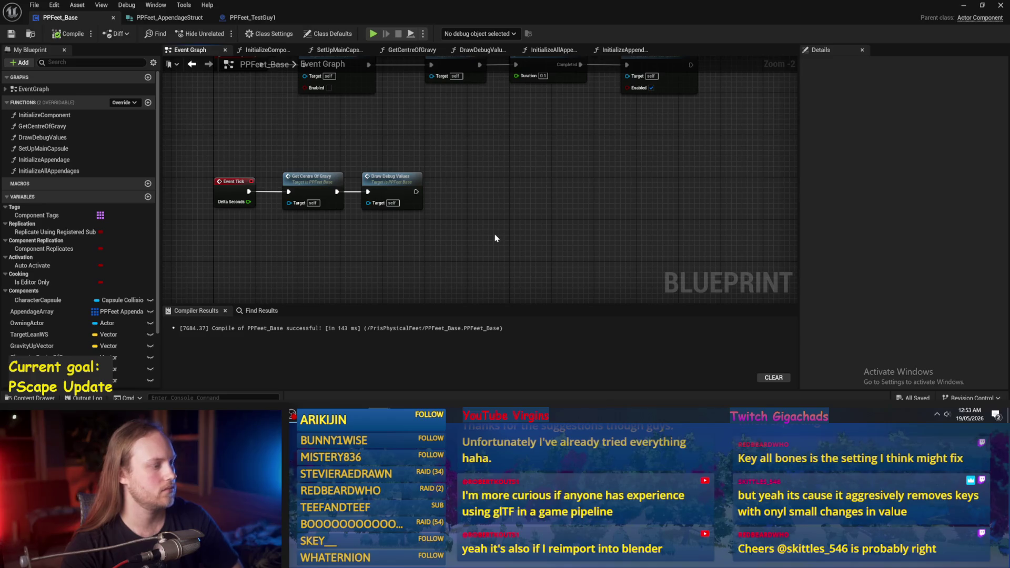
pyautogui.moveTo(492, 237); pyautogui.dragTo(426, 236)
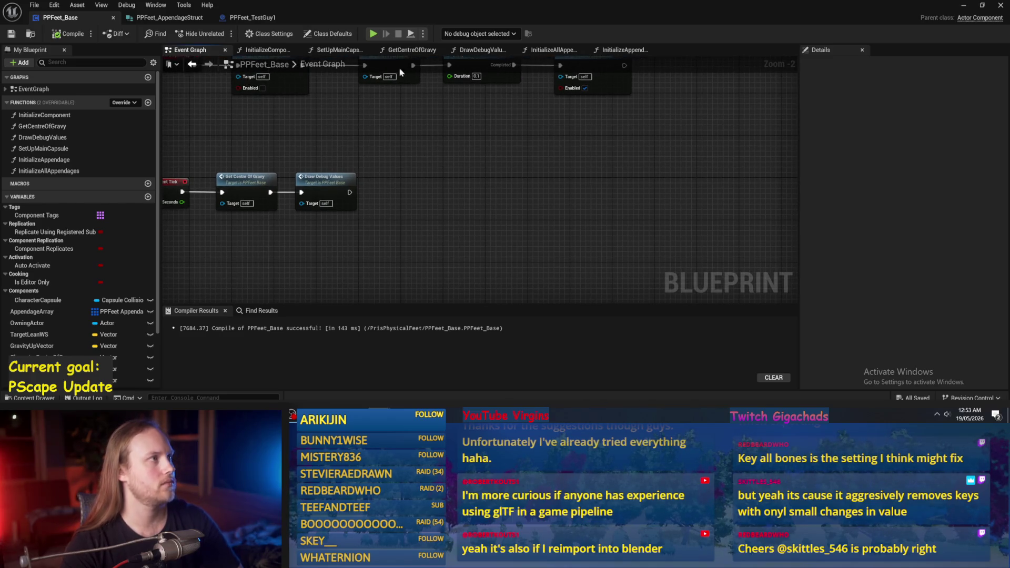
pyautogui.moveTo(382, 202)
pyautogui.mouseDown()
pyautogui.moveTo(455, 170)
pyautogui.moveTo(456, 191)
pyautogui.mouseUp()
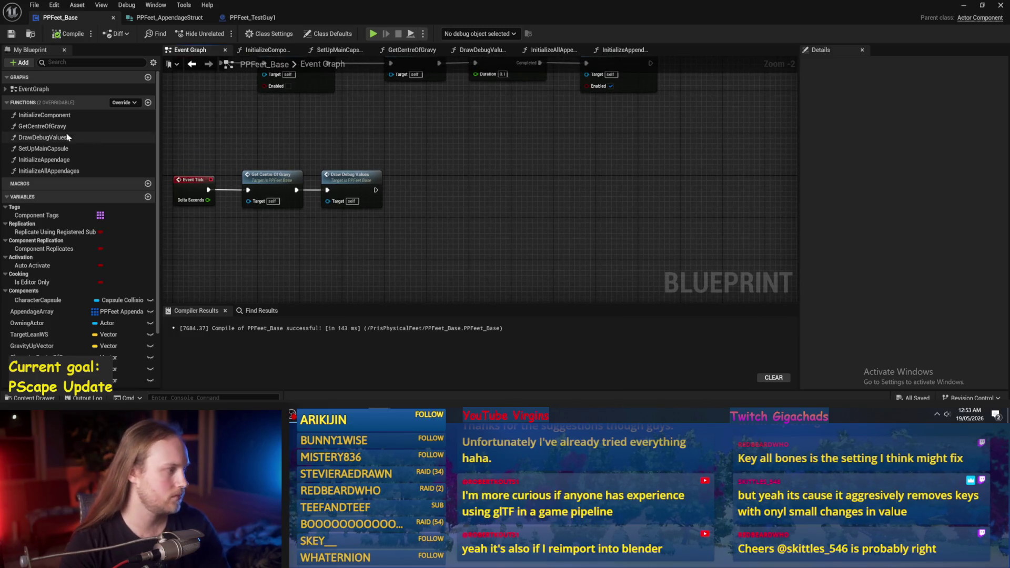
pyautogui.click(148, 103)
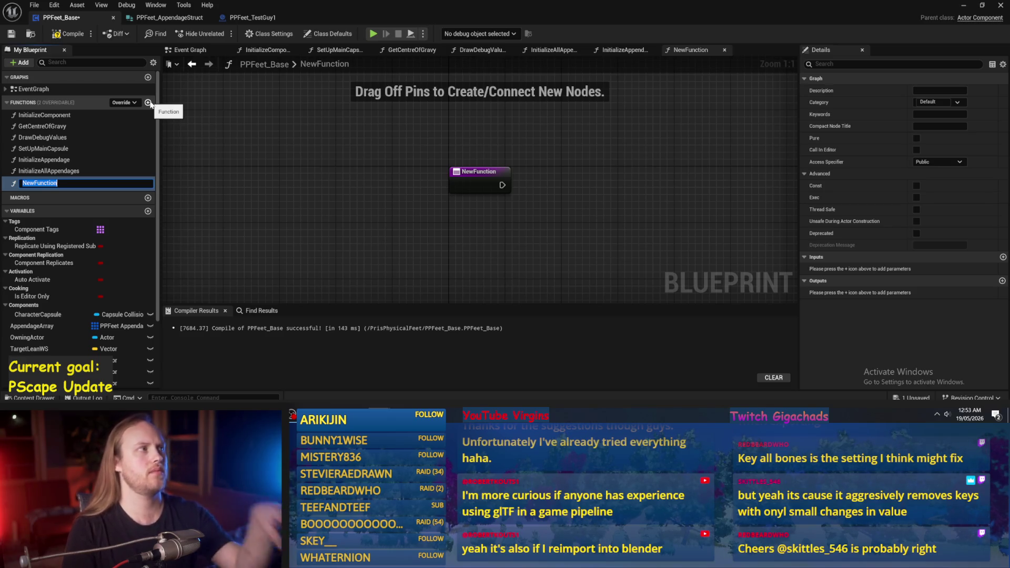
# - Rename NewFunction to UpdateAppendage, save PPFeet_Base, and narrow the Details panel
pyautogui.write('UpdateL')
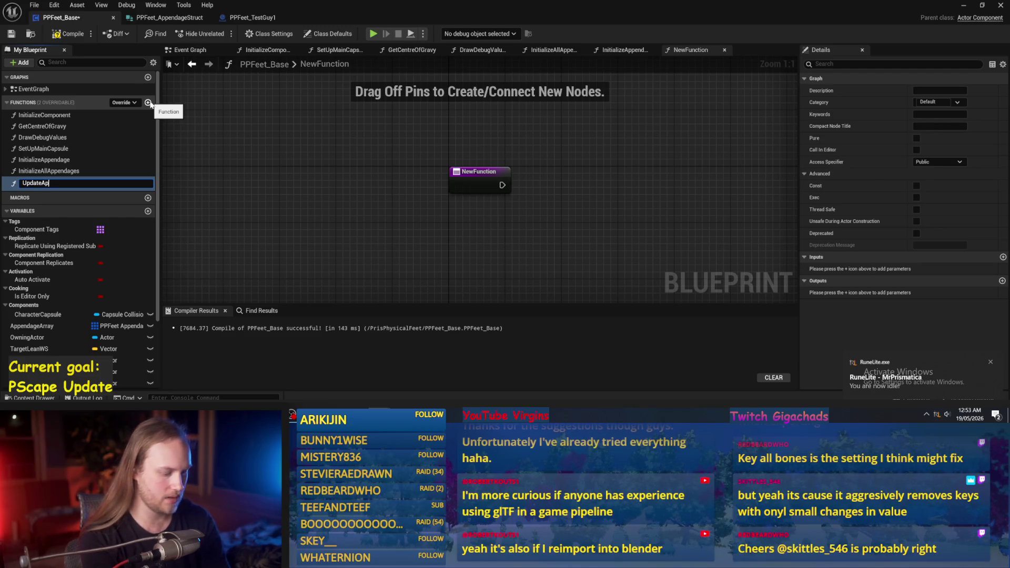
pyautogui.write('T')
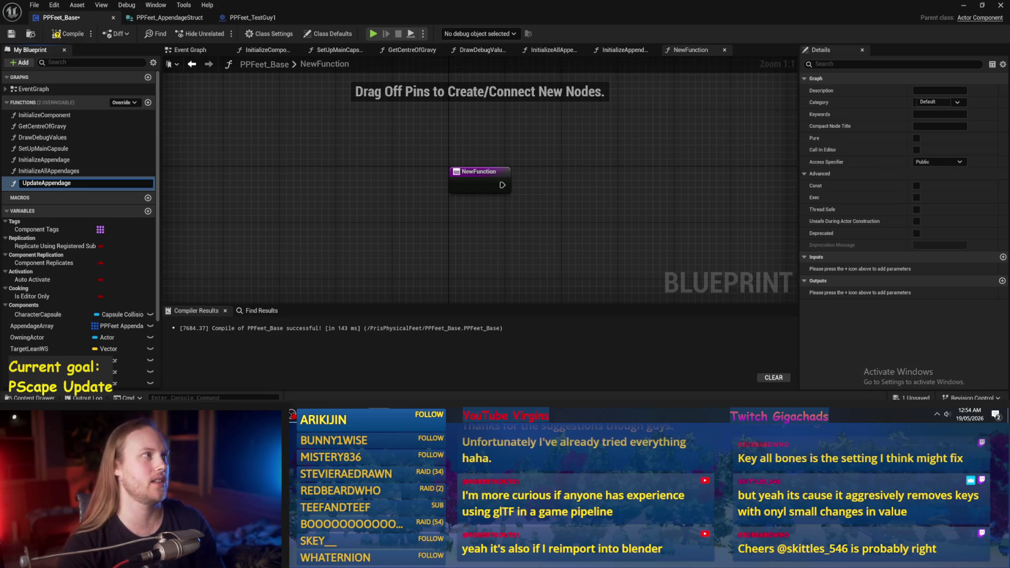
pyautogui.press('Return')
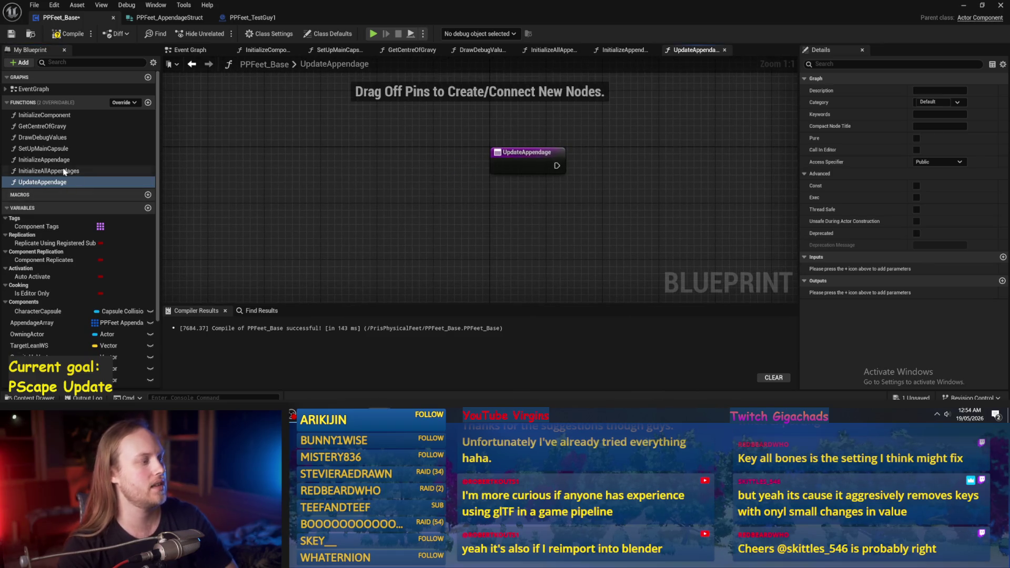
pyautogui.click(58, 184)
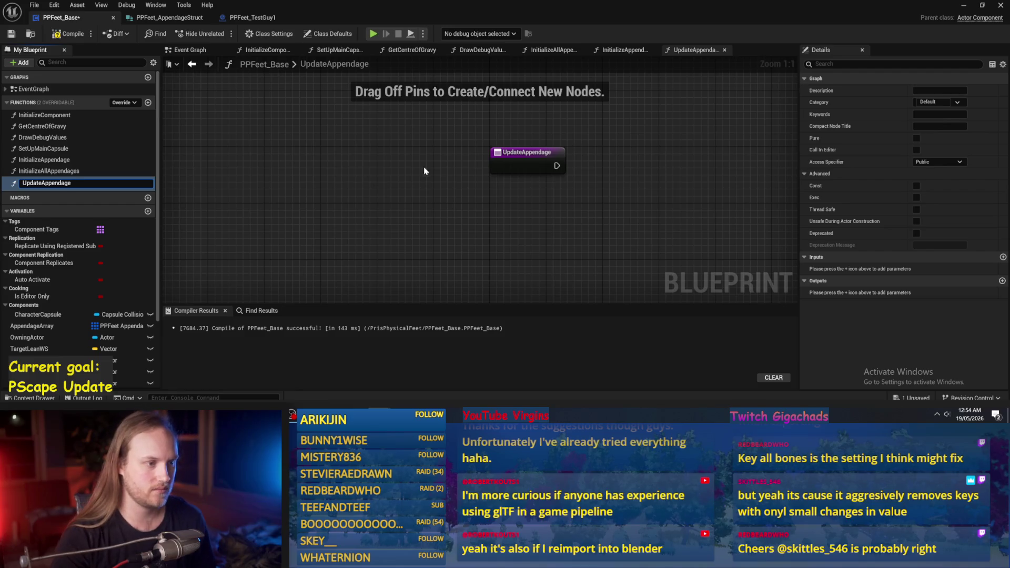
pyautogui.press('Return')
pyautogui.click(10, 34)
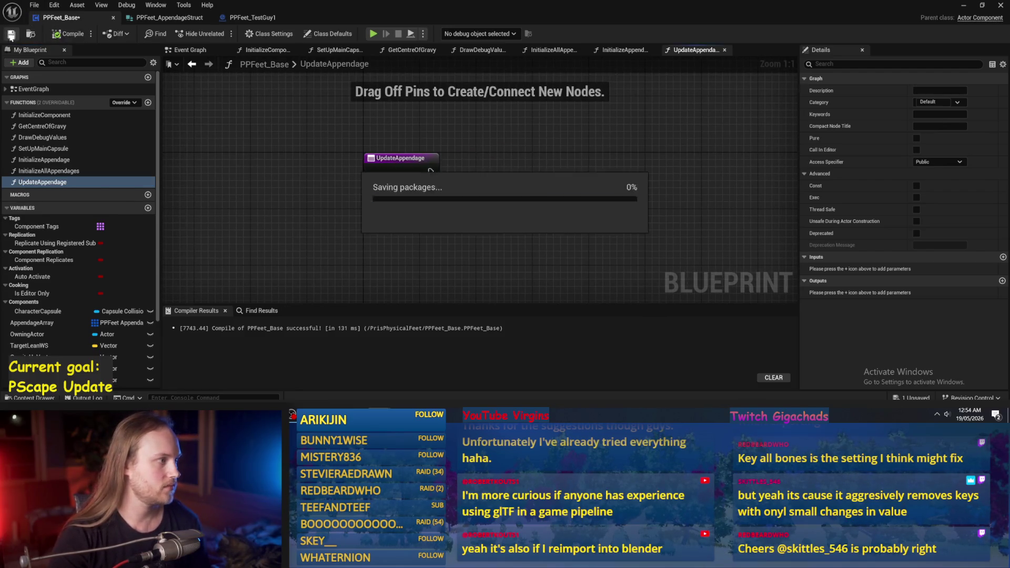
pyautogui.scroll(-1, 481, 238)
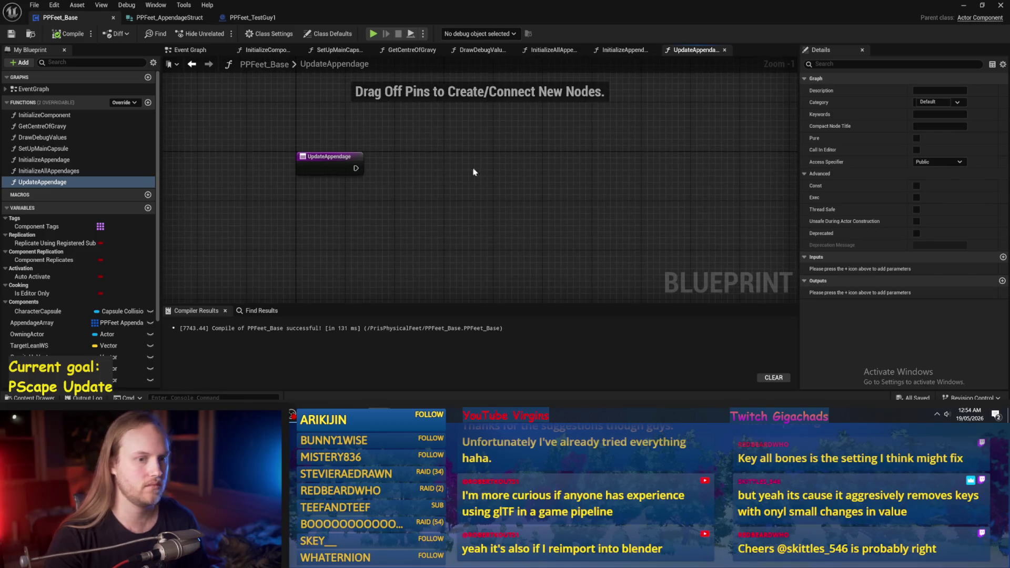
pyautogui.moveTo(799, 221); pyautogui.dragTo(861, 220)
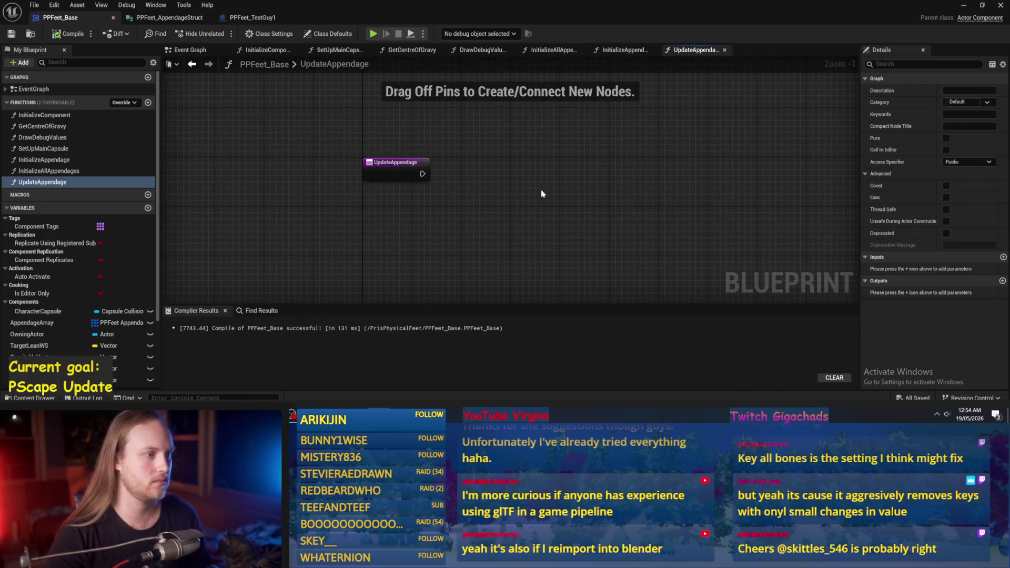
# - Add an AppendageTargetTransforms variable of Transform type and save the blueprint
pyautogui.click(148, 209)
pyautogui.write('Sppendage')
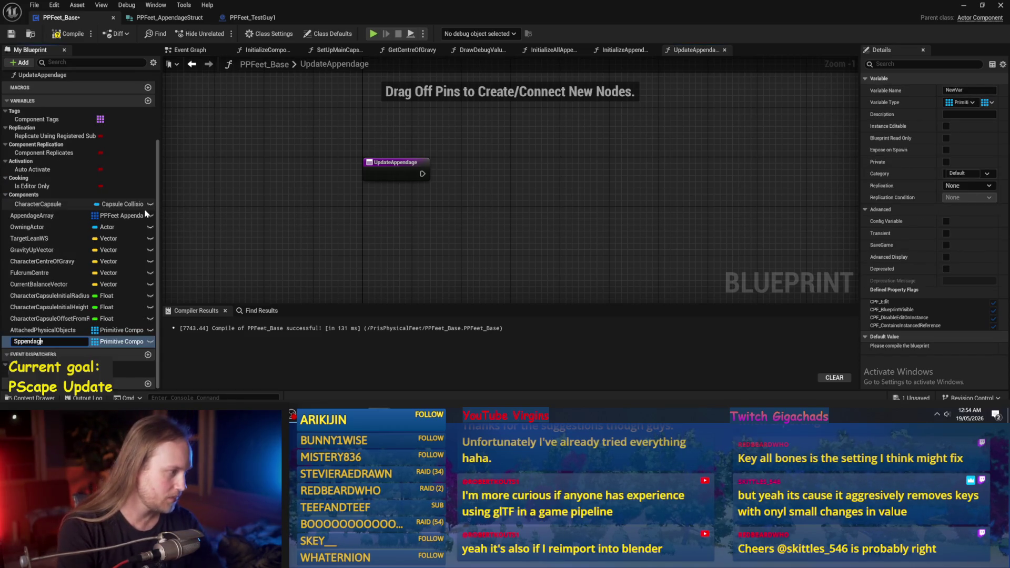
pyautogui.press('Home')
pyautogui.press('Delete')
pyautogui.write('A')
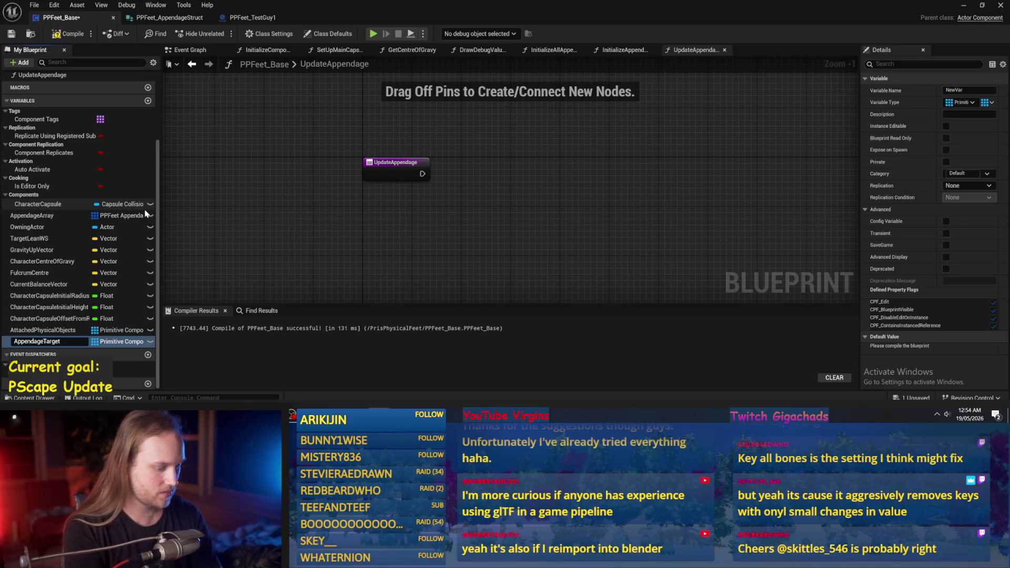
pyautogui.write('orm')
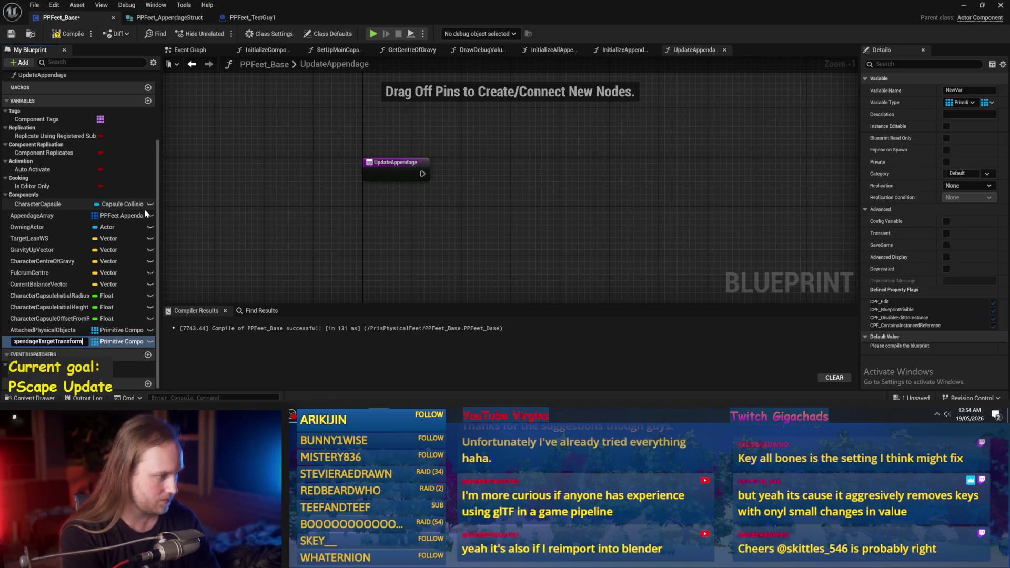
pyautogui.write('s')
pyautogui.press('Return')
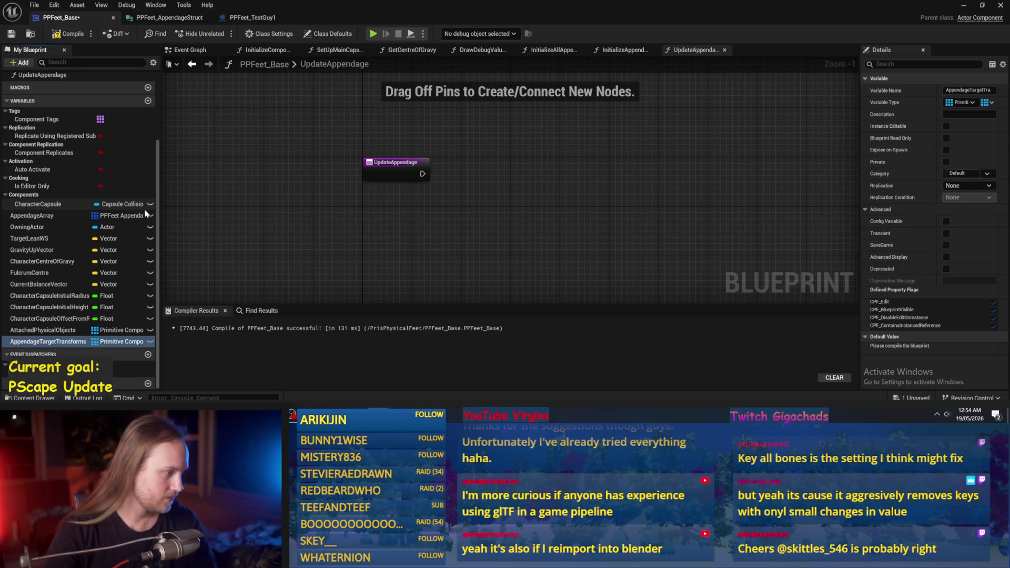
pyautogui.click(124, 341)
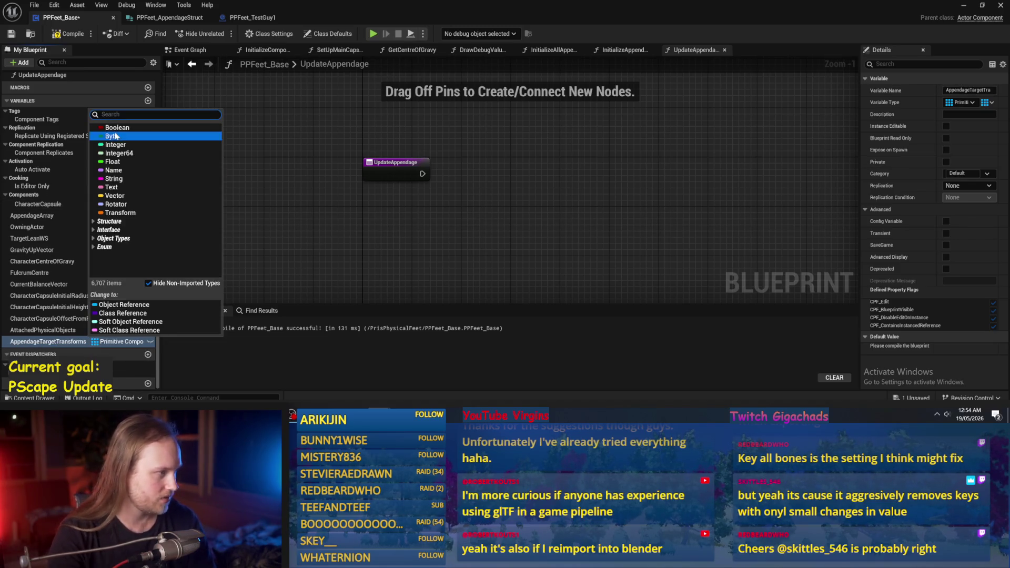
pyautogui.click(138, 211)
pyautogui.hotkey('ctrl', 's')
# - Recompile, then drop an AppendageTargetTransforms getter into the UpdateAppendage graph
pyautogui.moveTo(450, 256)
pyautogui.mouseDown()
pyautogui.moveTo(474, 219)
pyautogui.moveTo(446, 223)
pyautogui.mouseUp()
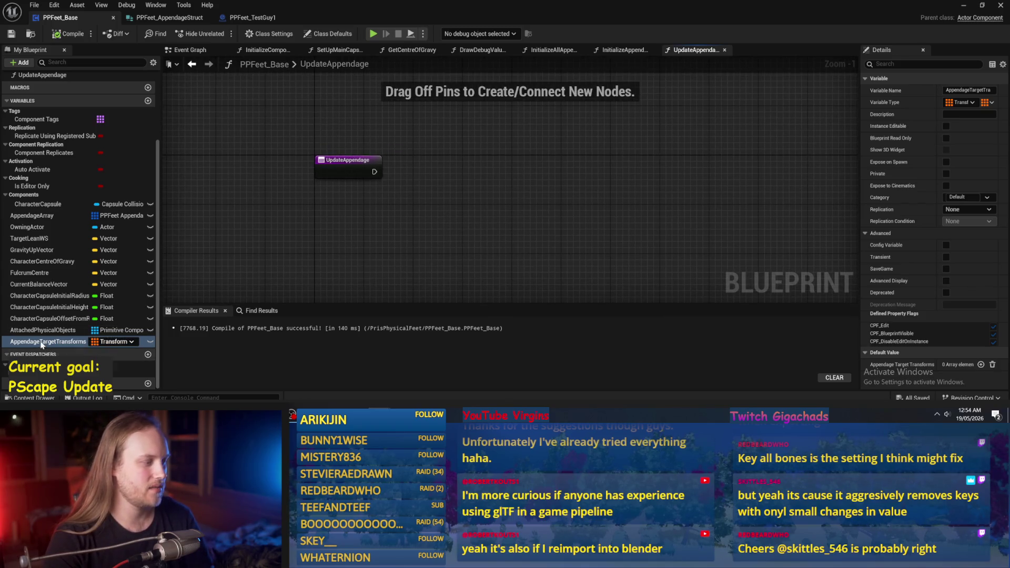
pyautogui.moveTo(584, 208)
pyautogui.mouseDown()
pyautogui.moveTo(642, 185)
pyautogui.moveTo(596, 238)
pyautogui.moveTo(567, 218)
pyautogui.mouseUp()
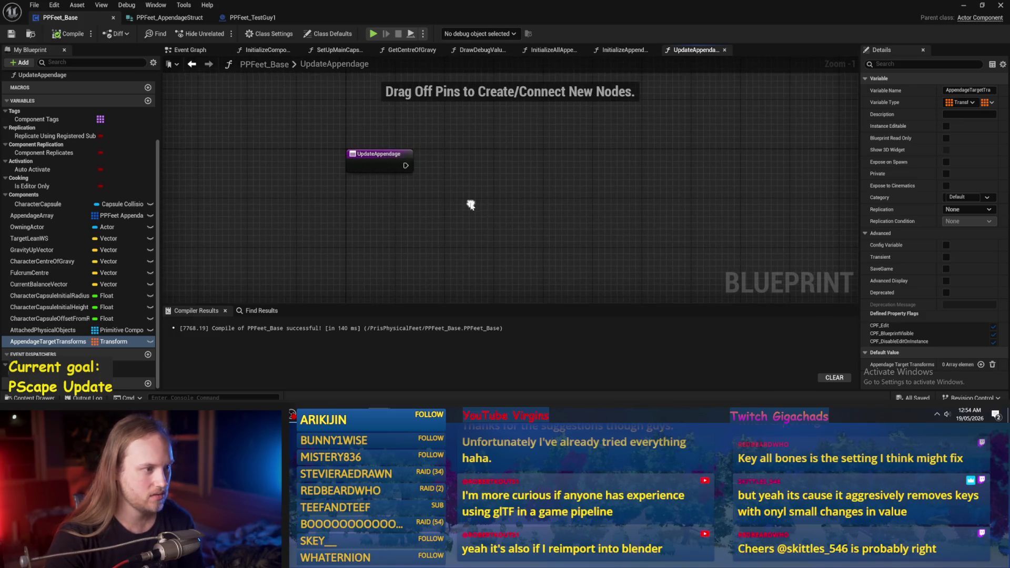
pyautogui.click(68, 34)
pyautogui.click(9, 34)
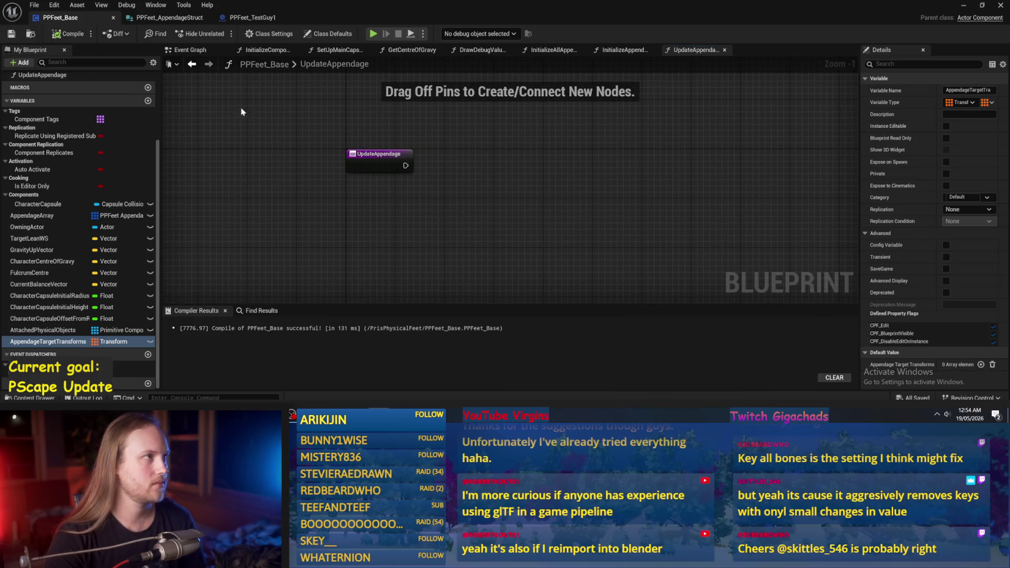
pyautogui.moveTo(579, 197); pyautogui.dragTo(649, 191)
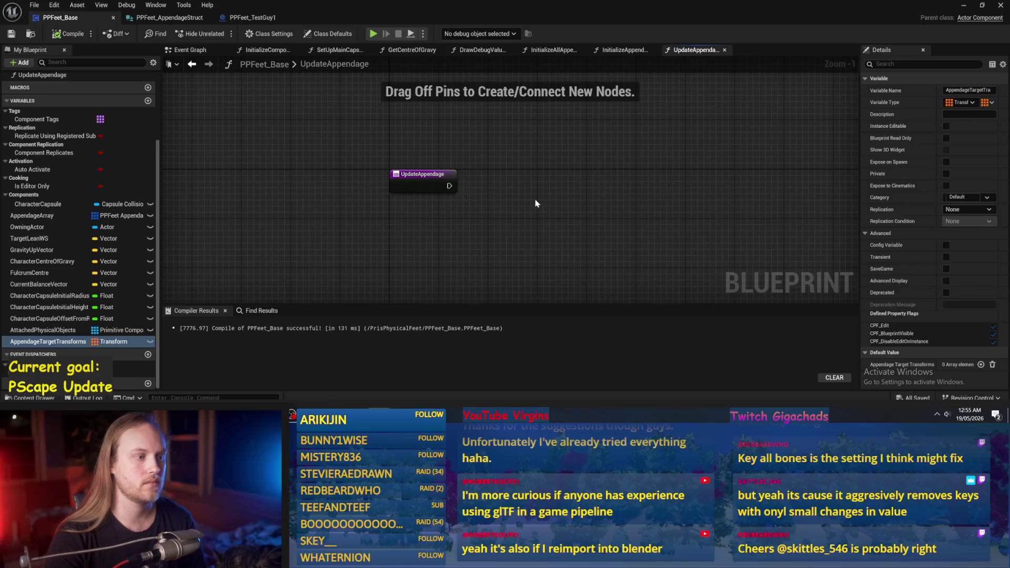
pyautogui.moveTo(535, 203); pyautogui.dragTo(504, 193)
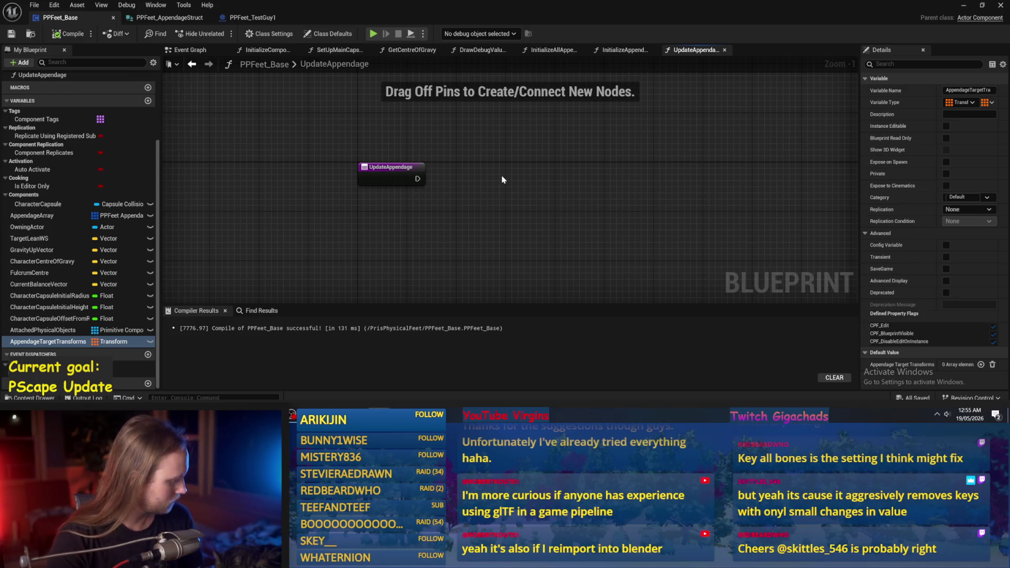
pyautogui.click(48, 341)
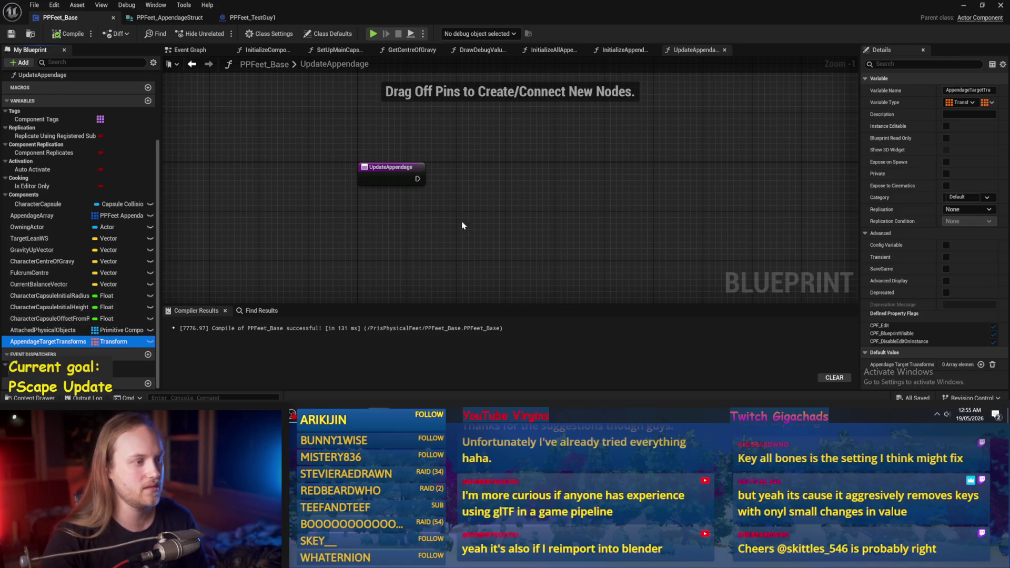
pyautogui.click(51, 331)
pyautogui.click(51, 341)
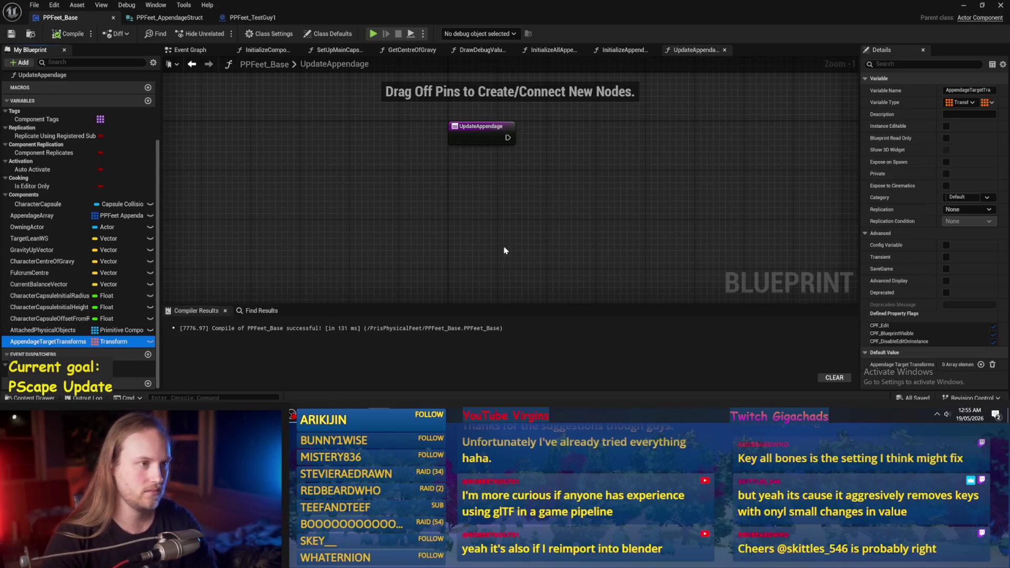
pyautogui.moveTo(502, 244); pyautogui.dragTo(483, 271)
pyautogui.moveTo(23, 341)
pyautogui.mouseDown()
pyautogui.moveTo(435, 227)
pyautogui.moveTo(449, 206)
pyautogui.moveTo(444, 213)
pyautogui.mouseUp()
pyautogui.click(447, 235)
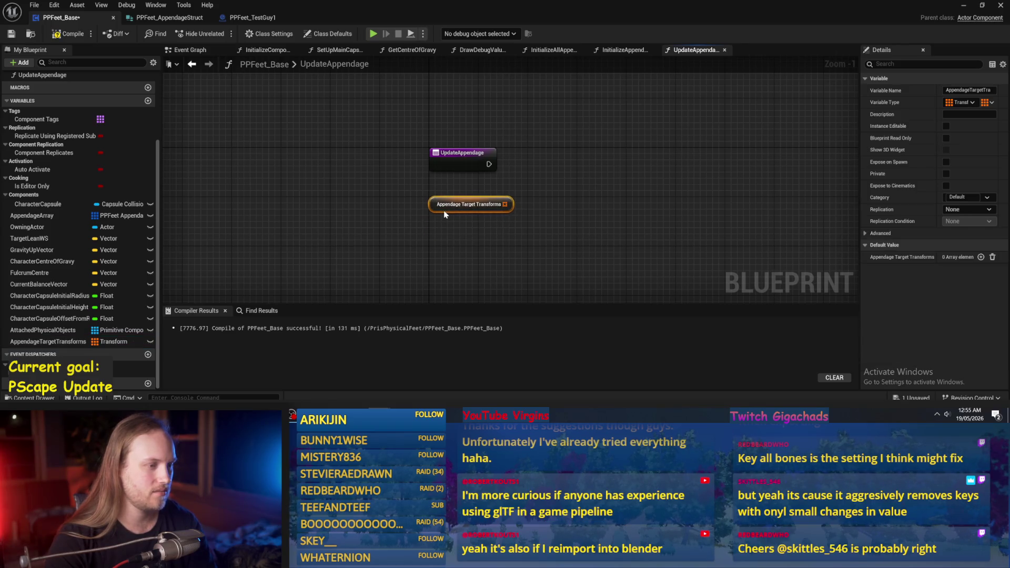
# - Move the transforms getter up and rename the variable to AppendageEndTargetTransforms
pyautogui.click(503, 230)
pyautogui.scroll(1, 503, 230)
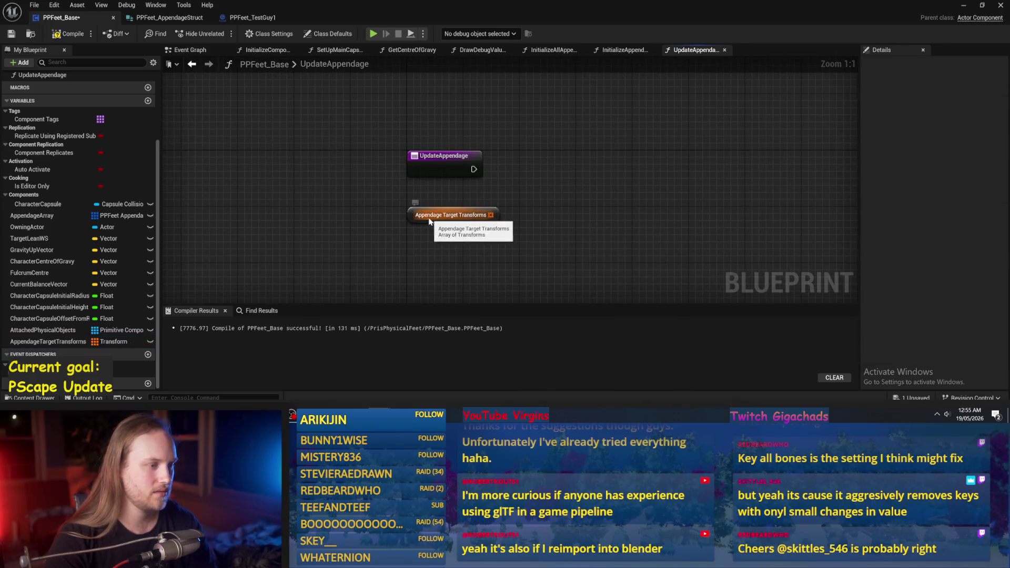
pyautogui.moveTo(414, 221); pyautogui.dragTo(411, 108)
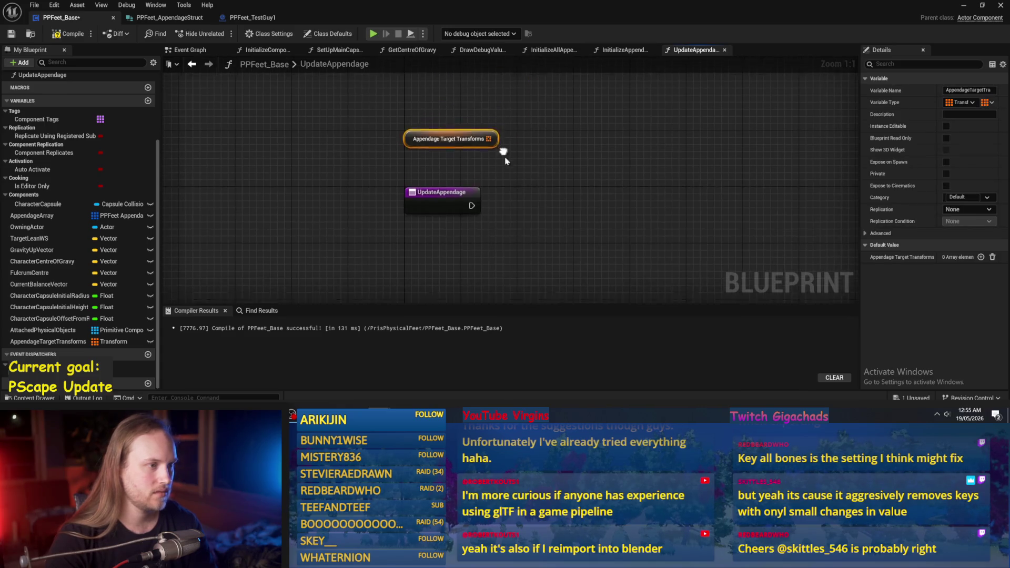
pyautogui.click(47, 342)
pyautogui.click(47, 342)
pyautogui.click(58, 346)
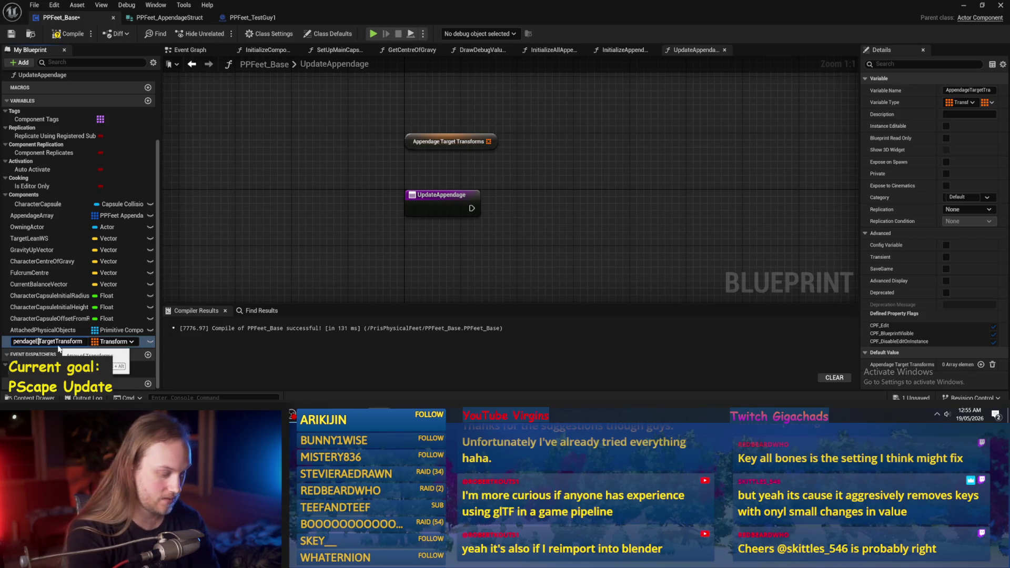
pyautogui.write('nd')
pyautogui.press('Return')
# - Compile the blueprint and place the AppendageEndTargetTransforms getter below UpdateAppendage
pyautogui.press('F7')
pyautogui.moveTo(334, 196); pyautogui.dragTo(334, 140)
pyautogui.press('F7')
pyautogui.moveTo(333, 164)
pyautogui.mouseDown()
pyautogui.moveTo(337, 260)
pyautogui.moveTo(337, 129)
pyautogui.moveTo(341, 194)
pyautogui.mouseUp()
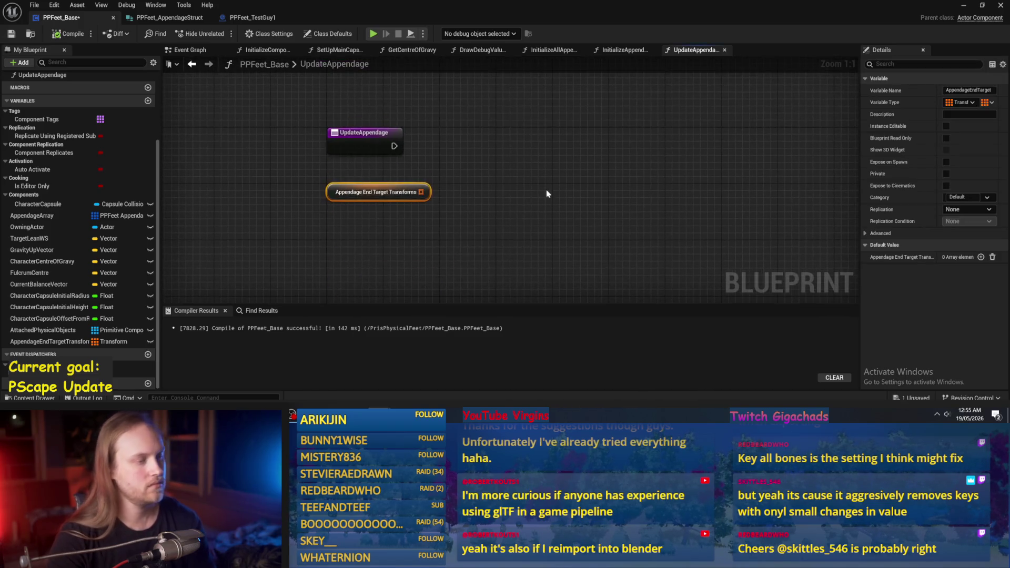
pyautogui.click(547, 194)
pyautogui.click(70, 34)
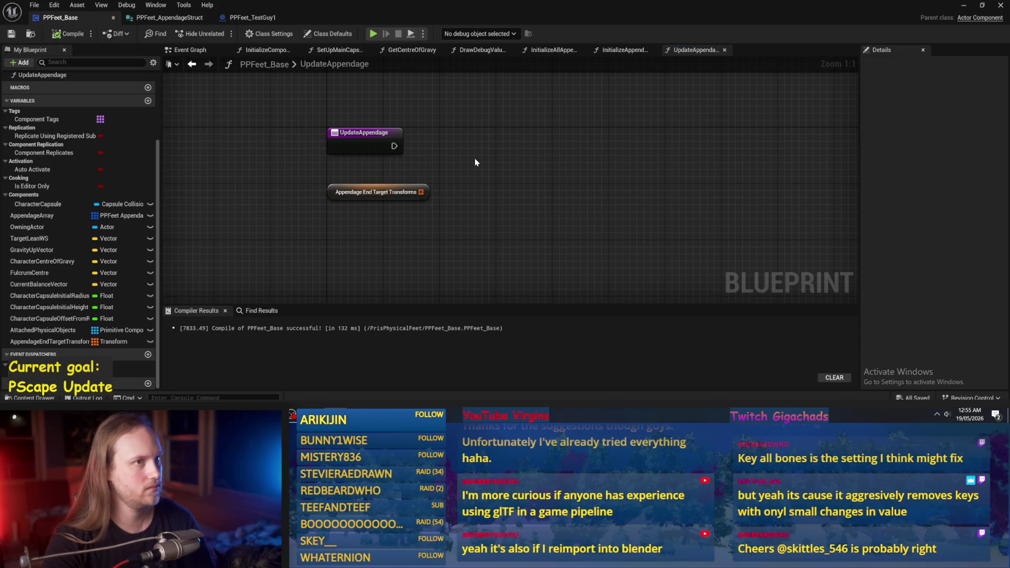
# - Add a CharacterCapsule getter node and search its 'get' actions without adding a node
pyautogui.moveTo(480, 175); pyautogui.dragTo(476, 204)
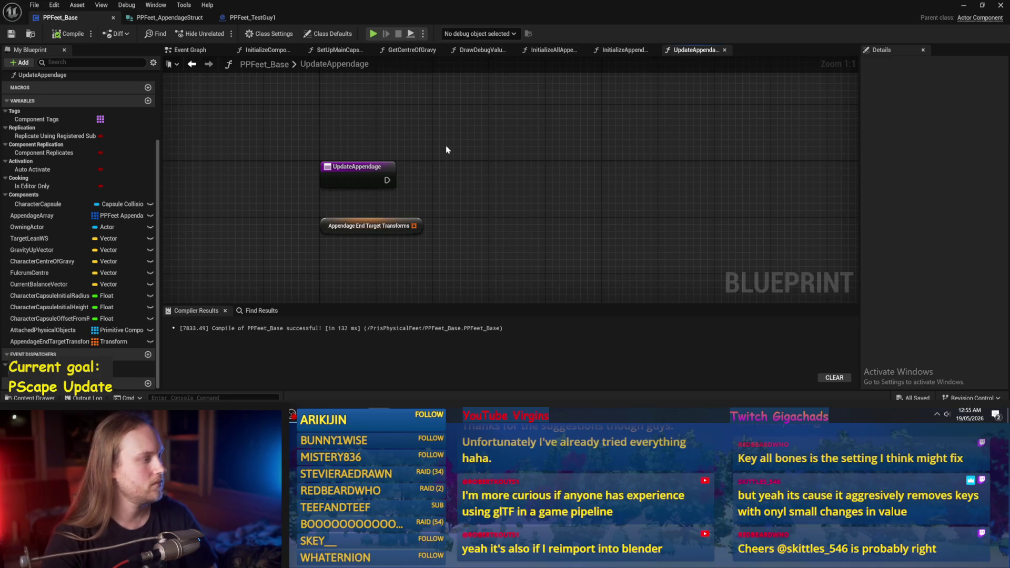
pyautogui.moveTo(42, 208)
pyautogui.mouseDown()
pyautogui.moveTo(444, 142)
pyautogui.moveTo(358, 82)
pyautogui.mouseUp()
pyautogui.click(463, 147)
pyautogui.moveTo(389, 120)
pyautogui.mouseDown()
pyautogui.moveTo(386, 173)
pyautogui.moveTo(473, 139)
pyautogui.moveTo(449, 135)
pyautogui.mouseUp()
pyautogui.write('get loca')
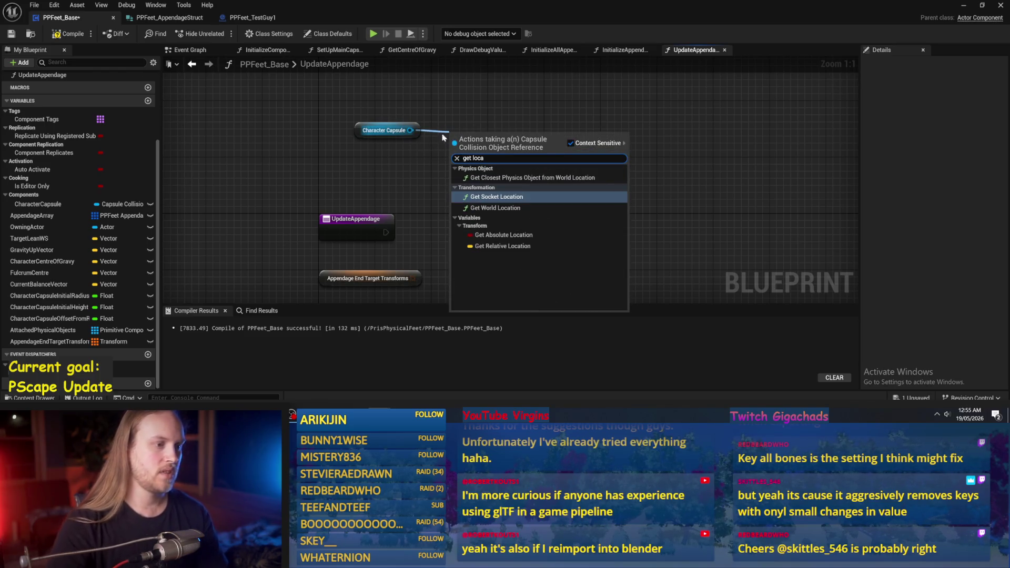
pyautogui.click(408, 164)
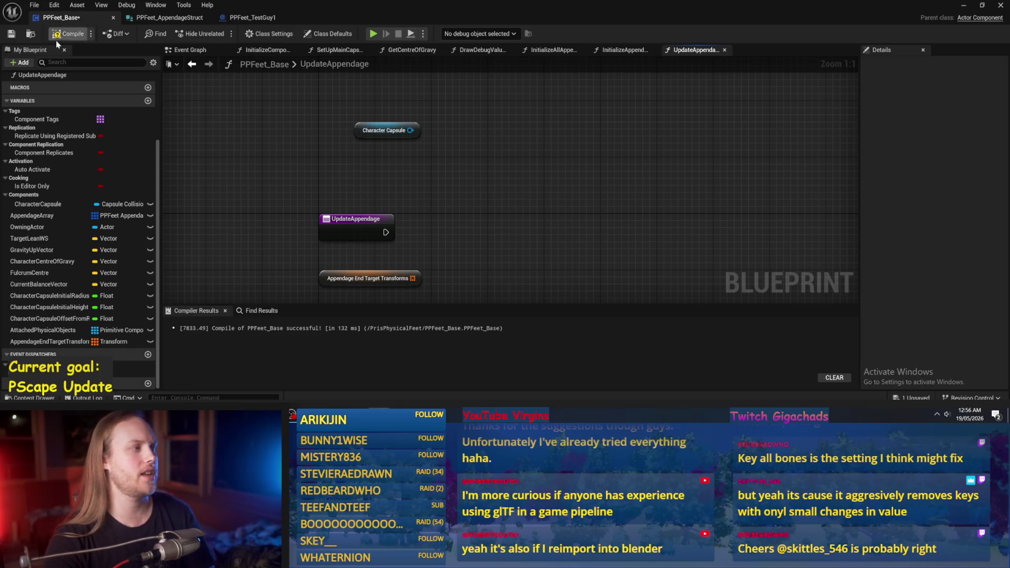
# - Save the compiled PPFeet_Base blueprint
pyautogui.hotkey('ctrl', 's')
pyautogui.click(337, 278)
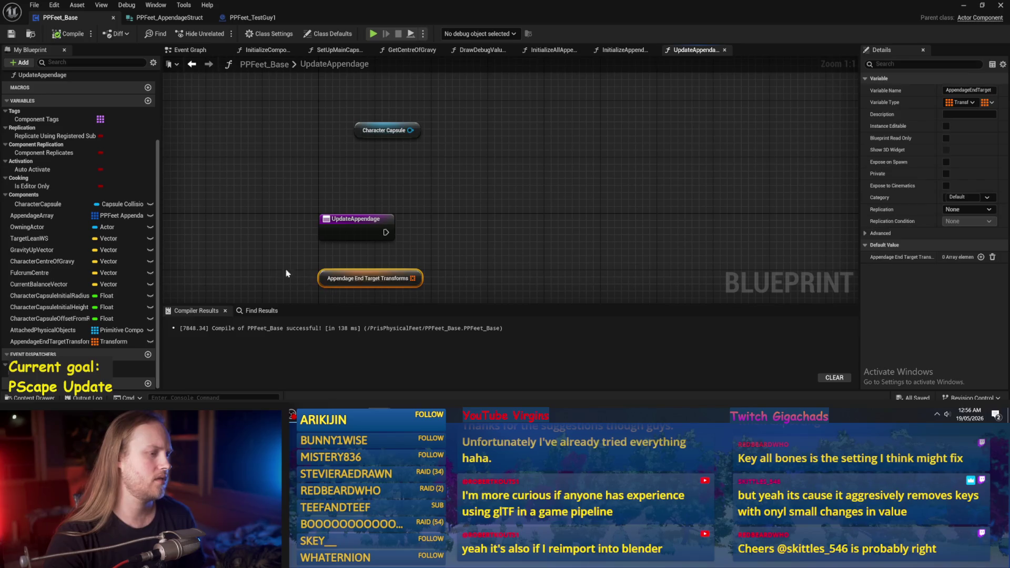
pyautogui.click(273, 227)
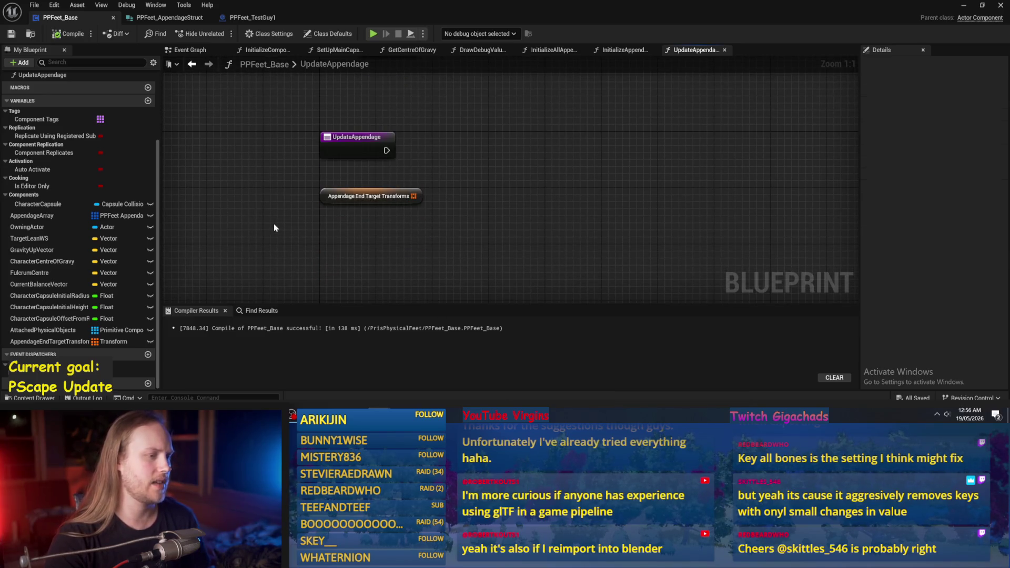
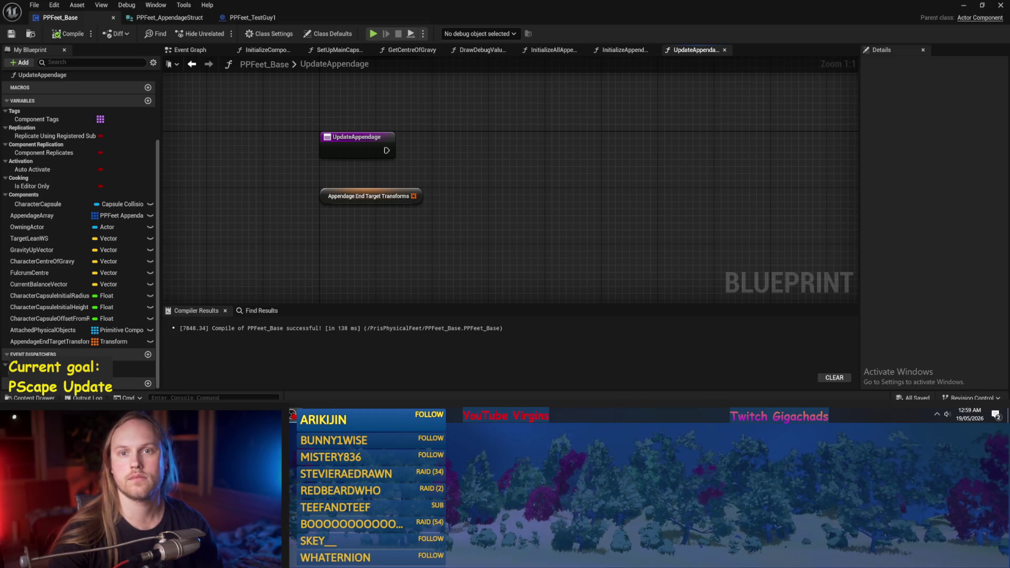
# - Recompile PPFeet_Base, then minimize the Blueprint editor to show PPFeet_TestLevel
pyautogui.moveTo(514, 260)
pyautogui.mouseDown()
pyautogui.moveTo(548, 223)
pyautogui.moveTo(530, 234)
pyautogui.mouseUp()
pyautogui.click(69, 33)
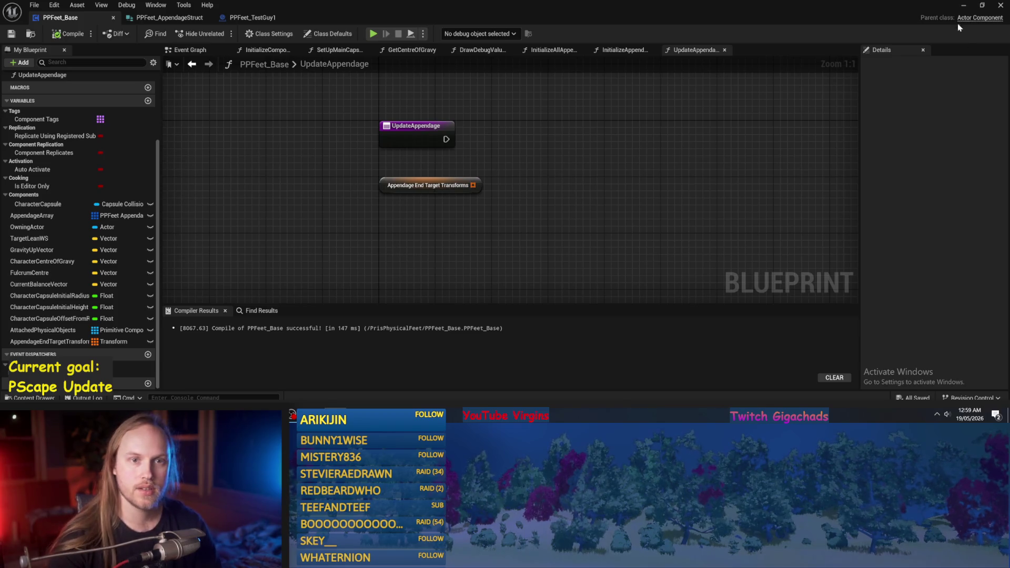
pyautogui.click(963, 6)
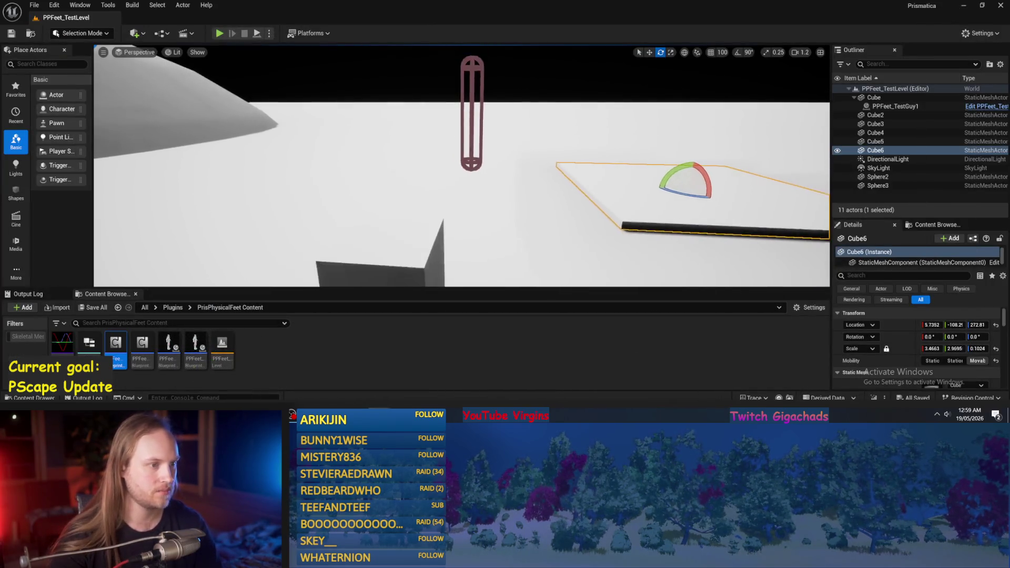
# - Save the current level from the File menu
pyautogui.click(34, 5)
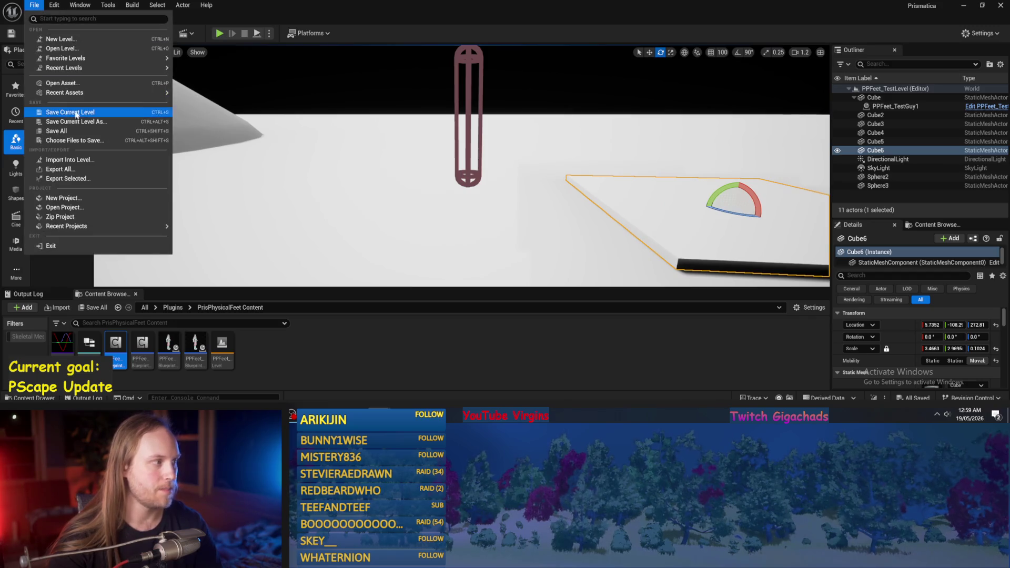
pyautogui.click(74, 131)
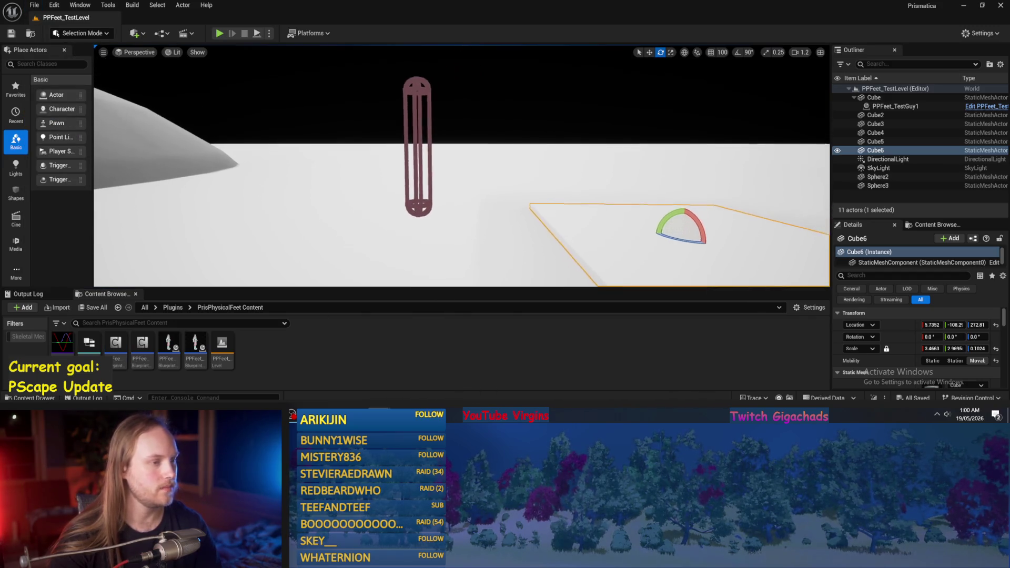
pyautogui.scroll(-1, 461, 168)
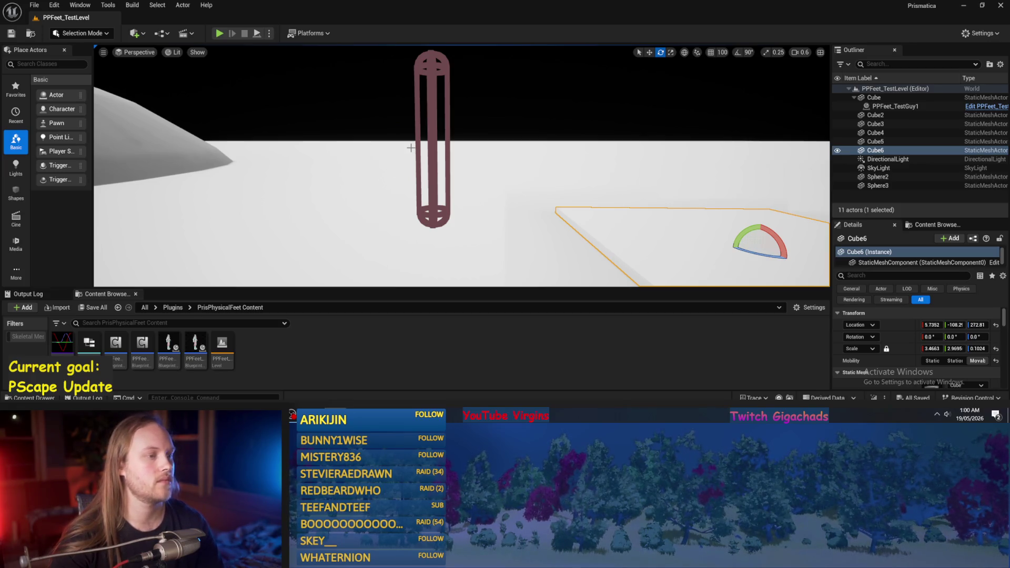
pyautogui.scroll(-2, 410, 148)
pyautogui.scroll(-2, 410, 148)
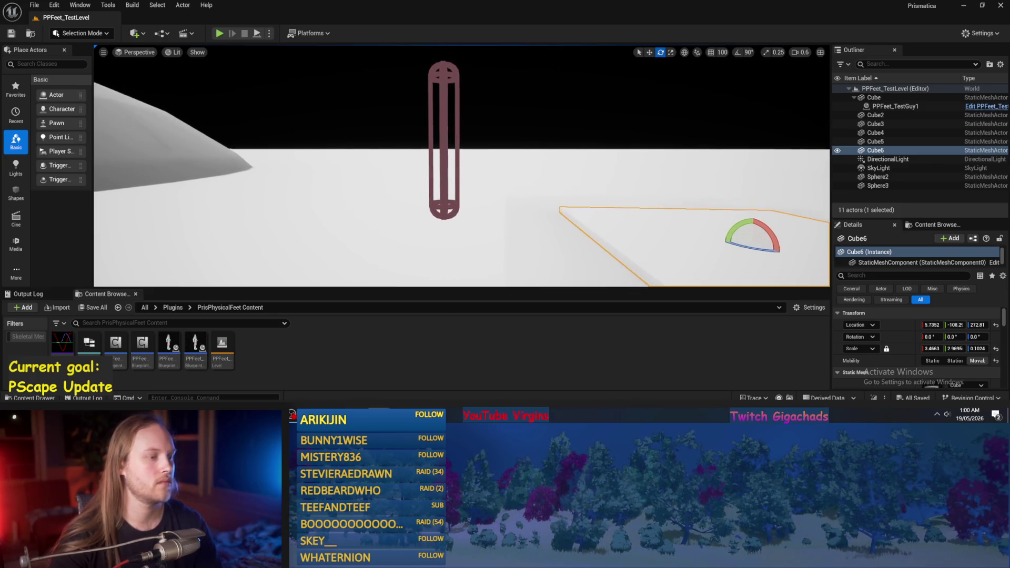
pyautogui.scroll(2, 461, 160)
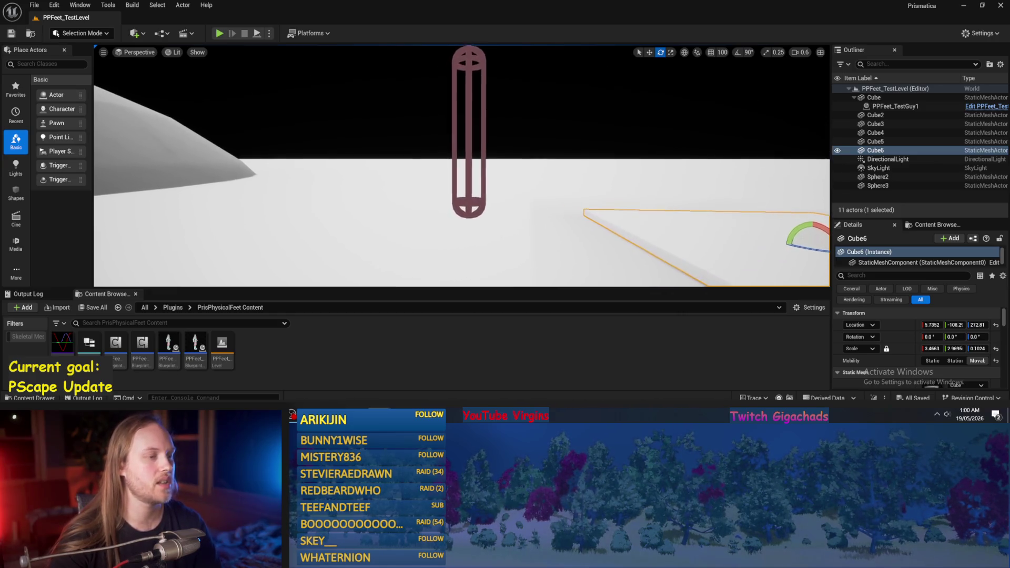
# - Select the PPFeet_TestGuy1 capsule and tilt it to -16.40°
pyautogui.click(455, 158)
pyautogui.moveTo(465, 138); pyautogui.dragTo(480, 127)
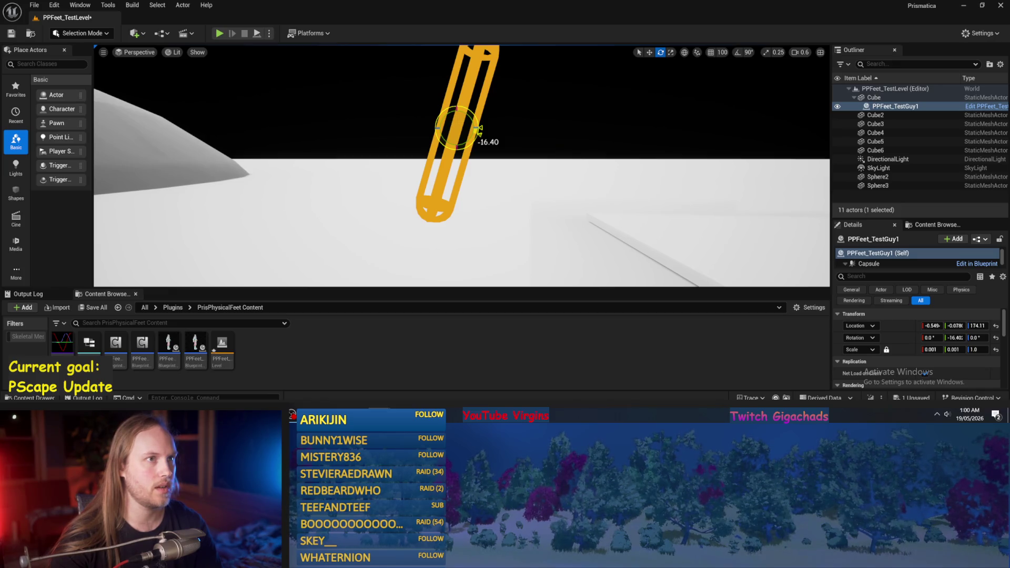
pyautogui.moveTo(480, 128); pyautogui.dragTo(479, 127)
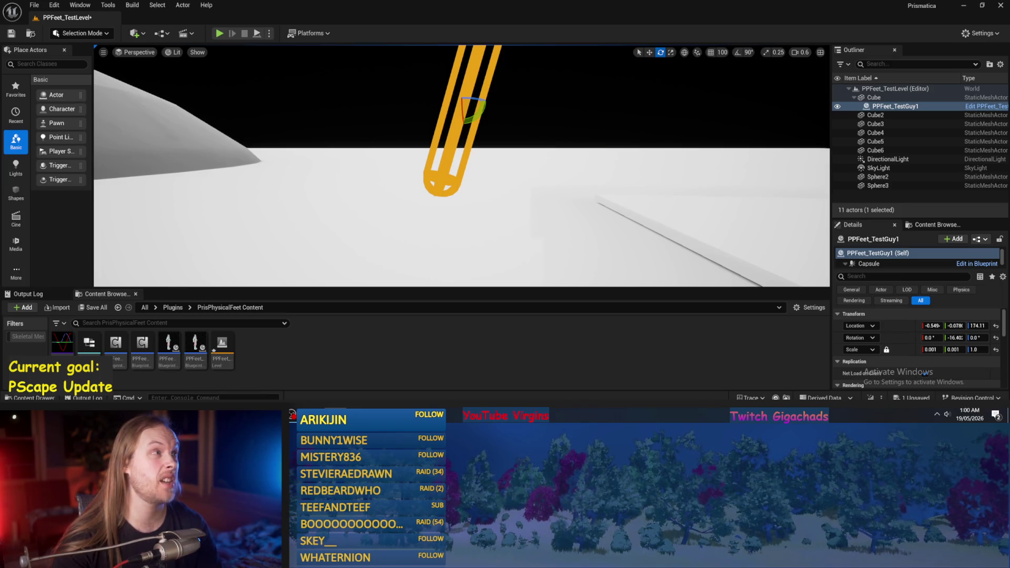
pyautogui.moveTo(469, 172); pyautogui.dragTo(437, 182)
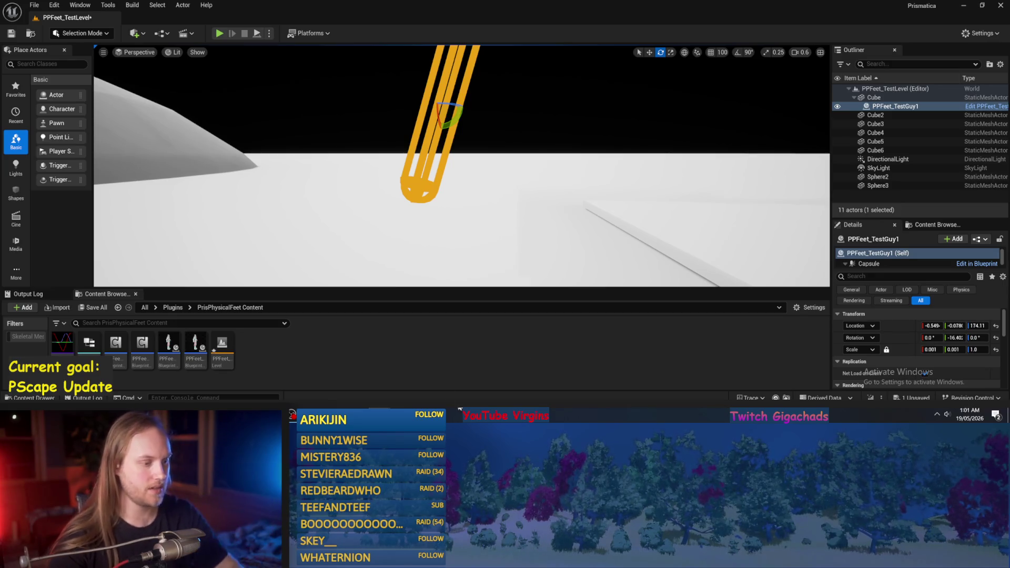
# - In Paint, switch the brush to cyan and draw a tilted capsule curve on the sketch's left
pyautogui.hotkey('alt', 'Tab')
pyautogui.moveTo(215, 119); pyautogui.dragTo(199, 196)
pyautogui.hotkey('ctrl', 'z')
pyautogui.click(389, 27)
pyautogui.moveTo(233, 124)
pyautogui.mouseDown()
pyautogui.moveTo(185, 221)
pyautogui.moveTo(190, 265)
pyautogui.moveTo(226, 137)
pyautogui.moveTo(223, 239)
pyautogui.moveTo(266, 125)
pyautogui.moveTo(236, 210)
pyautogui.moveTo(277, 178)
pyautogui.mouseUp()
pyautogui.hotkey('ctrl', 'z')
pyautogui.hotkey('ctrl', 'z')
pyautogui.hotkey('ctrl', 'z')
pyautogui.moveTo(268, 107)
pyautogui.mouseDown()
pyautogui.moveTo(224, 182)
pyautogui.moveTo(237, 204)
pyautogui.moveTo(281, 142)
pyautogui.mouseUp()
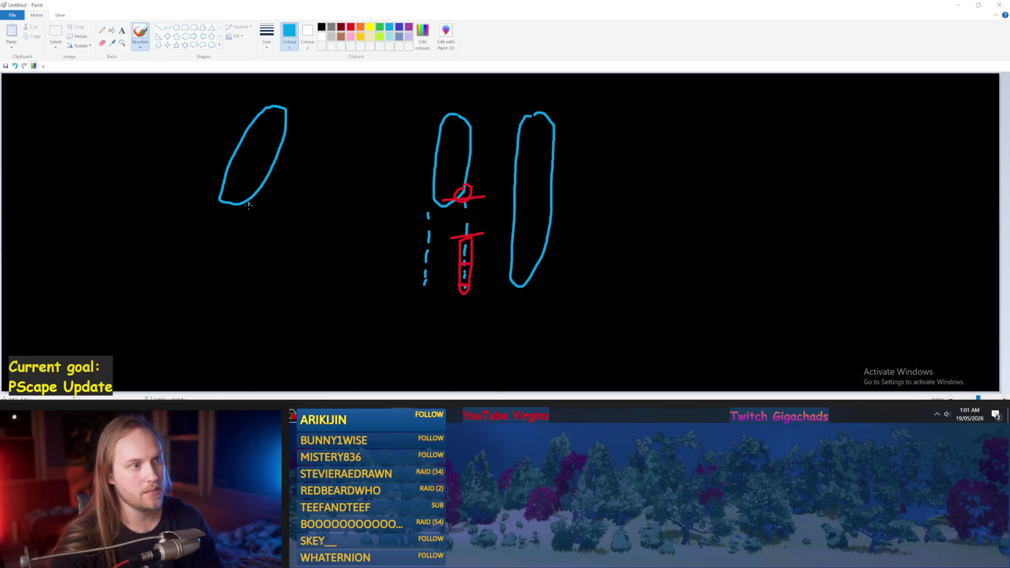
# - Draw a cyan stem below the left oval, undoing several rough attempts
pyautogui.moveTo(231, 196)
pyautogui.mouseDown()
pyautogui.moveTo(213, 222)
pyautogui.moveTo(248, 282)
pyautogui.mouseUp()
pyautogui.hotkey('ctrl', 'z')
pyautogui.hotkey('ctrl', 'z')
pyautogui.moveTo(180, 218)
pyautogui.mouseDown()
pyautogui.moveTo(187, 248)
pyautogui.moveTo(219, 231)
pyautogui.mouseUp()
pyautogui.hotkey('ctrl', 'z')
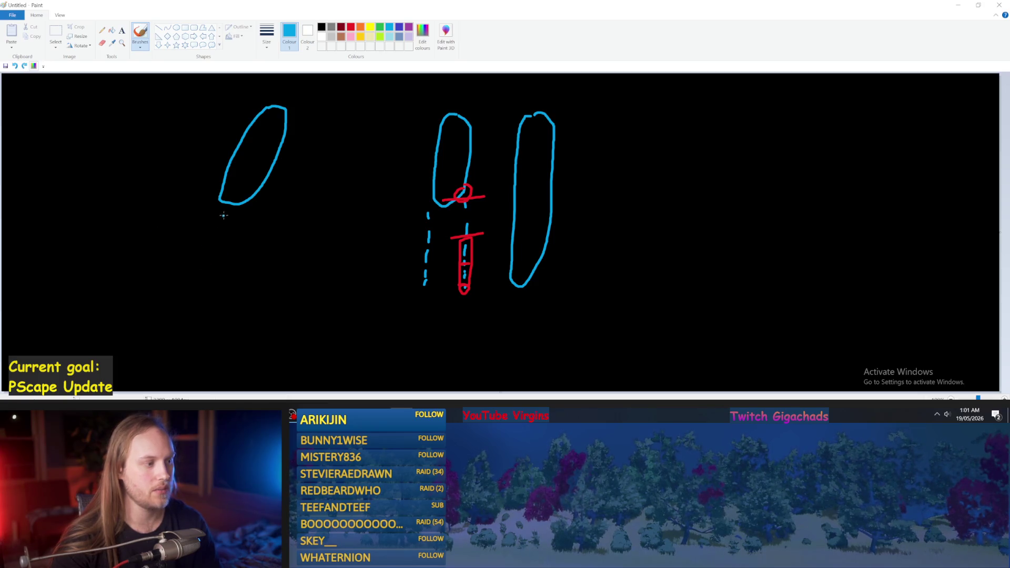
pyautogui.moveTo(238, 190); pyautogui.dragTo(236, 249)
pyautogui.hotkey('ctrl', 'z')
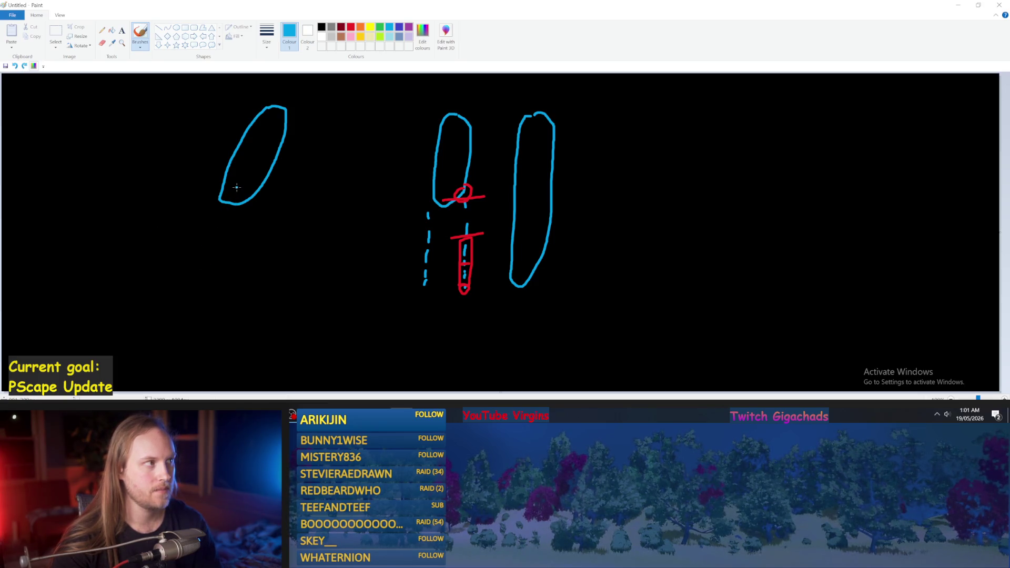
pyautogui.moveTo(238, 190); pyautogui.dragTo(294, 255)
pyautogui.hotkey('ctrl', 'z')
pyautogui.moveTo(239, 194); pyautogui.dragTo(239, 255)
# - Add a horizontal ground line and redraw a straight stem down to it
pyautogui.hotkey('ctrl', 'z')
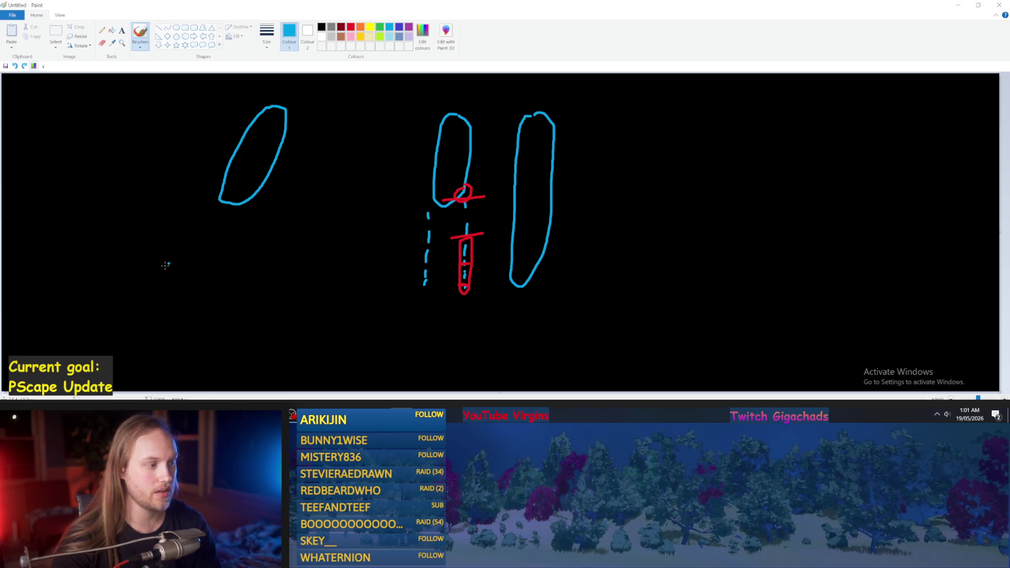
pyautogui.moveTo(186, 276)
pyautogui.mouseDown()
pyautogui.moveTo(327, 271)
pyautogui.moveTo(120, 268)
pyautogui.mouseUp()
pyautogui.hotkey('ctrl', 'z')
pyautogui.hotkey('ctrl', 'z')
pyautogui.hotkey('ctrl', 'z')
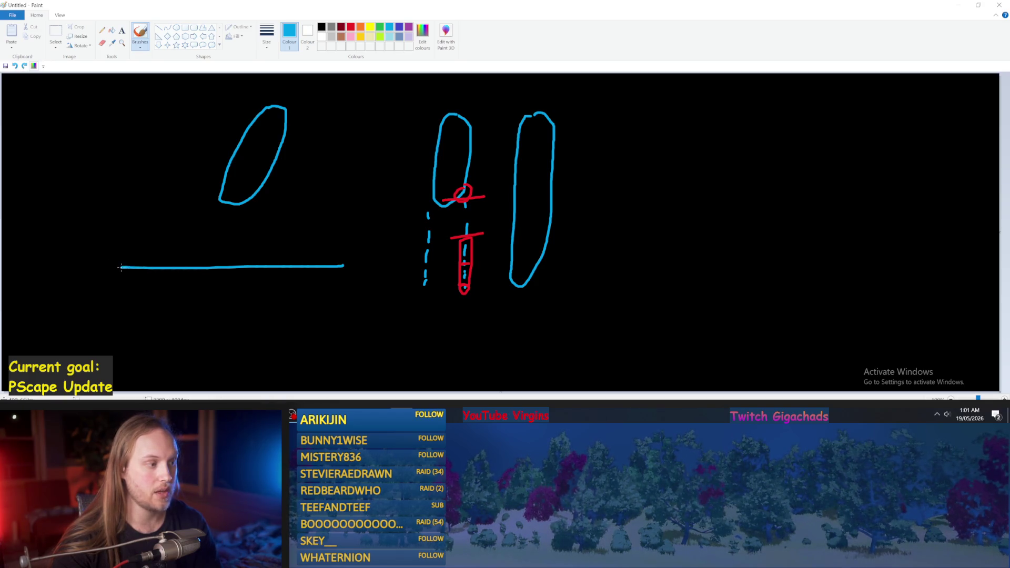
pyautogui.moveTo(227, 194); pyautogui.dragTo(222, 261)
pyautogui.hotkey('ctrl', 'z')
pyautogui.moveTo(232, 189); pyautogui.dragTo(237, 266)
pyautogui.hotkey('ctrl', 'z')
pyautogui.moveTo(235, 207); pyautogui.dragTo(234, 258)
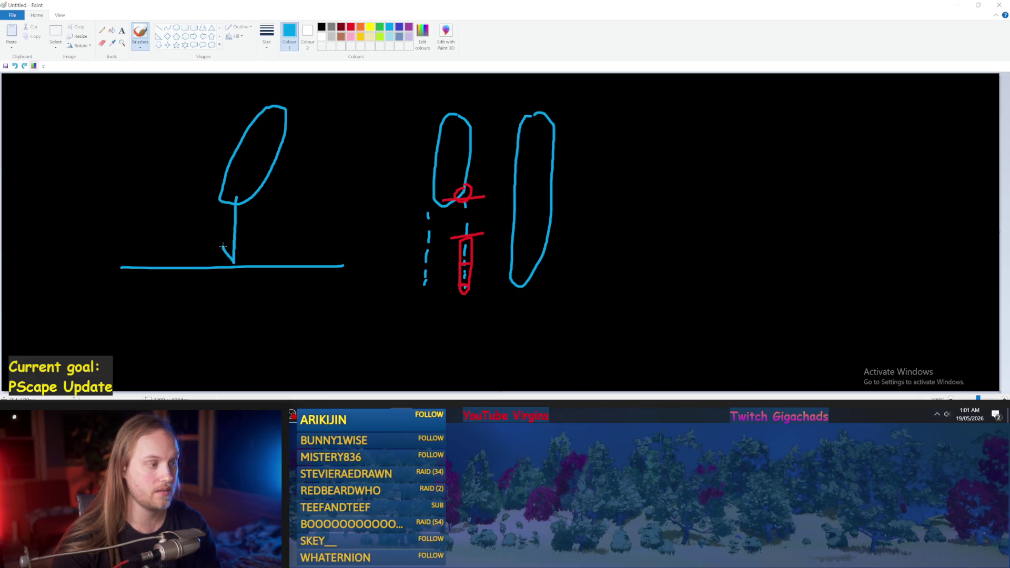
pyautogui.hotkey('ctrl', 'z')
pyautogui.moveTo(236, 190); pyautogui.dragTo(235, 247)
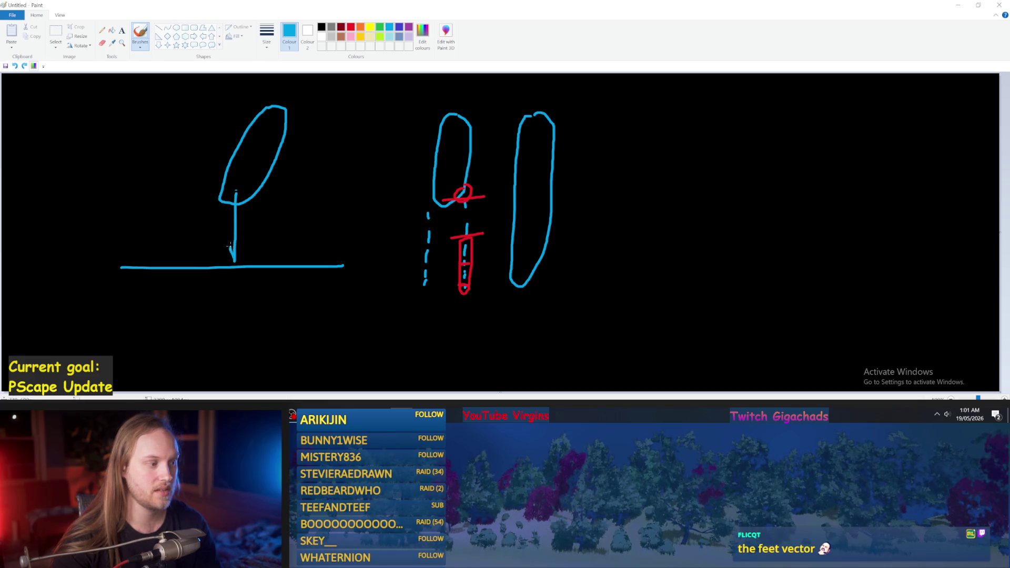
pyautogui.hotkey('ctrl', 'z')
pyautogui.hotkey('ctrl', 'z')
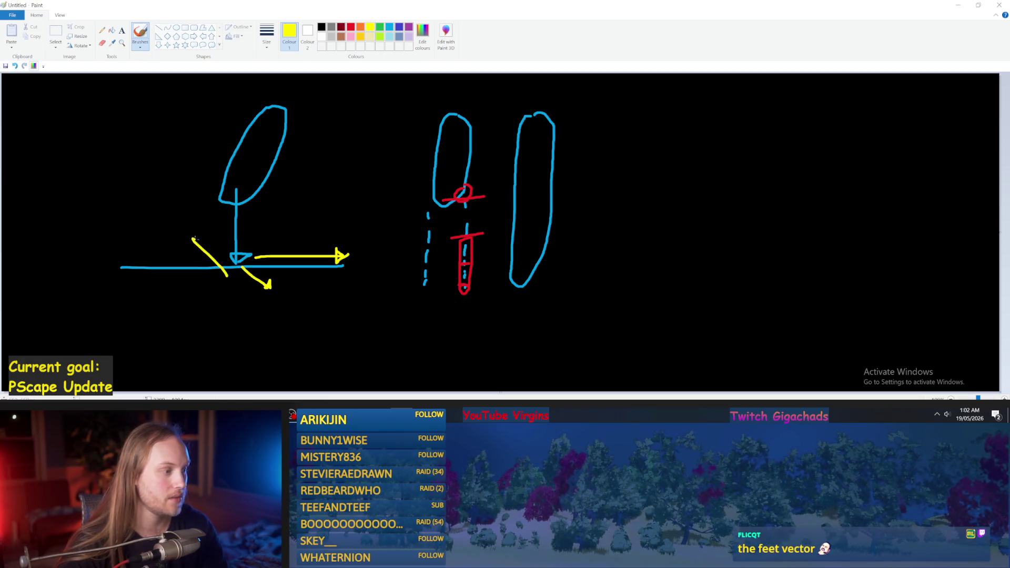
# - Brush yellow strokes at the foot and a long yellow slope line at right
pyautogui.hotkey('ctrl', 'z')
pyautogui.moveTo(230, 261); pyautogui.dragTo(220, 251)
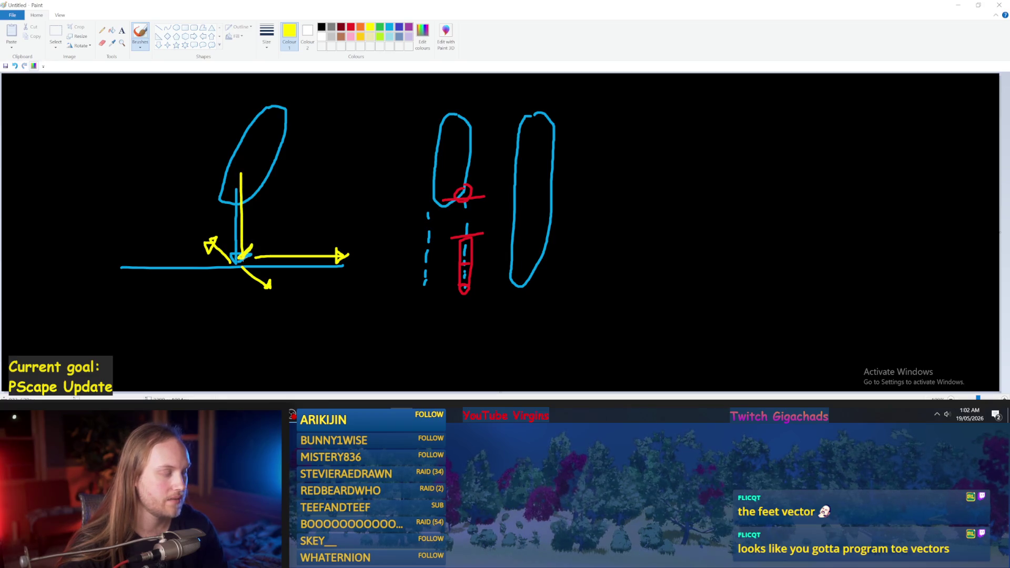
pyautogui.hotkey('ctrl', 'z')
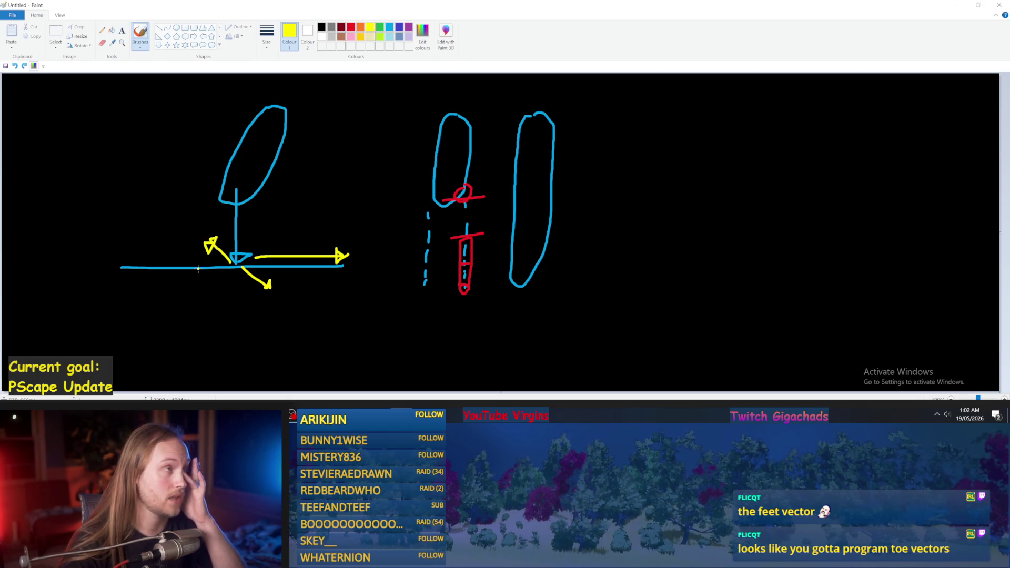
pyautogui.moveTo(653, 269)
pyautogui.mouseDown()
pyautogui.moveTo(789, 153)
pyautogui.moveTo(715, 212)
pyautogui.moveTo(835, 89)
pyautogui.mouseUp()
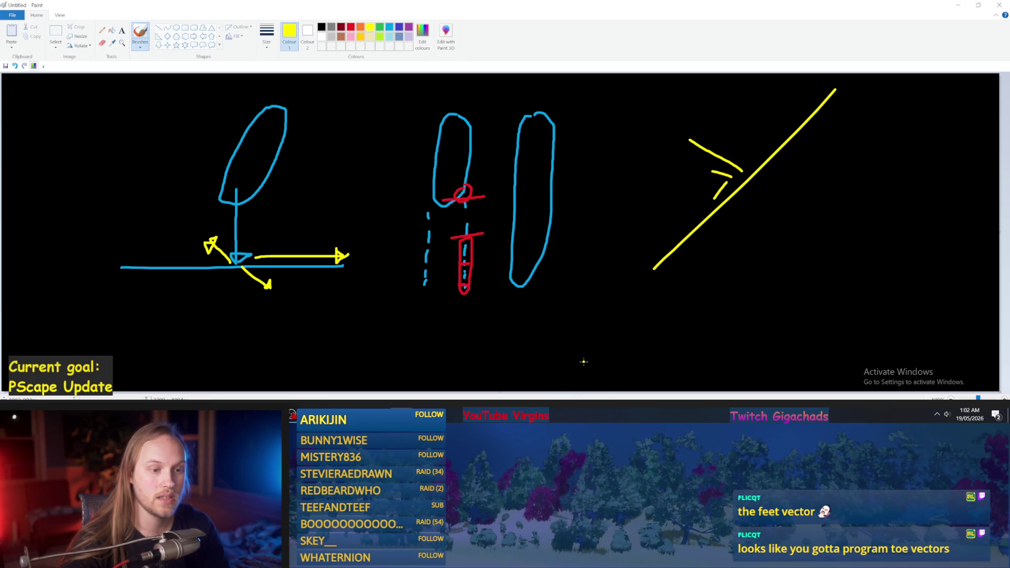
pyautogui.hotkey('ctrl', 'z')
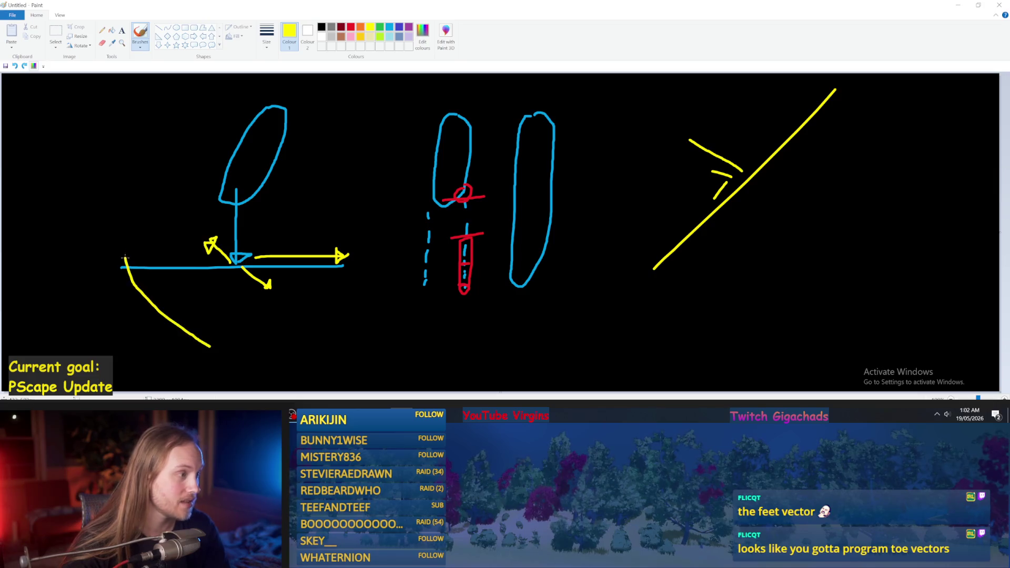
pyautogui.hotkey('ctrl', 'z')
pyautogui.hotkey('ctrl', 'z')
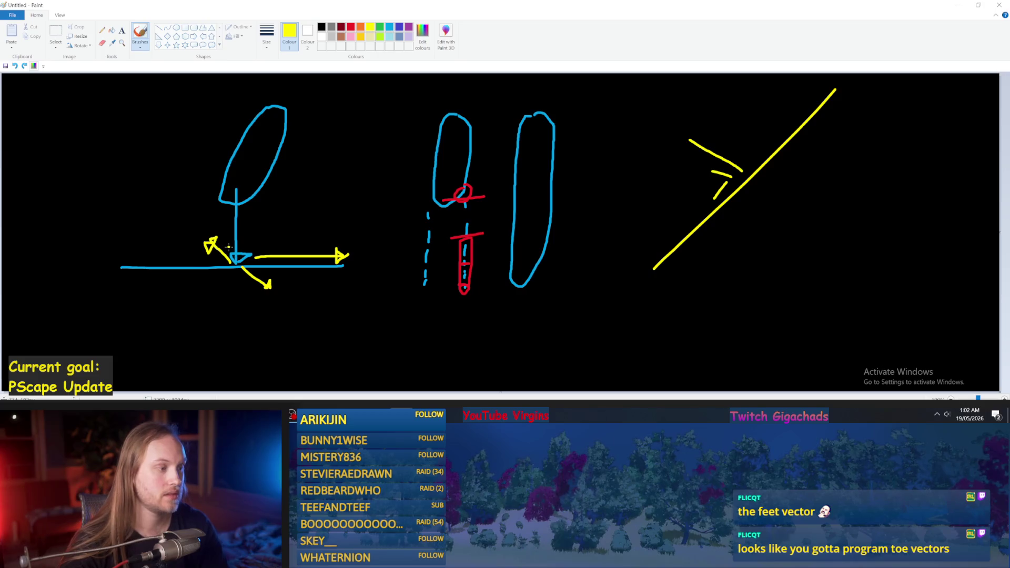
# - Undo a stray yellow curve and loop, then return to Unreal's blueprint editor
pyautogui.moveTo(240, 182); pyautogui.dragTo(92, 244)
pyautogui.hotkey('ctrl', 'z')
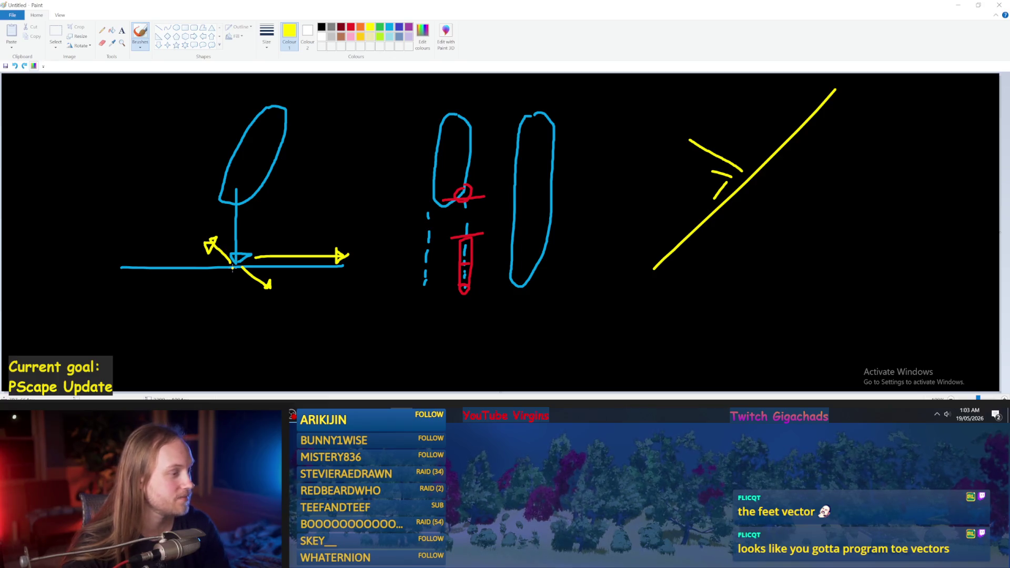
pyautogui.moveTo(244, 243); pyautogui.dragTo(239, 246)
pyautogui.hotkey('ctrl', 'z')
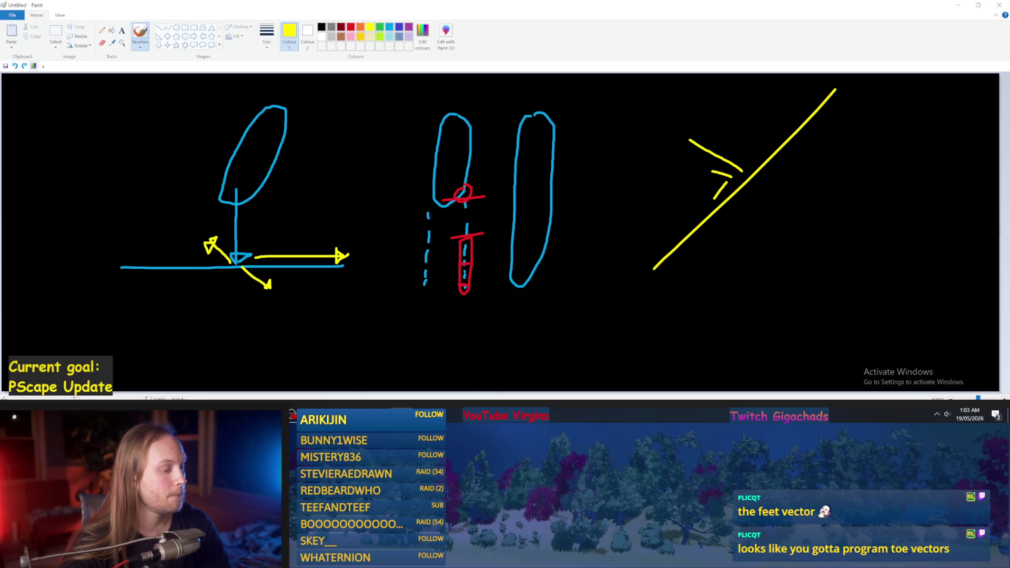
pyautogui.moveTo(379, 409)
pyautogui.click(421, 382)
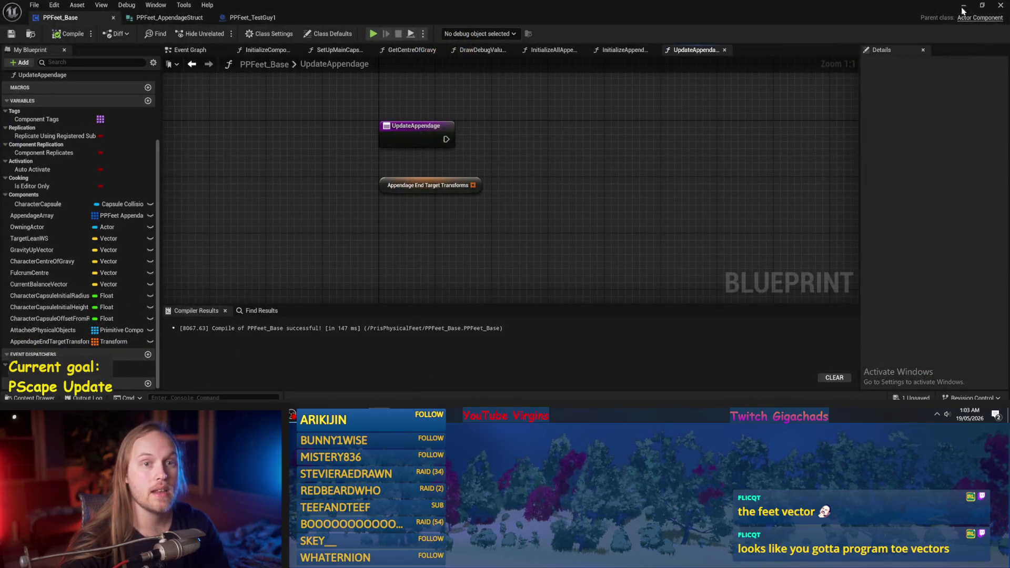
# - Minimize the blueprint editor and browse to the TestAnimBP Anims folder in the Content Browser
pyautogui.click(963, 7)
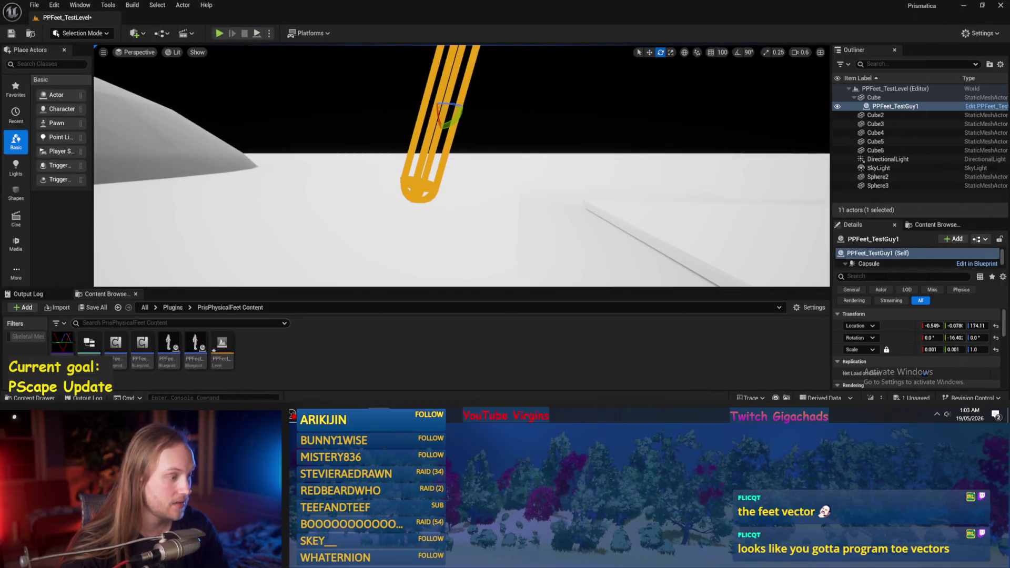
pyautogui.click(172, 307)
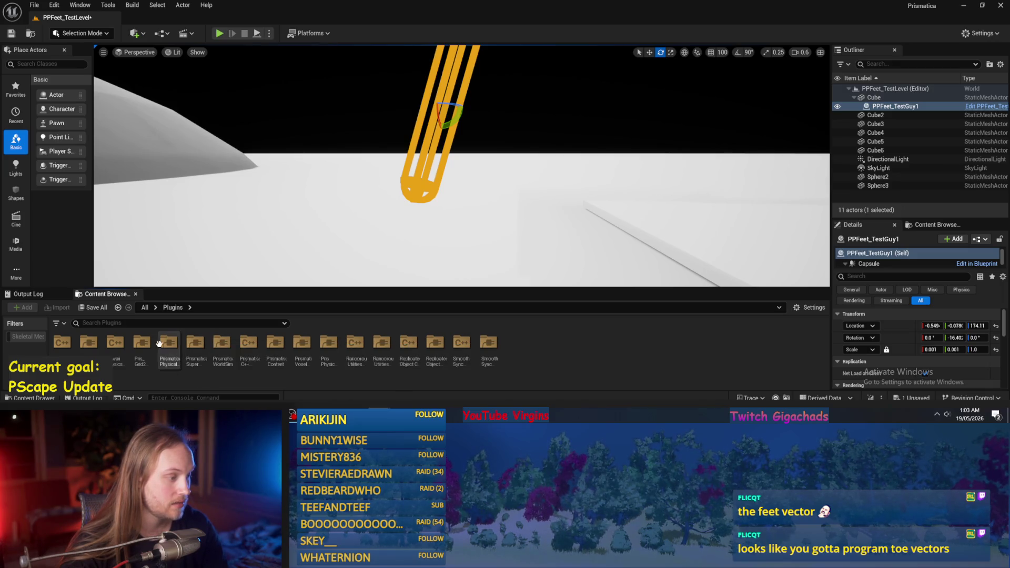
pyautogui.doubleClick(161, 342)
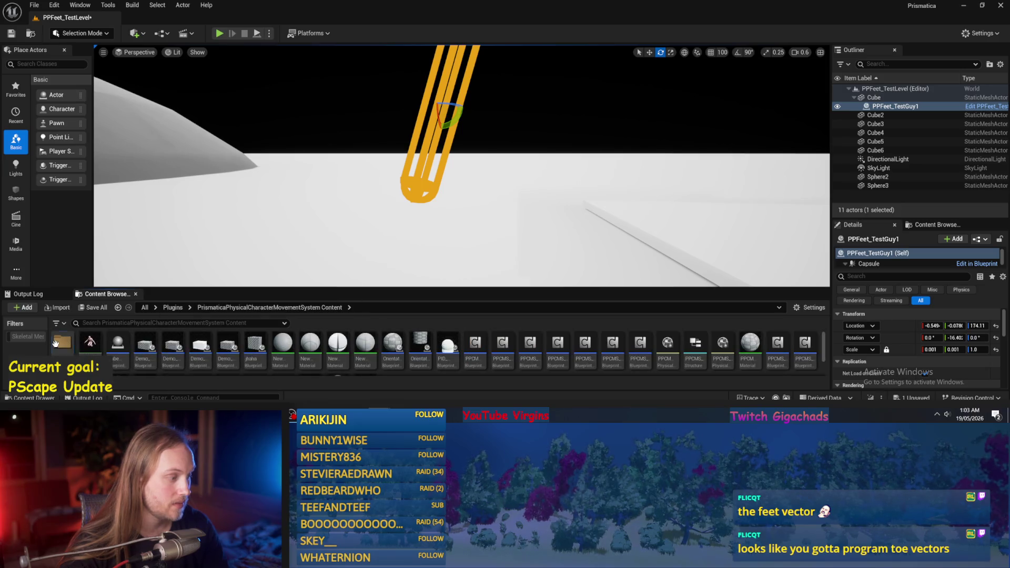
pyautogui.doubleClick(55, 343)
pyautogui.doubleClick(62, 342)
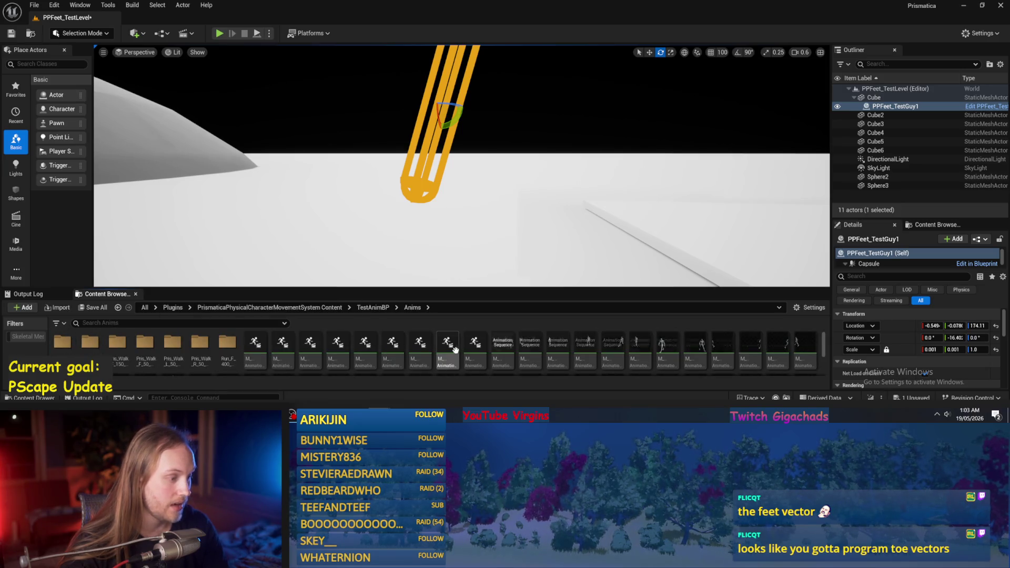
# - Peek into Run_F_400_Default, go back, and open M_Neutral_Run_Loop_F_L_20
pyautogui.doubleClick(224, 348)
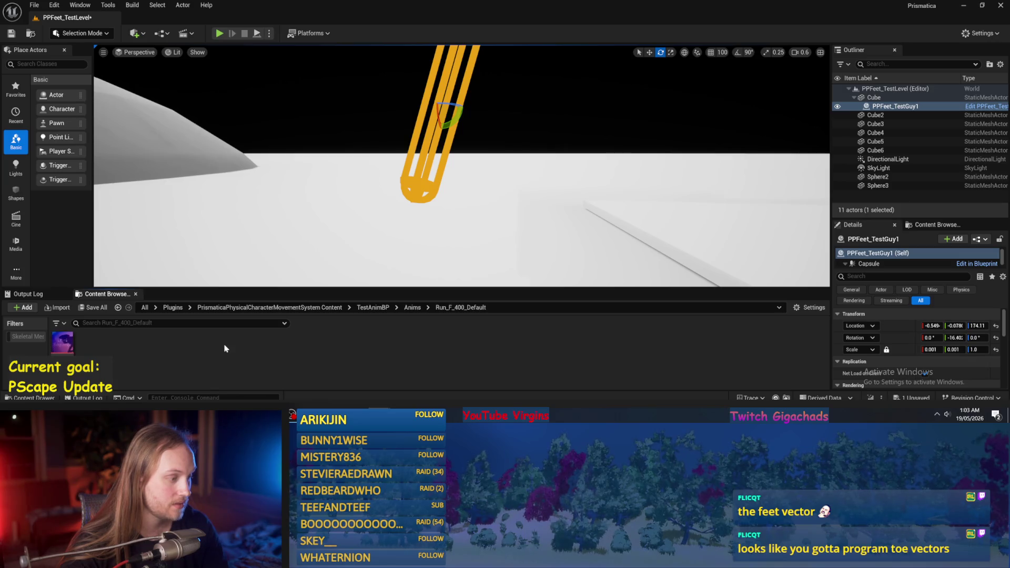
pyautogui.click(118, 307)
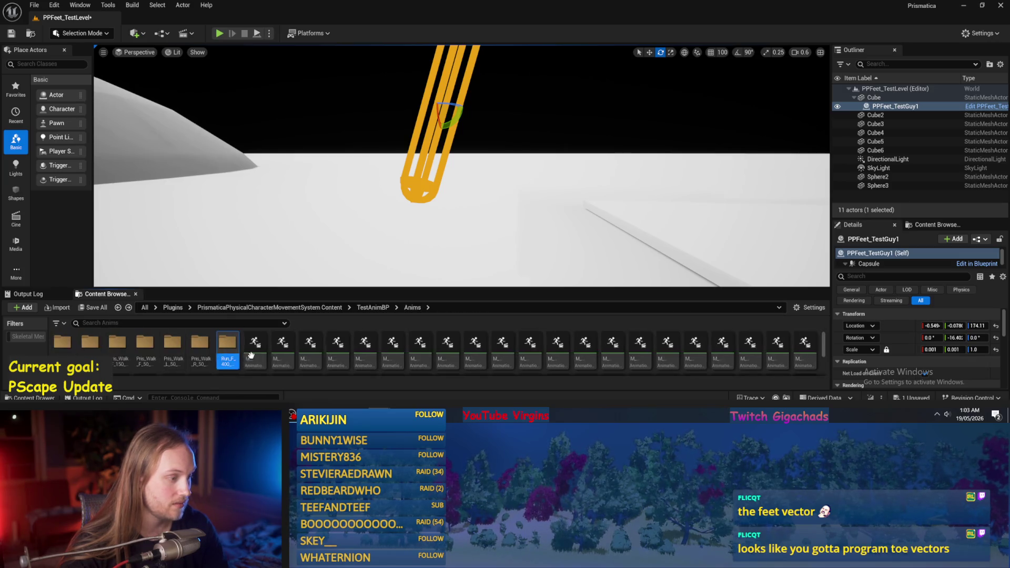
pyautogui.moveTo(255, 345)
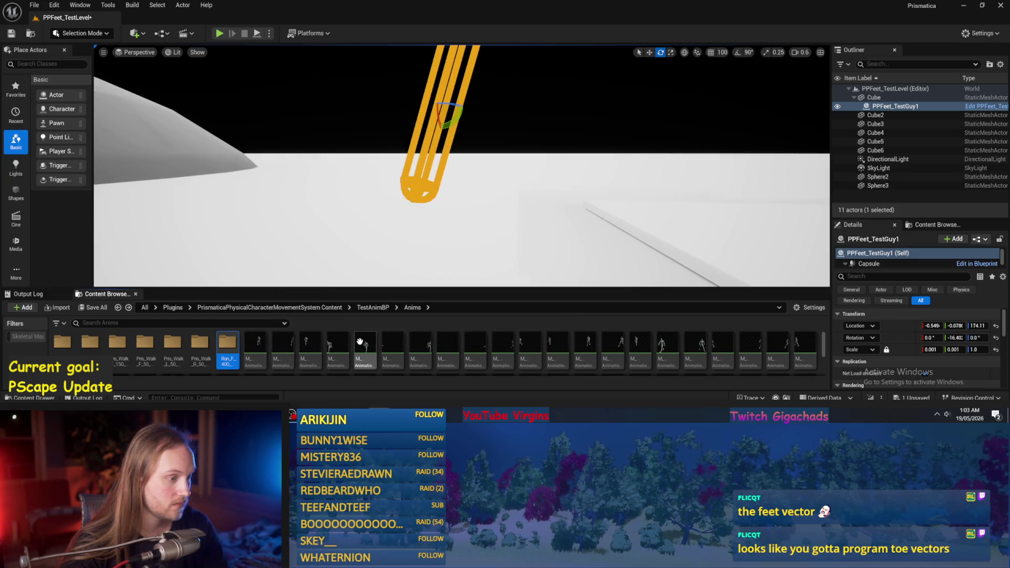
pyautogui.doubleClick(360, 342)
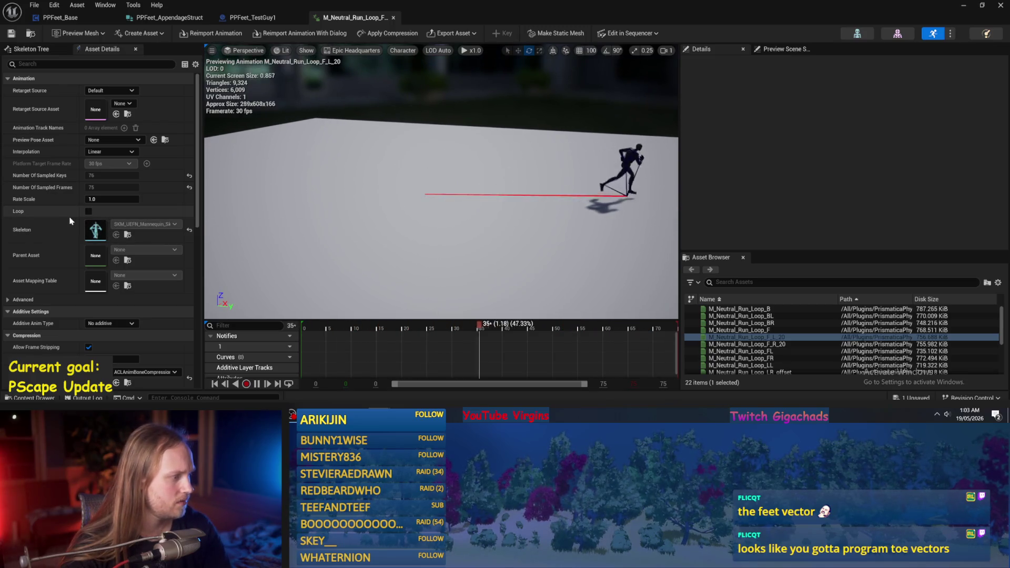
# - Enable Force Root Lock on M_Neutral_Run_Loop_F_L_20, leaving Enable Root Motion off
pyautogui.scroll(-6, 114, 282)
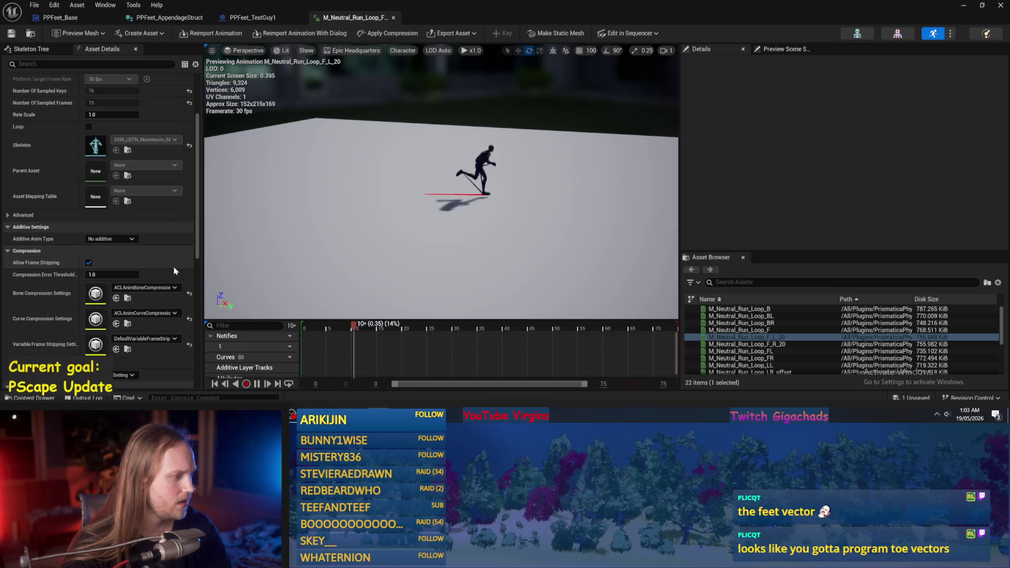
pyautogui.click(89, 272)
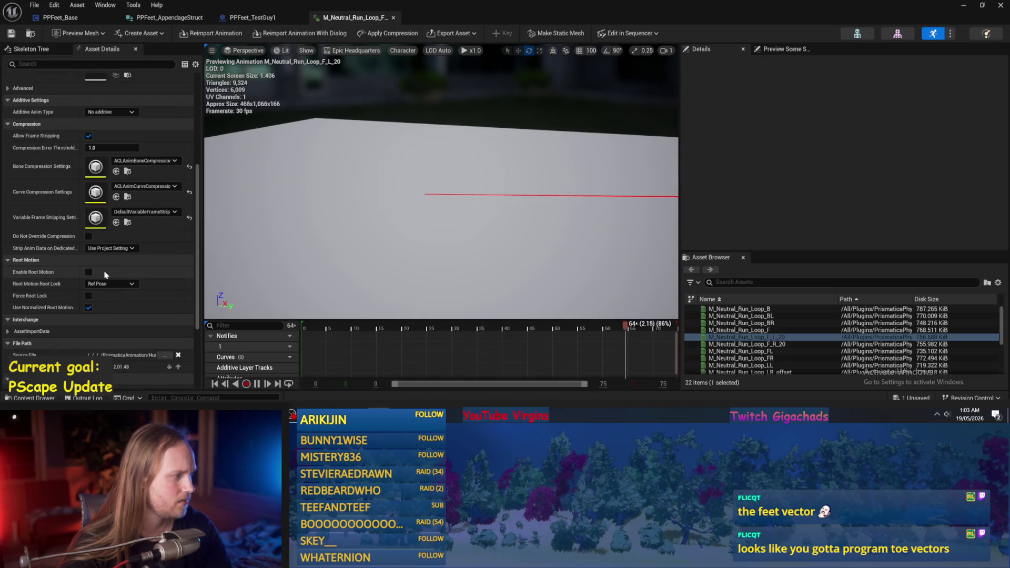
pyautogui.click(88, 272)
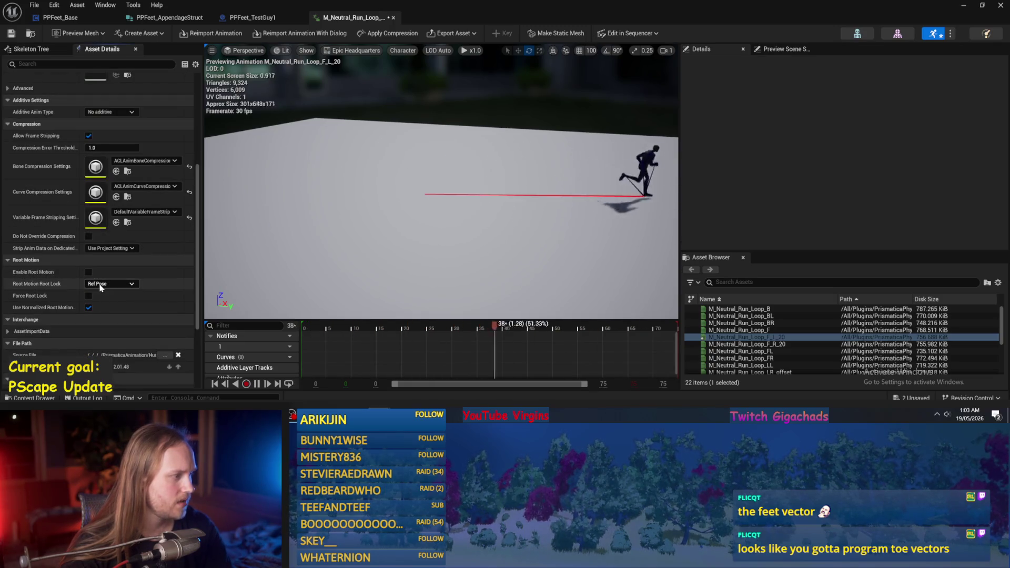
pyautogui.click(89, 295)
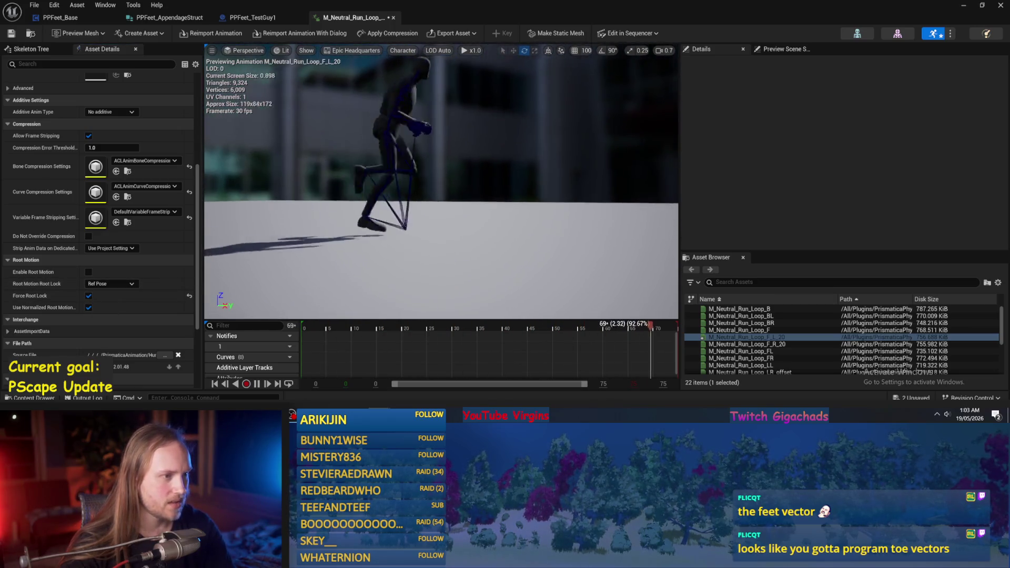
# - Orbit the in-place run preview, then minimize the animation and blueprint editors
pyautogui.moveTo(474, 154); pyautogui.dragTo(447, 158)
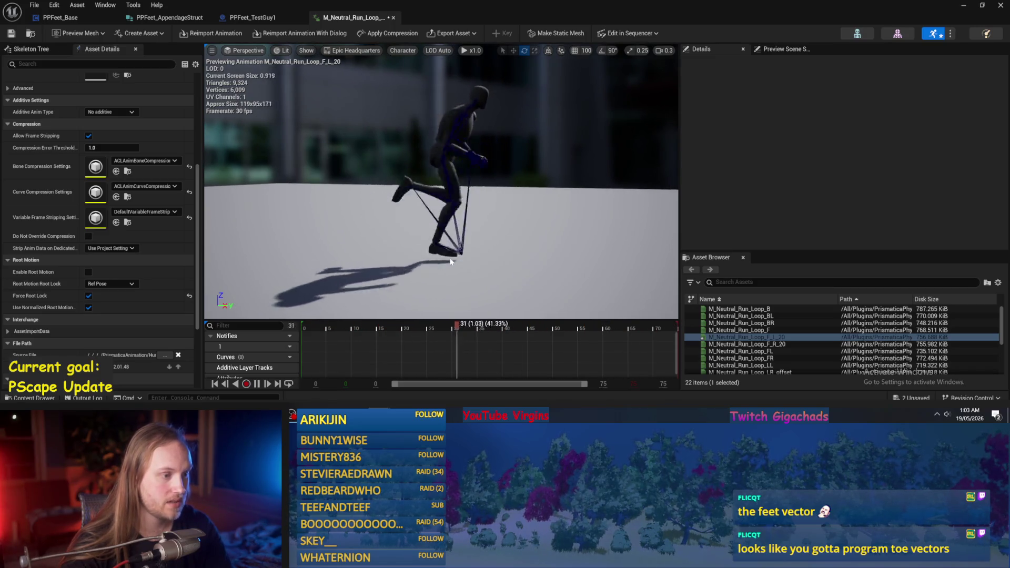
pyautogui.moveTo(449, 263); pyautogui.dragTo(448, 263)
pyautogui.moveTo(445, 172); pyautogui.dragTo(445, 173)
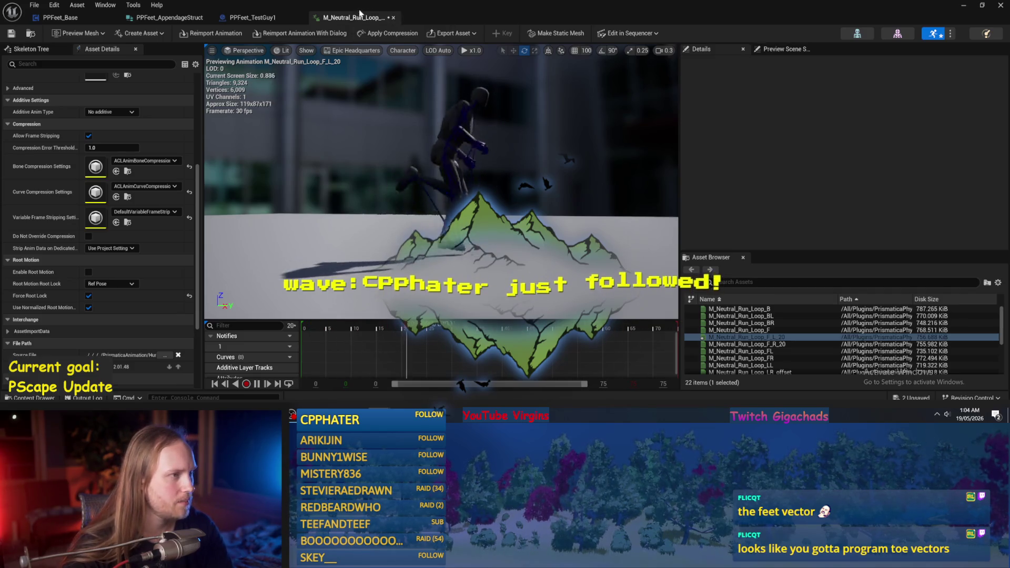
pyautogui.click(969, 6)
pyautogui.click(970, 7)
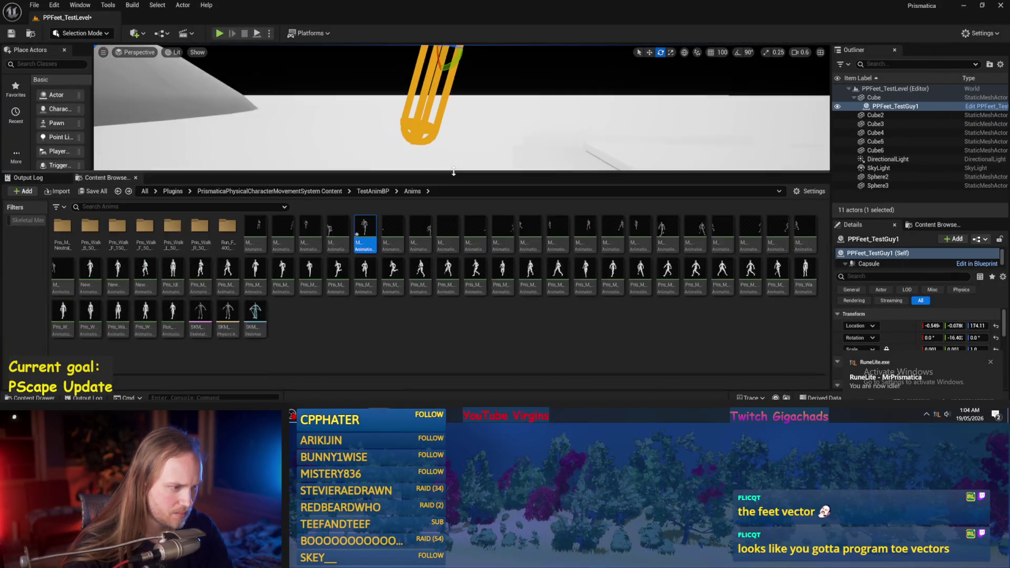
# - Open Run_F_400_Default, orbit around its running preview, and close the animation tab
pyautogui.moveTo(453, 172); pyautogui.dragTo(453, 181)
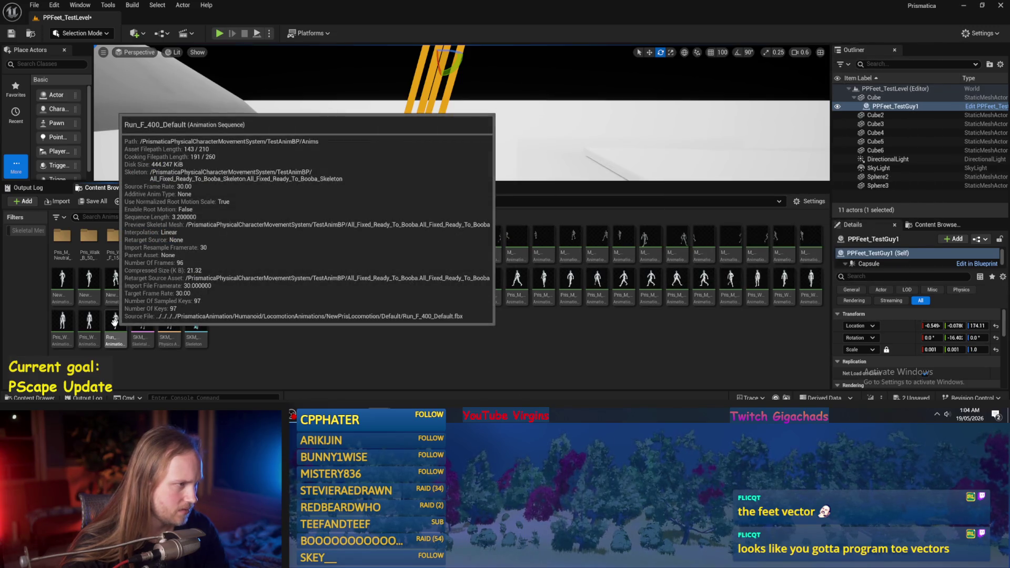
pyautogui.doubleClick(115, 322)
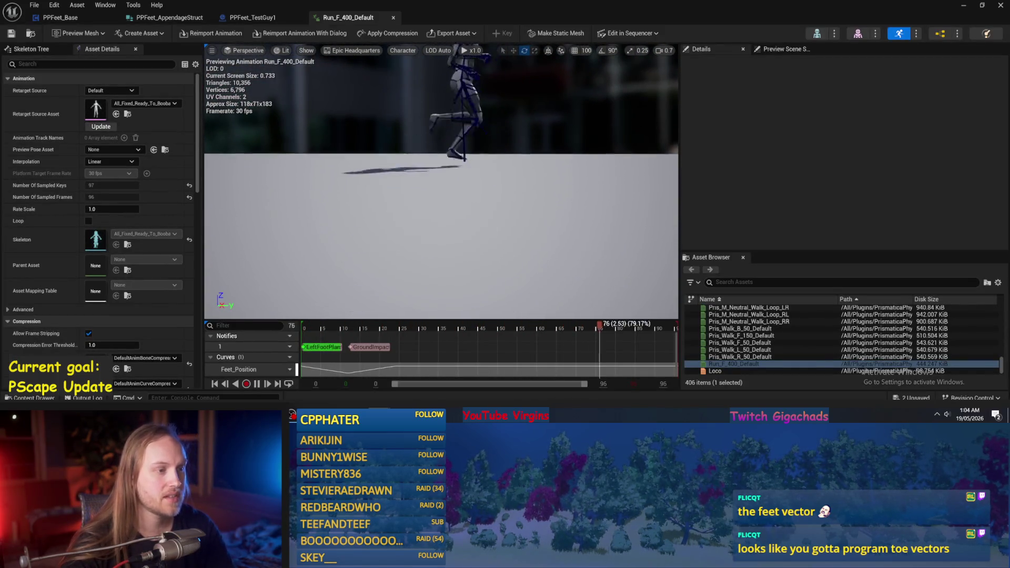
pyautogui.scroll(-2, 420, 178)
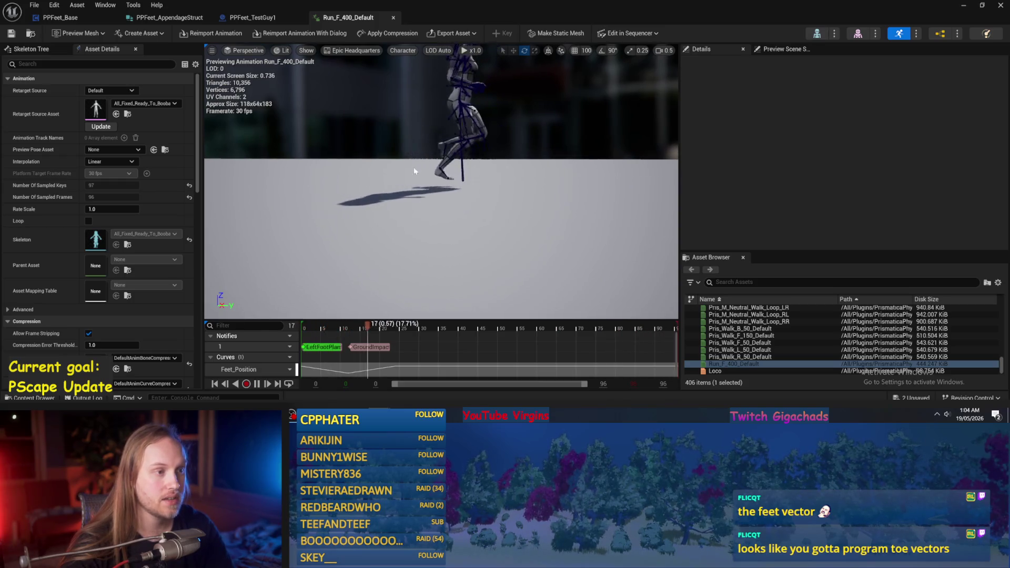
pyautogui.scroll(-2, 473, 159)
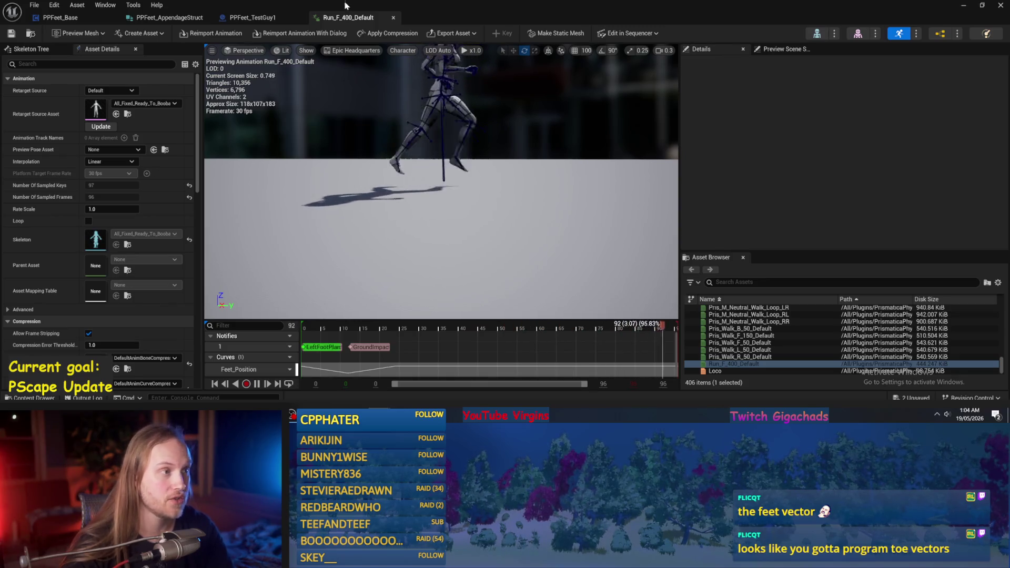
pyautogui.moveTo(514, 225)
pyautogui.mouseDown()
pyautogui.moveTo(505, 230)
pyautogui.moveTo(505, 205)
pyautogui.moveTo(427, 175)
pyautogui.mouseUp()
pyautogui.scroll(2, 505, 221)
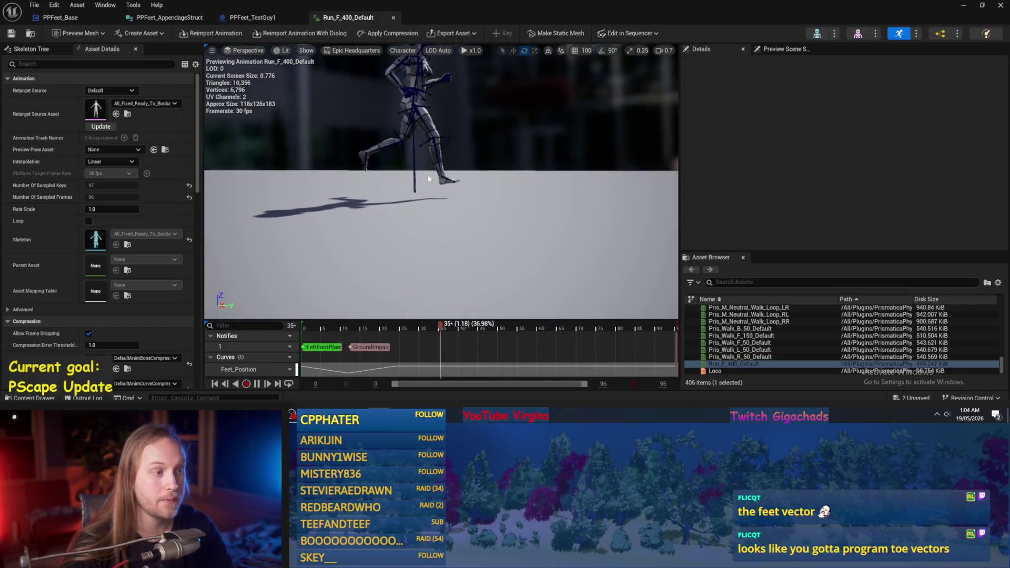
pyautogui.moveTo(409, 207); pyautogui.dragTo(409, 228)
pyautogui.moveTo(405, 109); pyautogui.dragTo(408, 103)
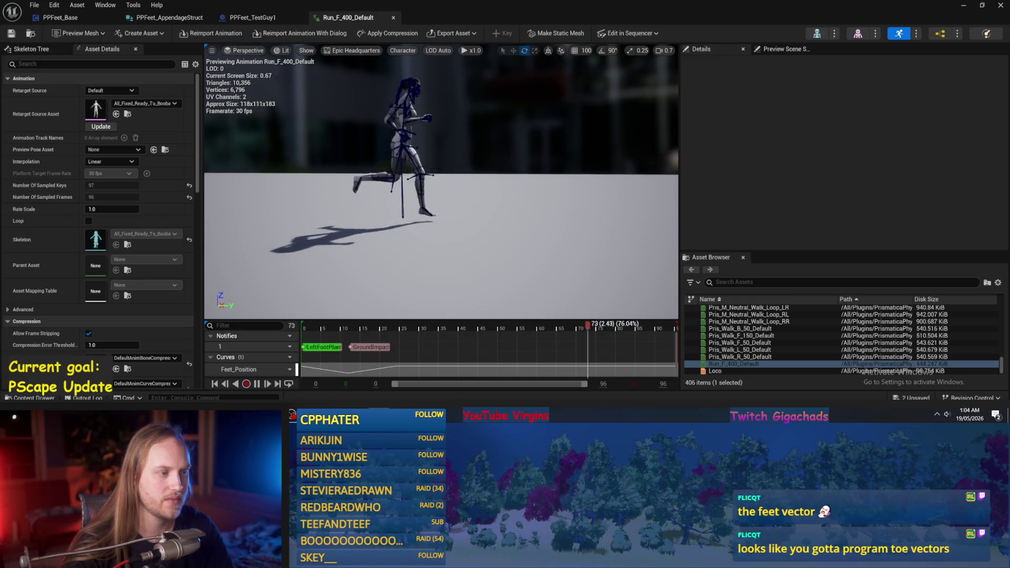
pyautogui.moveTo(420, 158)
pyautogui.mouseDown()
pyautogui.moveTo(426, 150)
pyautogui.moveTo(421, 160)
pyautogui.mouseUp()
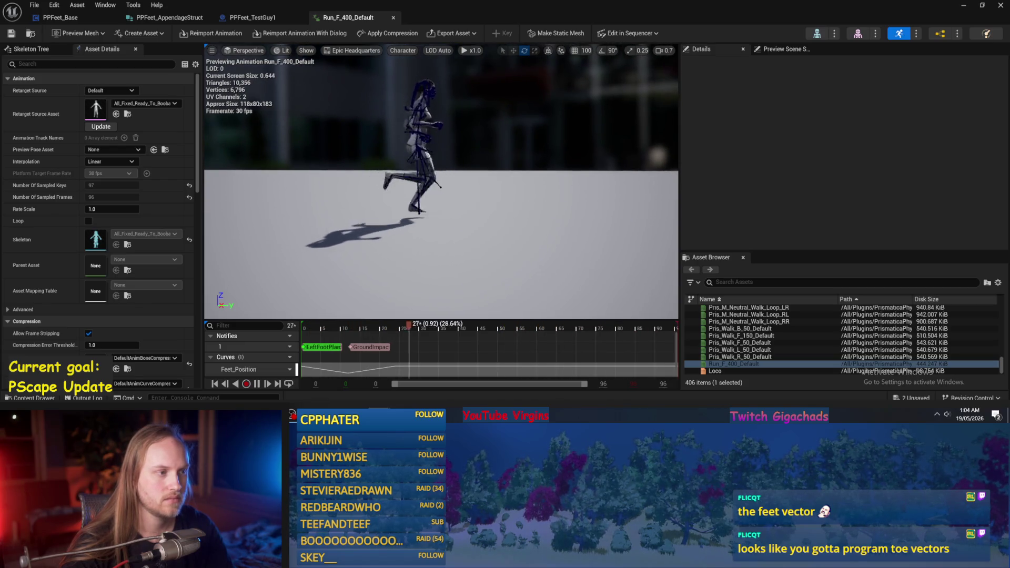
pyautogui.click(393, 18)
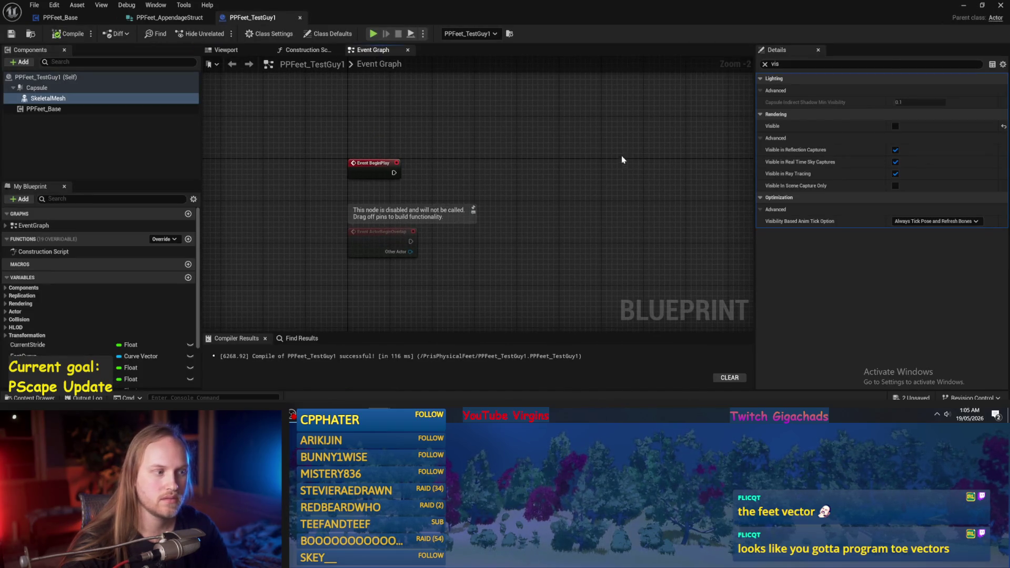
# - Drag the Appendage End Target Transforms node lower in PPFeet_Base's UpdateAppendage graph
pyautogui.click(138, 19)
pyautogui.click(60, 17)
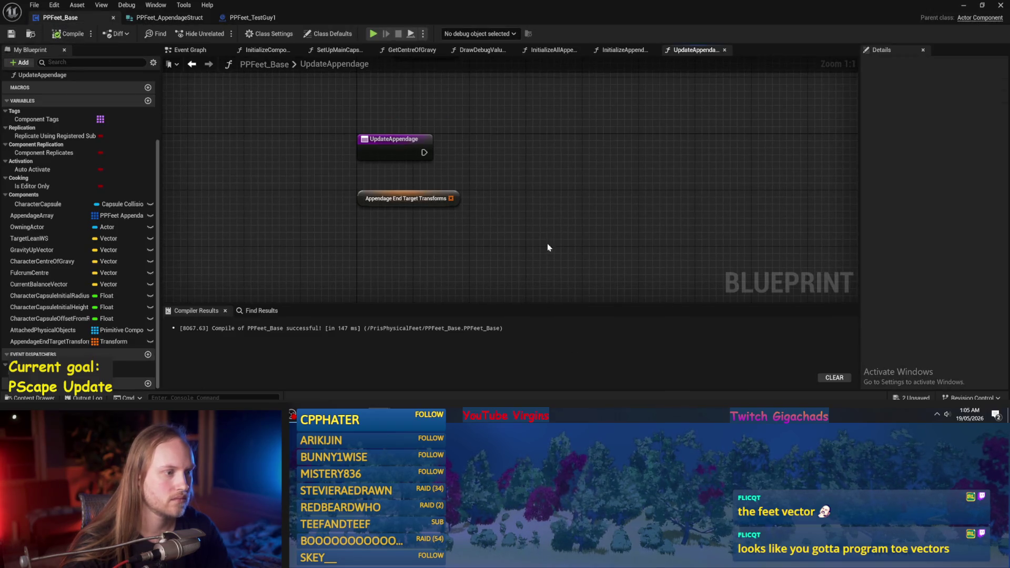
pyautogui.click(403, 196)
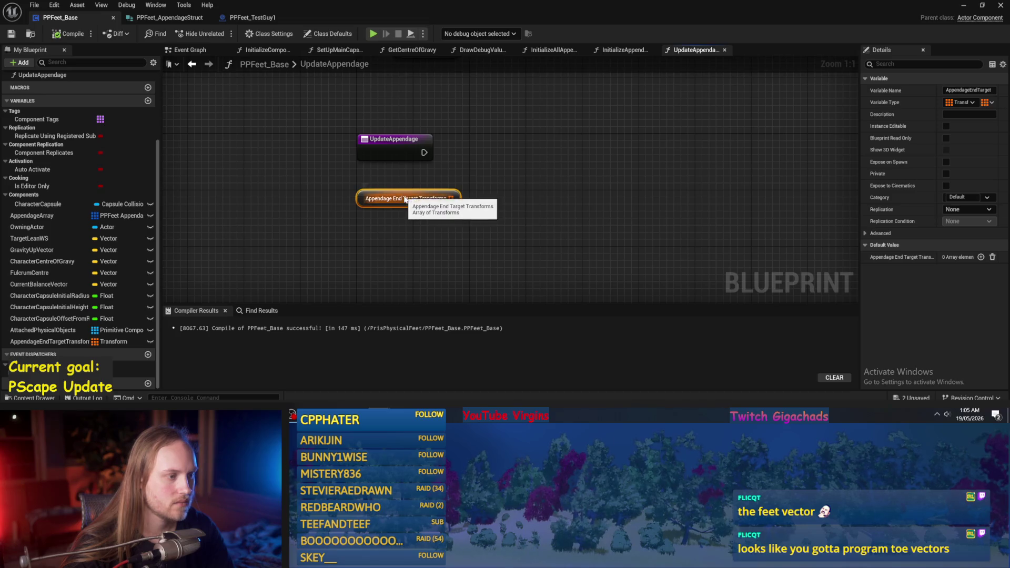
pyautogui.moveTo(403, 194)
pyautogui.mouseDown()
pyautogui.moveTo(391, 233)
pyautogui.moveTo(403, 234)
pyautogui.mouseUp()
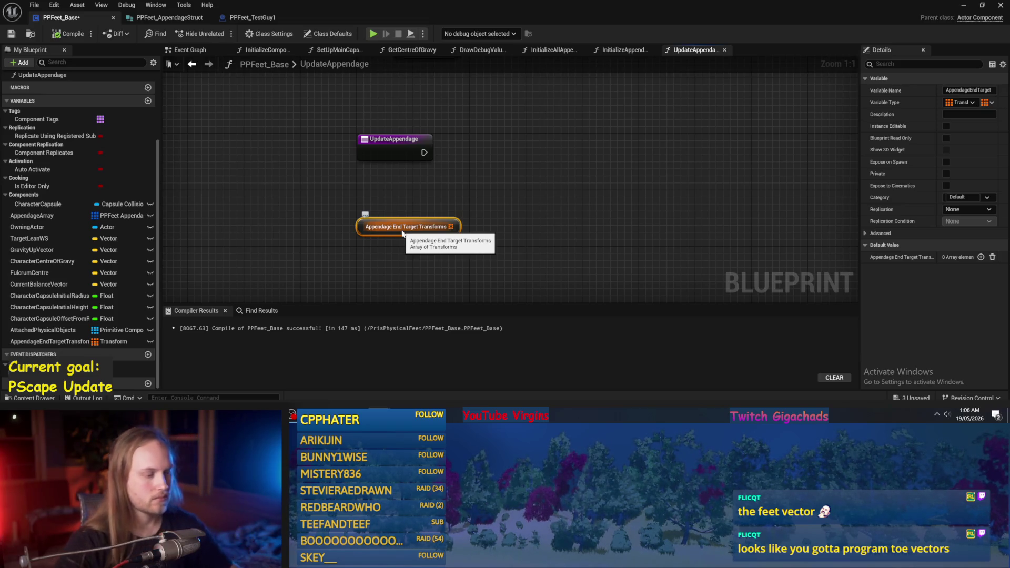
pyautogui.hotkey('alt', 'Tab')
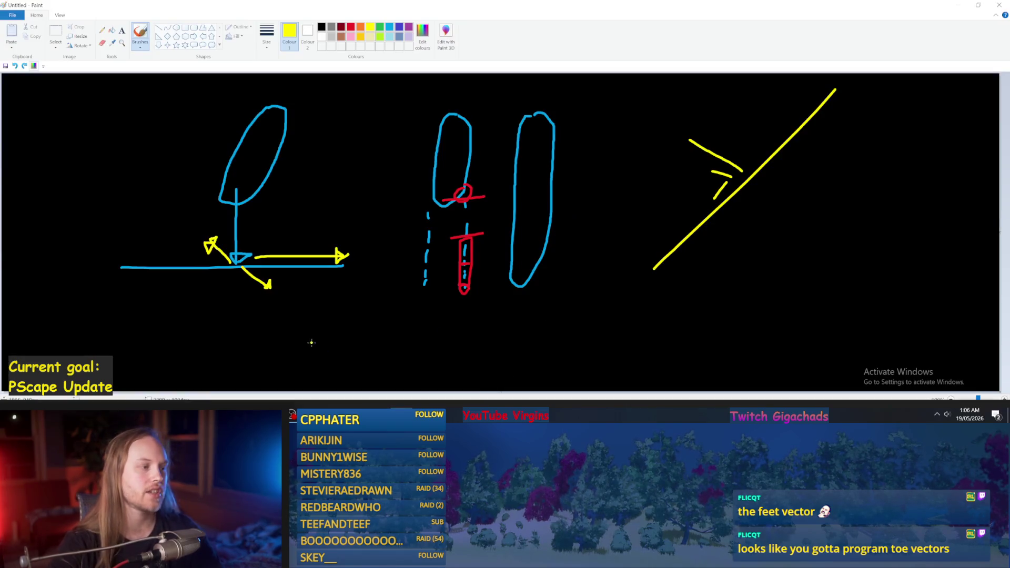
# - Discard a trial yellow curve near the left oval and recompile PPFeet_Base
pyautogui.moveTo(244, 178); pyautogui.dragTo(223, 201)
pyautogui.hotkey('ctrl', 'z')
pyautogui.hotkey('ctrl', 'y')
pyautogui.hotkey('ctrl', 'z')
pyautogui.hotkey('alt', 'Tab')
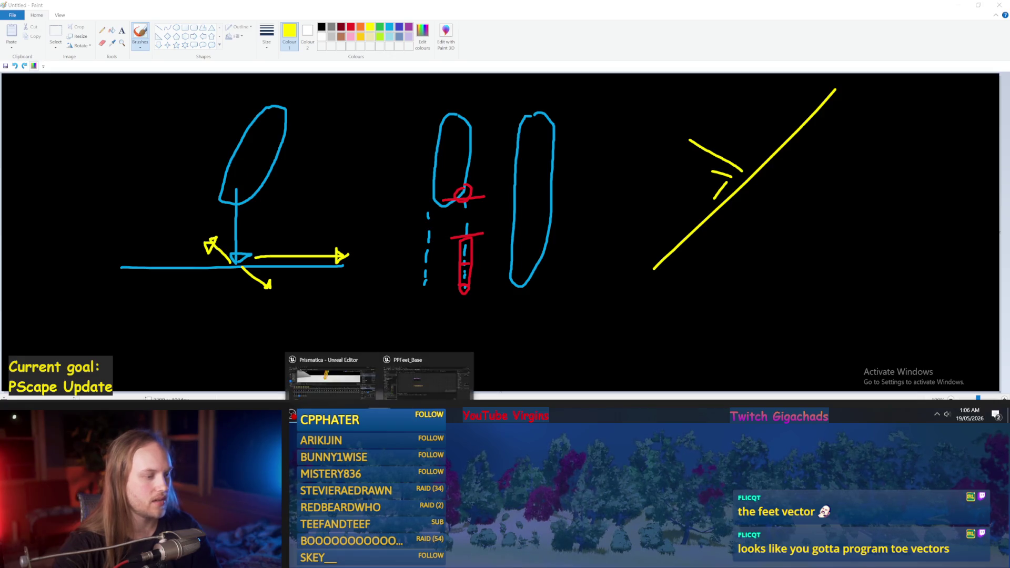
pyautogui.click(68, 34)
pyautogui.click(11, 33)
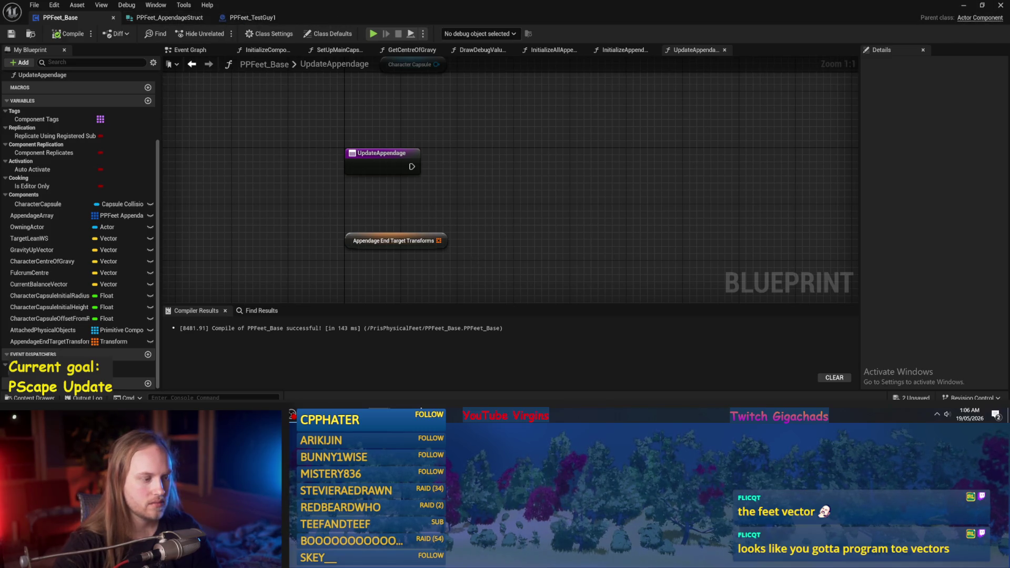
# - Mark a yellow dot on the left leg with a horizontal arrow through it
pyautogui.hotkey('alt', 'Tab')
pyautogui.moveTo(380, 187)
pyautogui.mouseDown()
pyautogui.moveTo(402, 311)
pyautogui.moveTo(375, 339)
pyautogui.mouseUp()
pyautogui.hotkey('ctrl', 'z')
pyautogui.moveTo(236, 193)
pyautogui.mouseDown()
pyautogui.moveTo(246, 187)
pyautogui.moveTo(235, 180)
pyautogui.mouseUp()
pyautogui.hotkey('ctrl', 'z')
pyautogui.hotkey('ctrl', 'z')
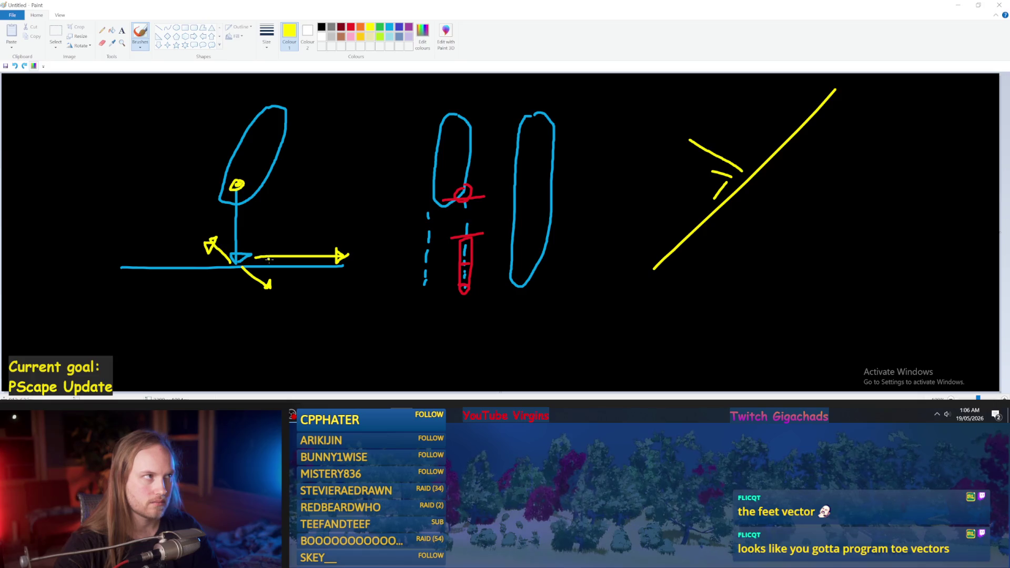
pyautogui.moveTo(180, 184)
pyautogui.mouseDown()
pyautogui.moveTo(308, 185)
pyautogui.moveTo(235, 188)
pyautogui.moveTo(293, 187)
pyautogui.moveTo(362, 171)
pyautogui.mouseUp()
pyautogui.hotkey('ctrl', 'z')
# - Draw a yellow arrow from the dot down to the foot, then return to Unreal's graph
pyautogui.moveTo(379, 413)
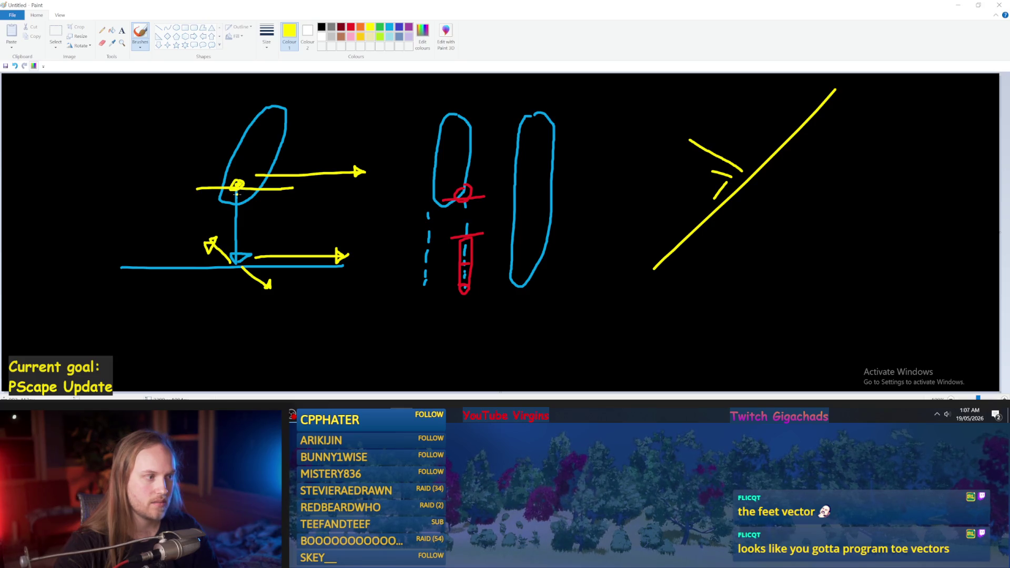
pyautogui.moveTo(237, 194); pyautogui.dragTo(243, 250)
pyautogui.hotkey('ctrl', 'z')
pyautogui.moveTo(237, 194)
pyautogui.mouseDown()
pyautogui.moveTo(238, 227)
pyautogui.moveTo(225, 231)
pyautogui.mouseUp()
pyautogui.hotkey('ctrl', 'z')
pyautogui.moveTo(236, 196); pyautogui.dragTo(233, 242)
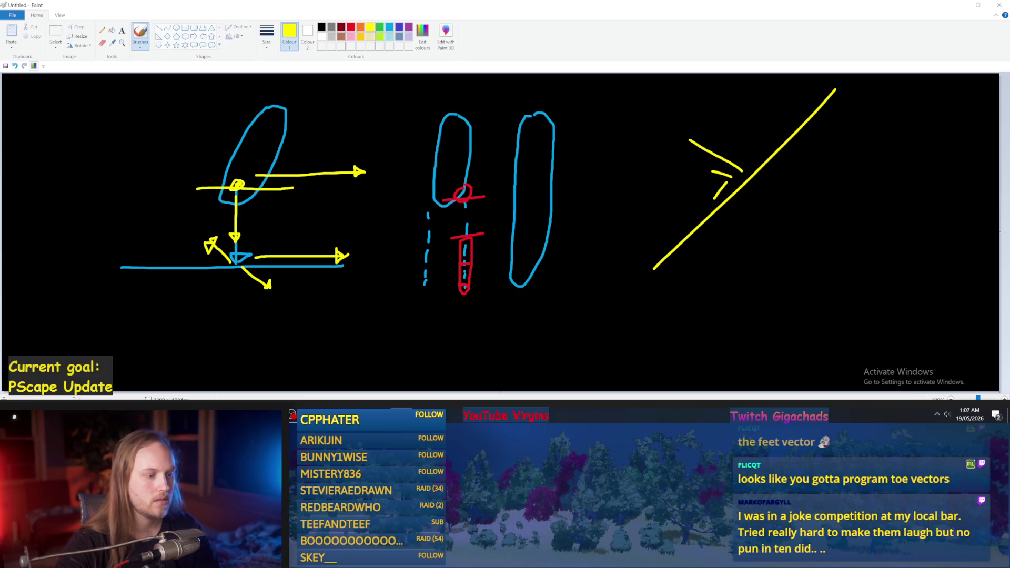
pyautogui.click(334, 377)
pyautogui.moveTo(508, 218); pyautogui.dragTo(485, 189)
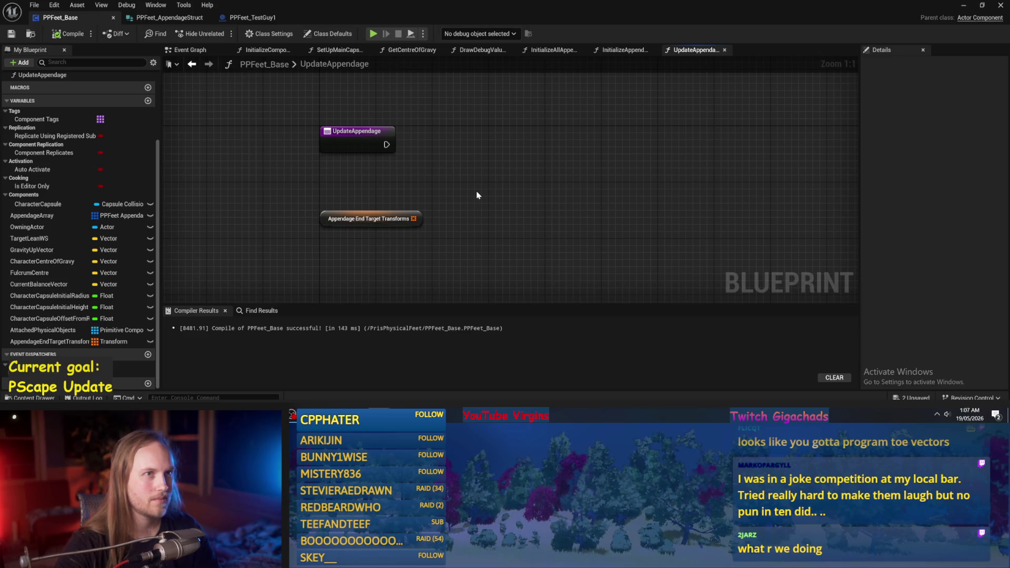
# - Collapse the Cooking, Activation, Component Replication, Replication, Tags and Components categories
pyautogui.moveTo(444, 174); pyautogui.dragTo(514, 178)
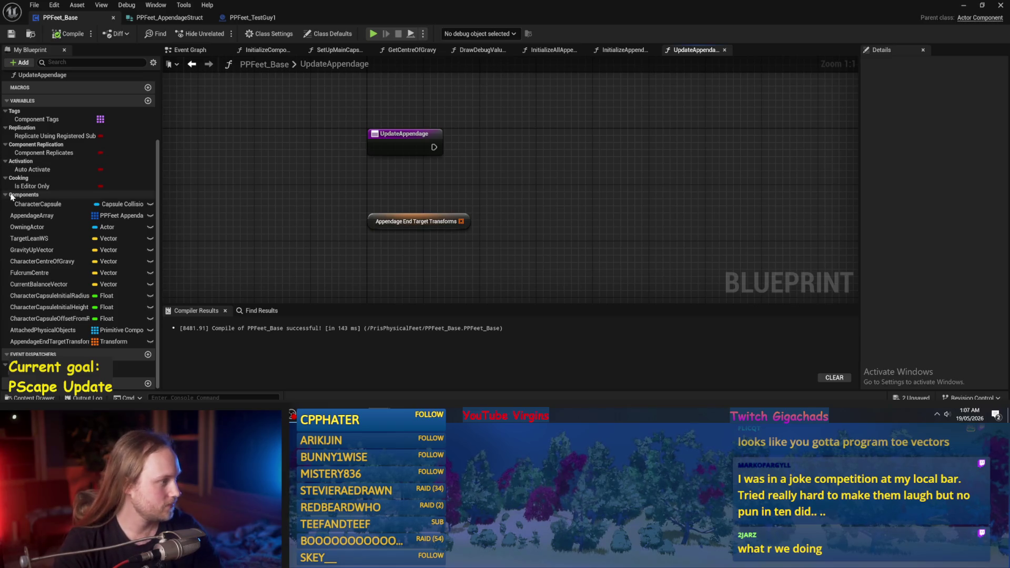
pyautogui.click(5, 179)
pyautogui.click(5, 169)
pyautogui.click(5, 161)
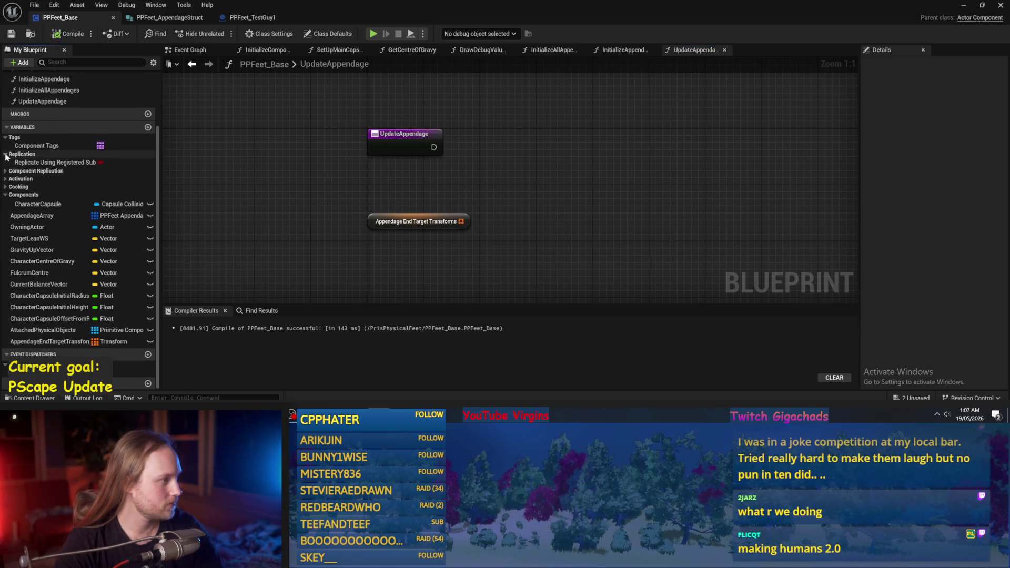
pyautogui.click(5, 153)
pyautogui.click(6, 147)
pyautogui.click(5, 195)
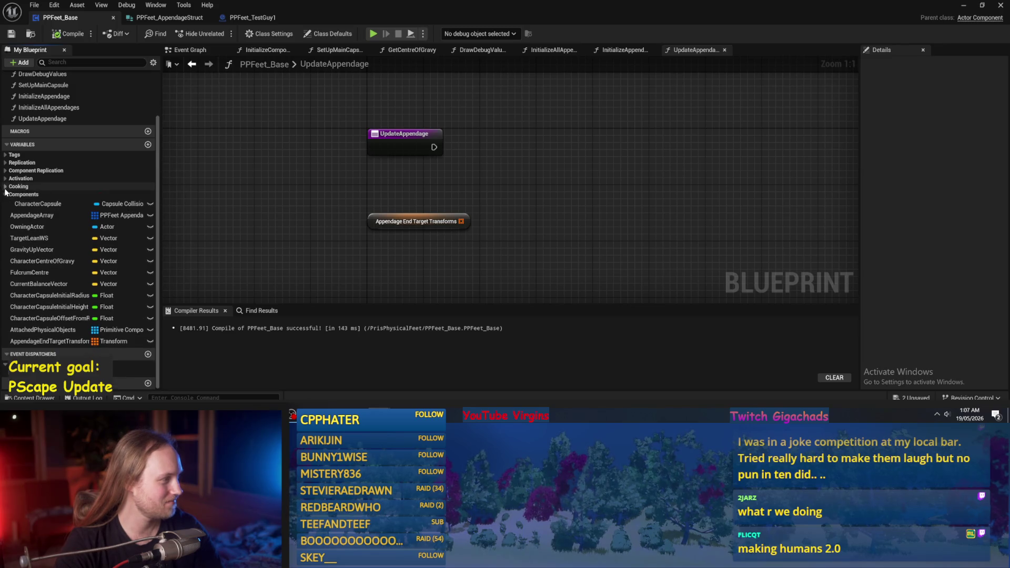
# - Re-expand Components, recompile PPFeet_Base, and bring the level editor forward
pyautogui.click(69, 33)
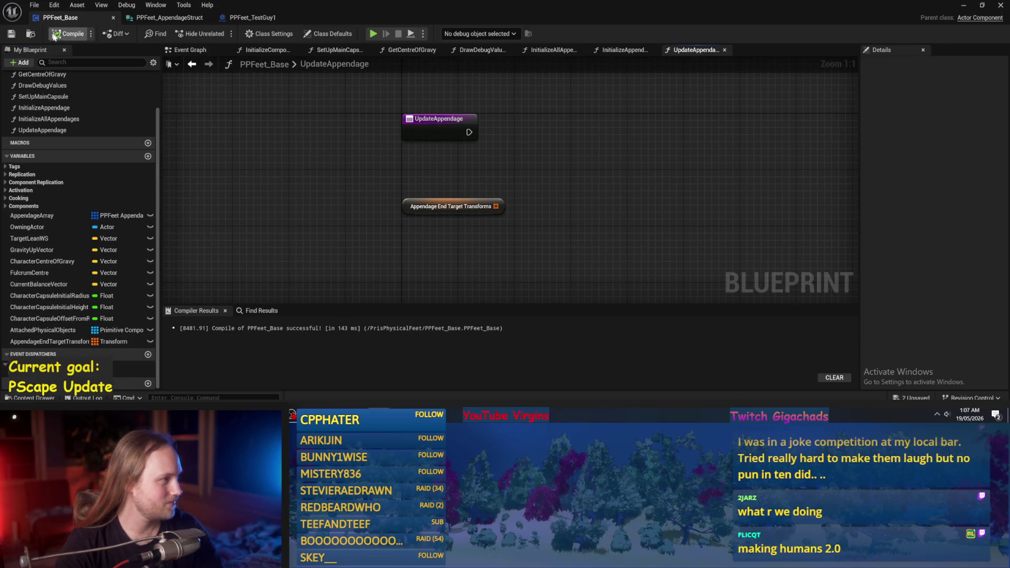
pyautogui.click(6, 207)
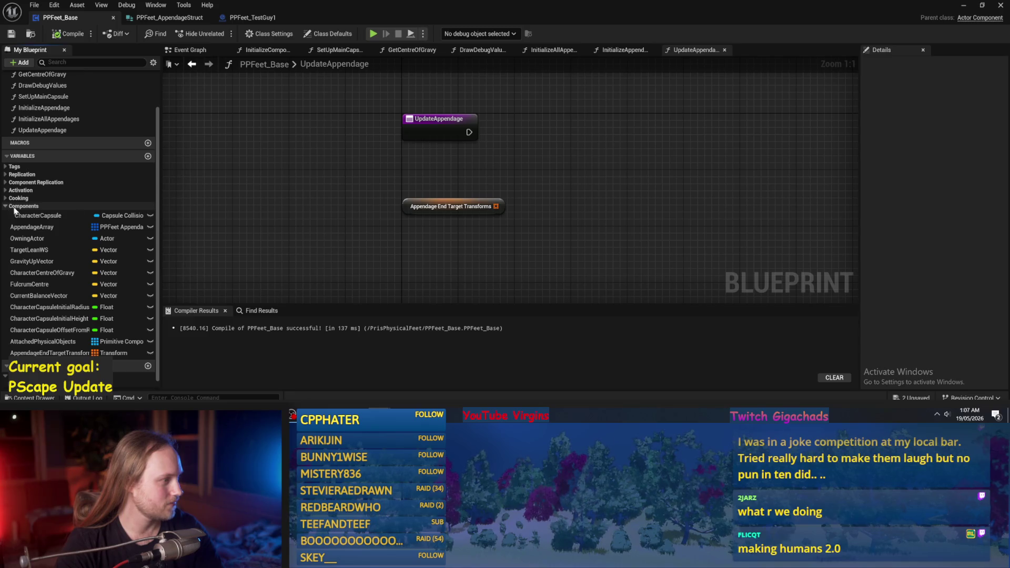
pyautogui.click(68, 33)
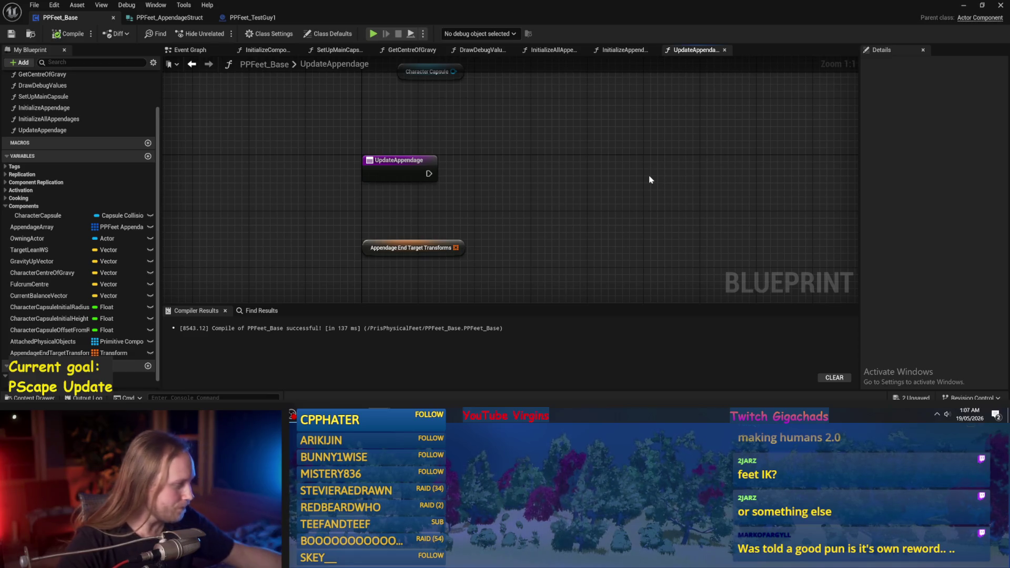
pyautogui.click(964, 6)
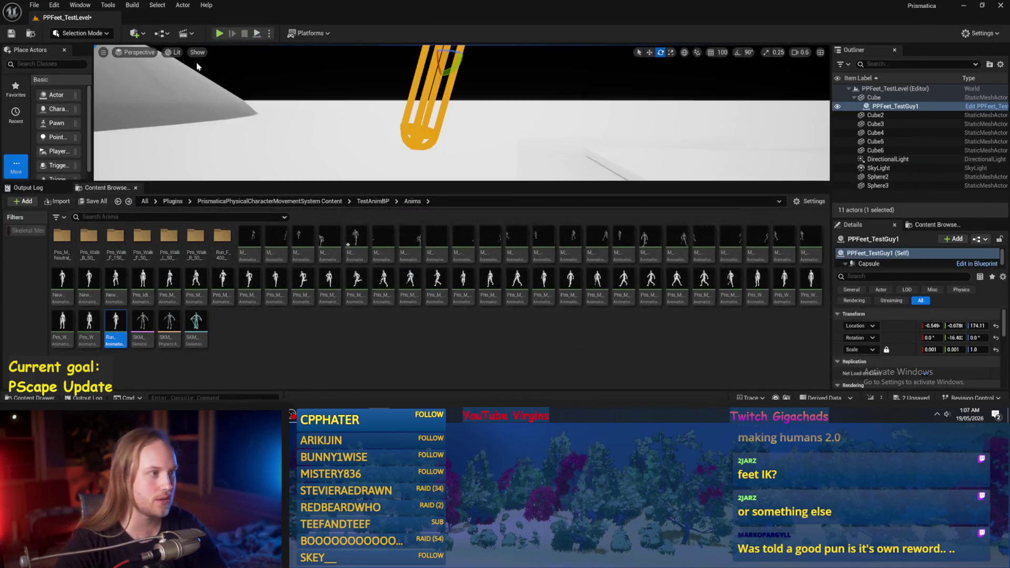
# - Play-test the level, then tilt the test capsule closer to upright and test again
pyautogui.click(257, 34)
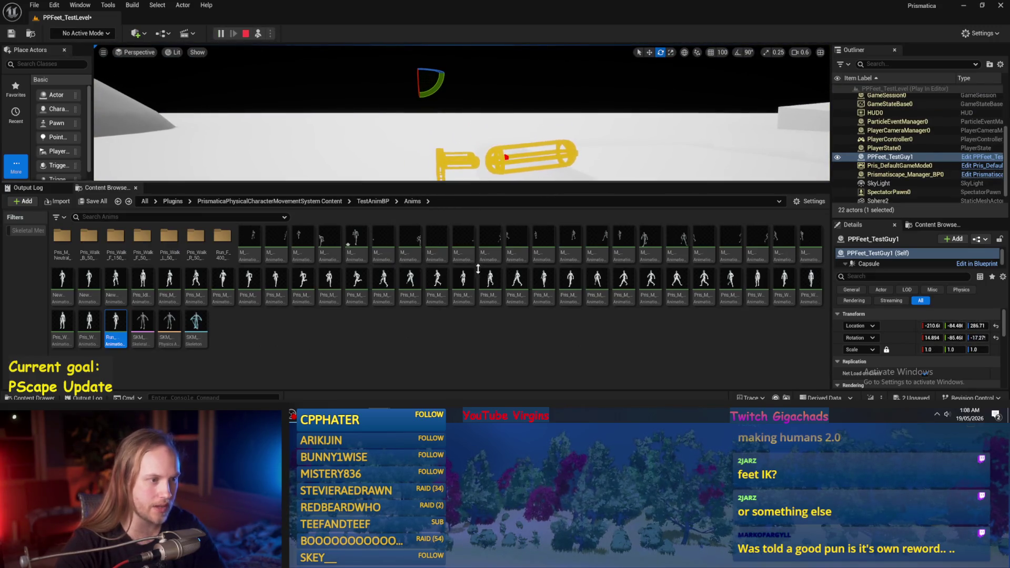
pyautogui.moveTo(478, 231); pyautogui.dragTo(478, 320)
pyautogui.press('Escape')
pyautogui.moveTo(438, 161); pyautogui.dragTo(284, 52)
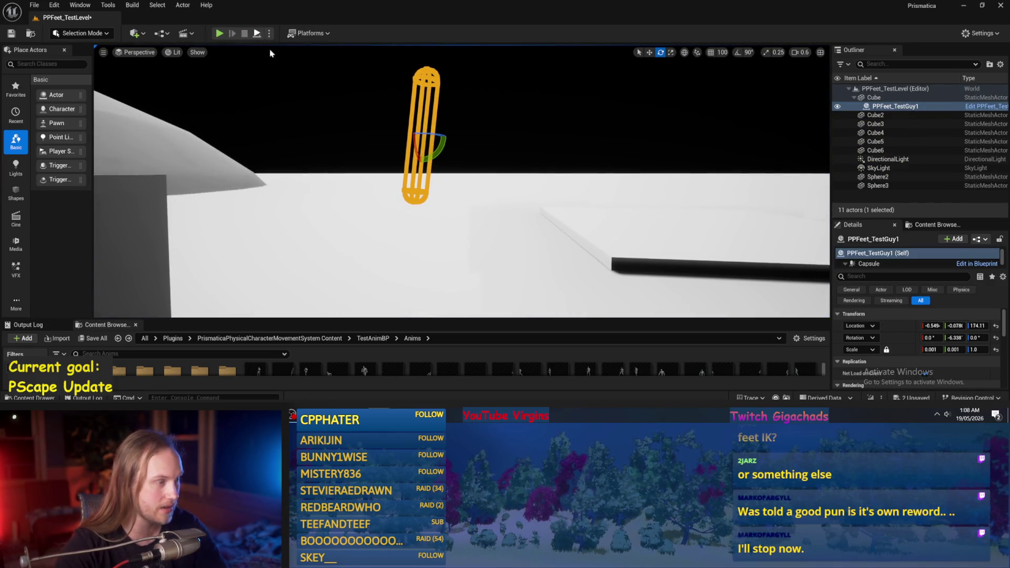
pyautogui.click(219, 33)
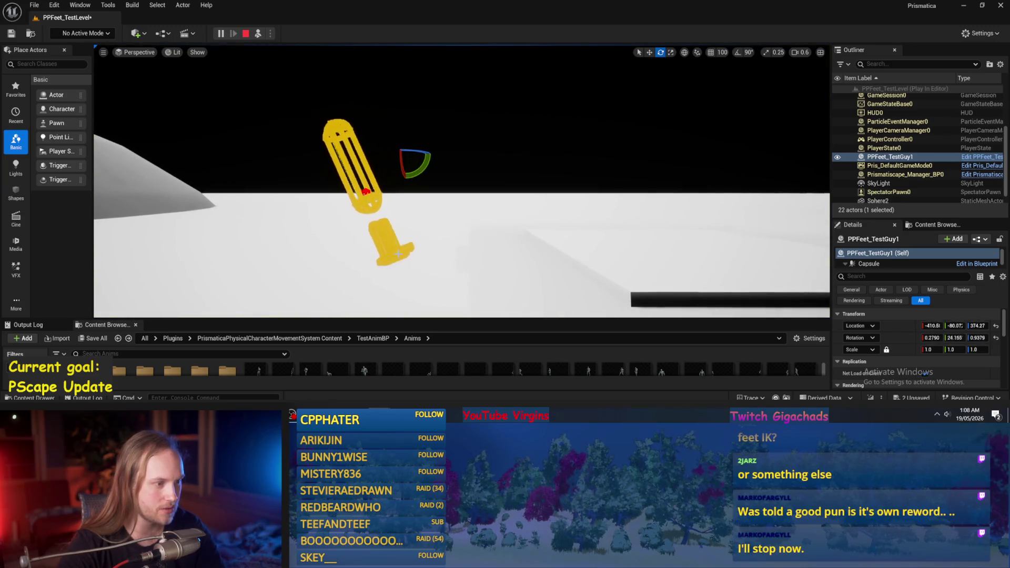
pyautogui.press('Escape')
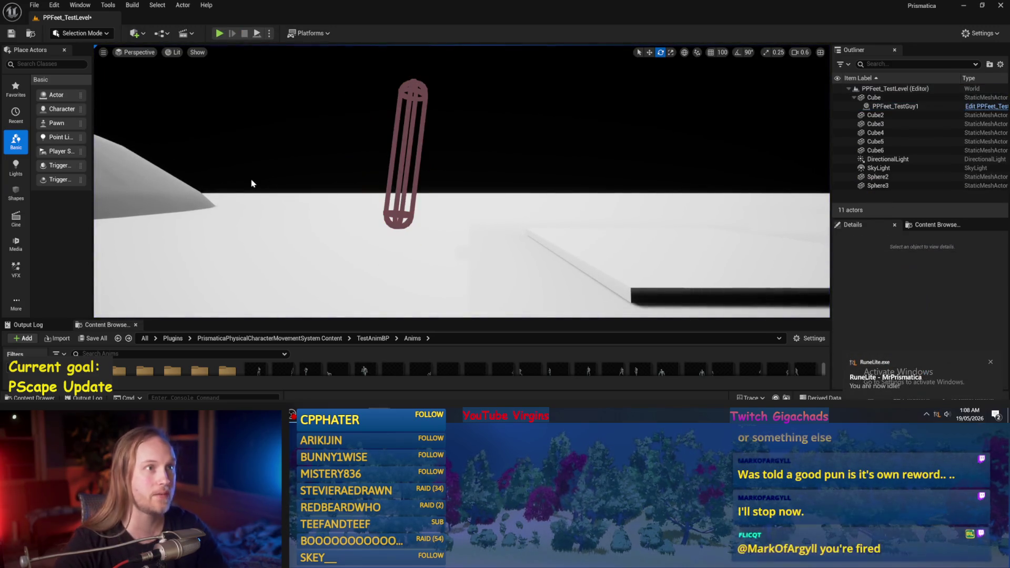
# - Angle the view toward the floor and save the test level
pyautogui.moveTo(284, 182); pyautogui.dragTo(297, 269)
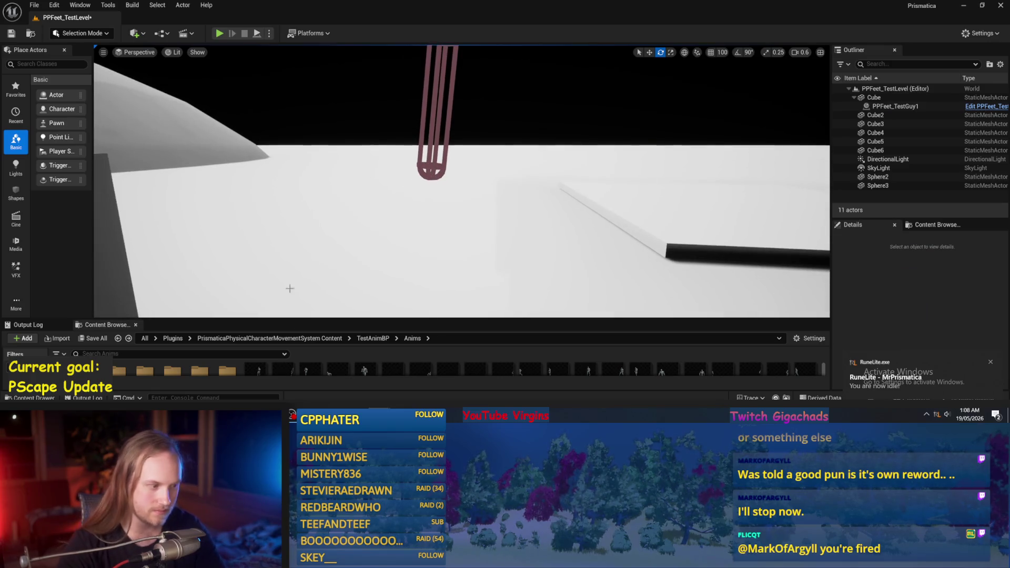
pyautogui.moveTo(297, 319); pyautogui.dragTo(297, 290)
pyautogui.click(11, 33)
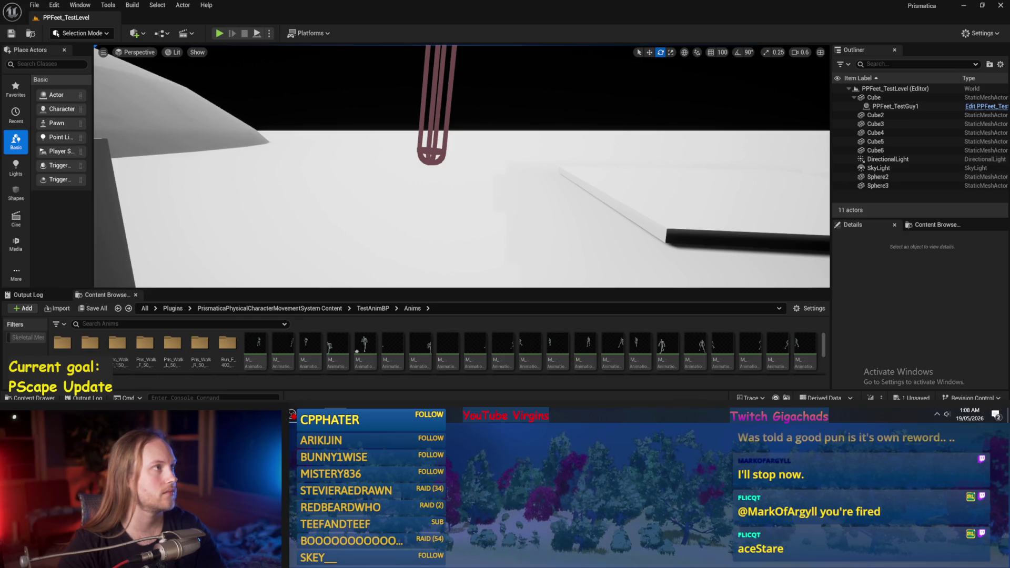
# - Bring the PPFeet_Base Blueprint editor back and recompile it
pyautogui.moveTo(314, 413)
pyautogui.click(449, 347)
pyautogui.click(69, 33)
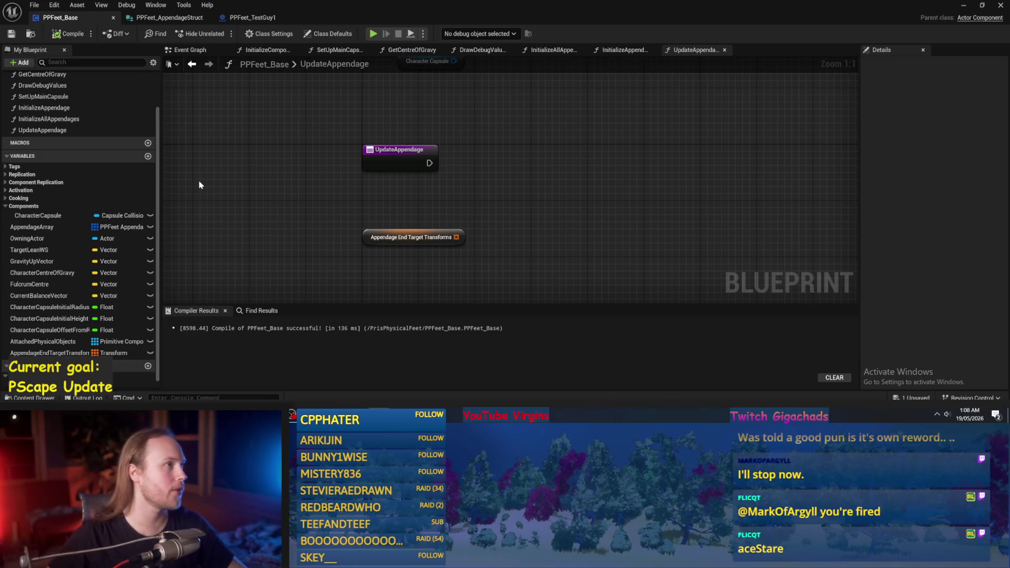
# - Inspect the Appendage End Target Transforms variable in a wider Details panel, then pan to Character Capsule
pyautogui.click(442, 239)
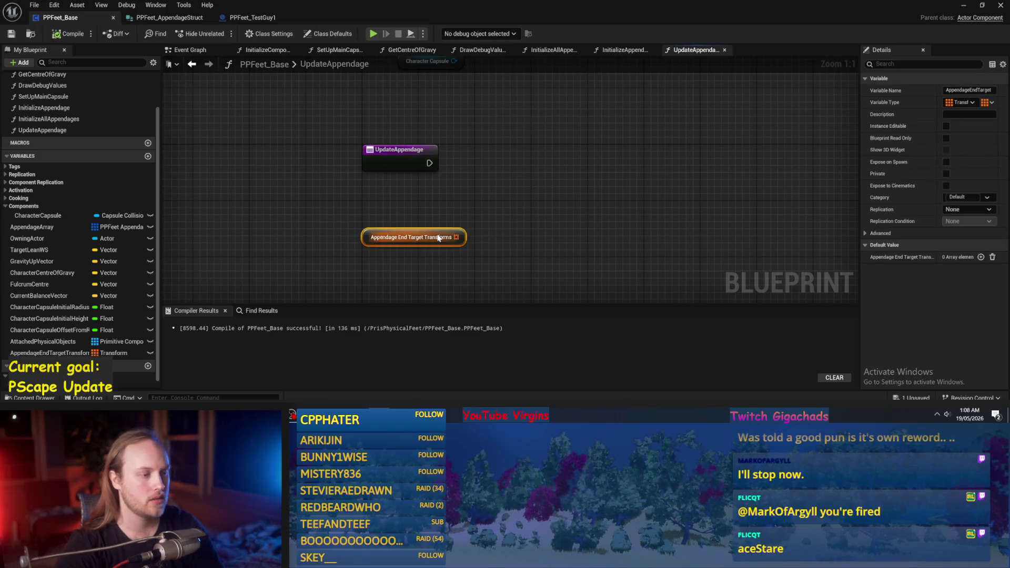
pyautogui.moveTo(859, 167)
pyautogui.mouseDown()
pyautogui.moveTo(657, 167)
pyautogui.moveTo(717, 168)
pyautogui.mouseUp()
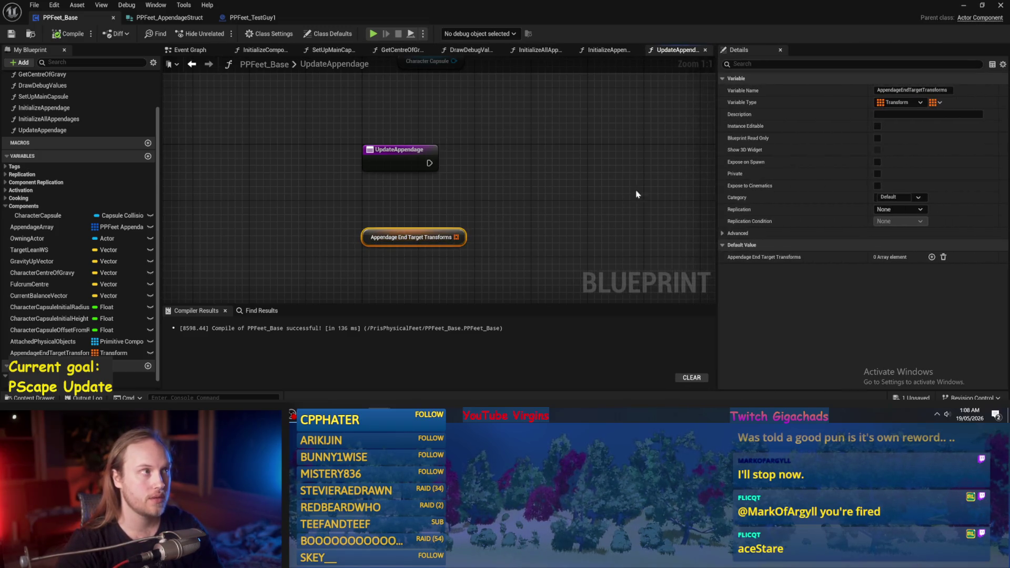
pyautogui.click(652, 190)
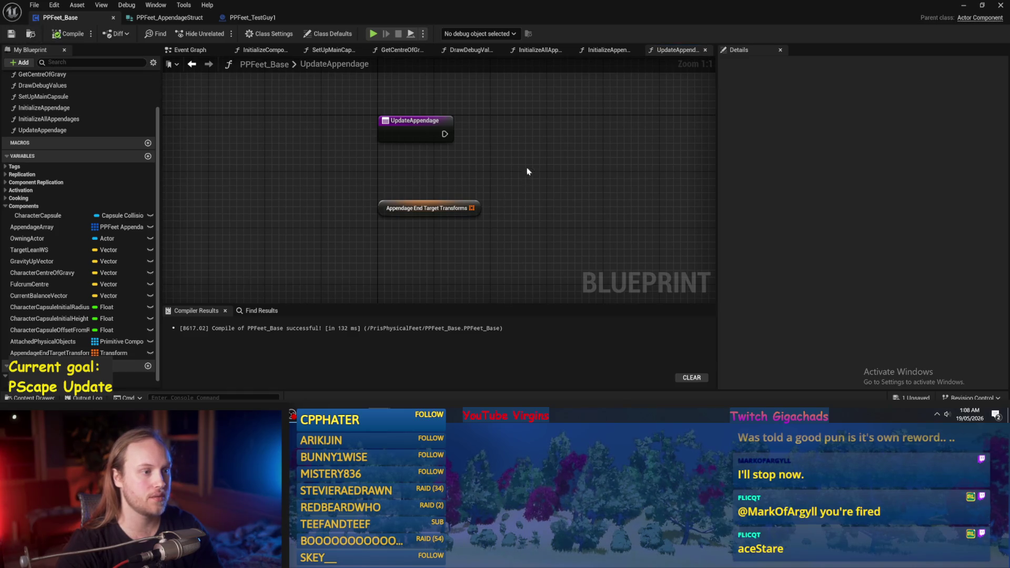
pyautogui.moveTo(527, 171); pyautogui.dragTo(496, 203)
pyautogui.moveTo(451, 174); pyautogui.dragTo(510, 186)
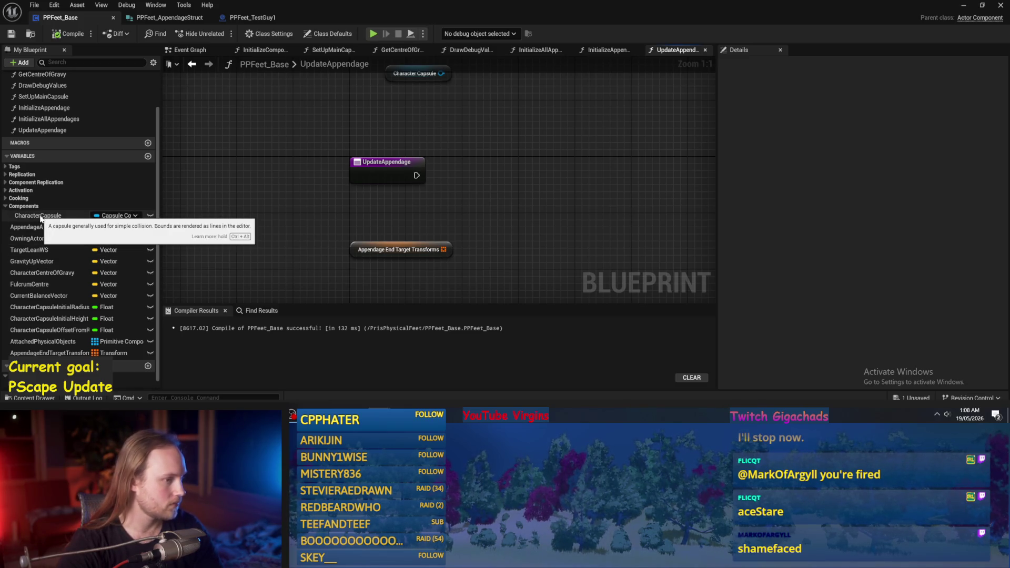
pyautogui.moveTo(586, 180); pyautogui.dragTo(569, 199)
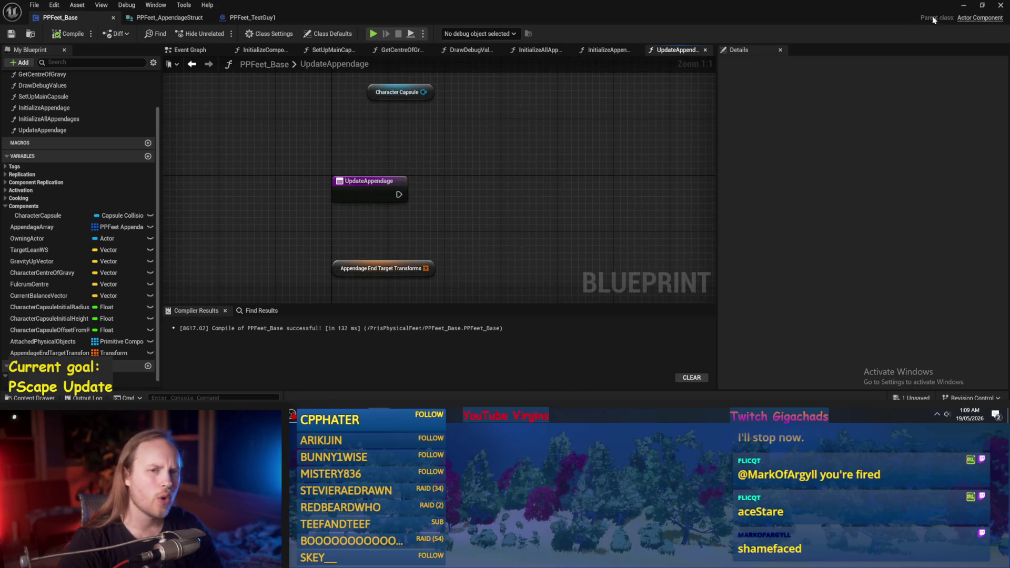
pyautogui.hotkey('alt', 'Tab')
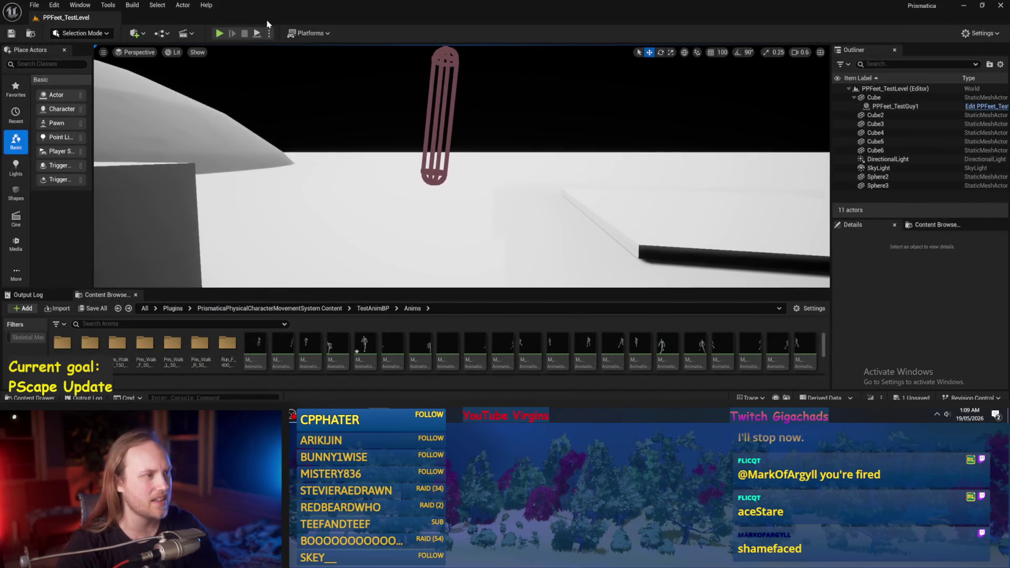
# - Simulate the level and lift the falling capsule to mid-view, then stop the simulation
pyautogui.click(257, 33)
pyautogui.click(423, 126)
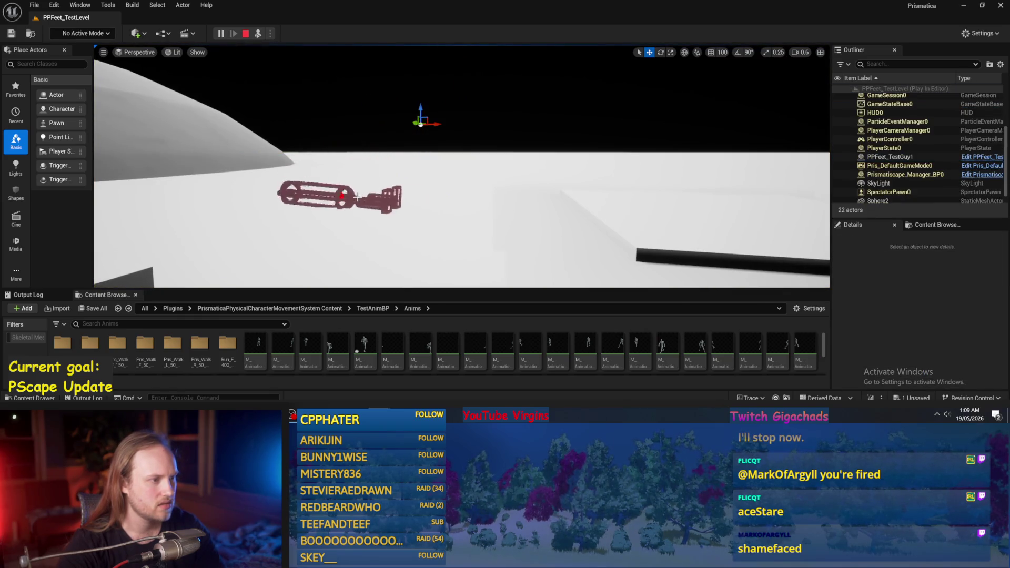
pyautogui.click(369, 204)
pyautogui.moveTo(313, 190)
pyautogui.mouseDown()
pyautogui.moveTo(394, 100)
pyautogui.moveTo(424, 142)
pyautogui.moveTo(478, 124)
pyautogui.moveTo(479, 179)
pyautogui.moveTo(478, 80)
pyautogui.moveTo(453, 103)
pyautogui.moveTo(501, 75)
pyautogui.moveTo(428, 90)
pyautogui.moveTo(475, 116)
pyautogui.moveTo(462, 124)
pyautogui.moveTo(450, 87)
pyautogui.moveTo(500, 164)
pyautogui.moveTo(523, 89)
pyautogui.moveTo(338, 112)
pyautogui.moveTo(304, 95)
pyautogui.moveTo(520, 172)
pyautogui.moveTo(471, 184)
pyautogui.mouseUp()
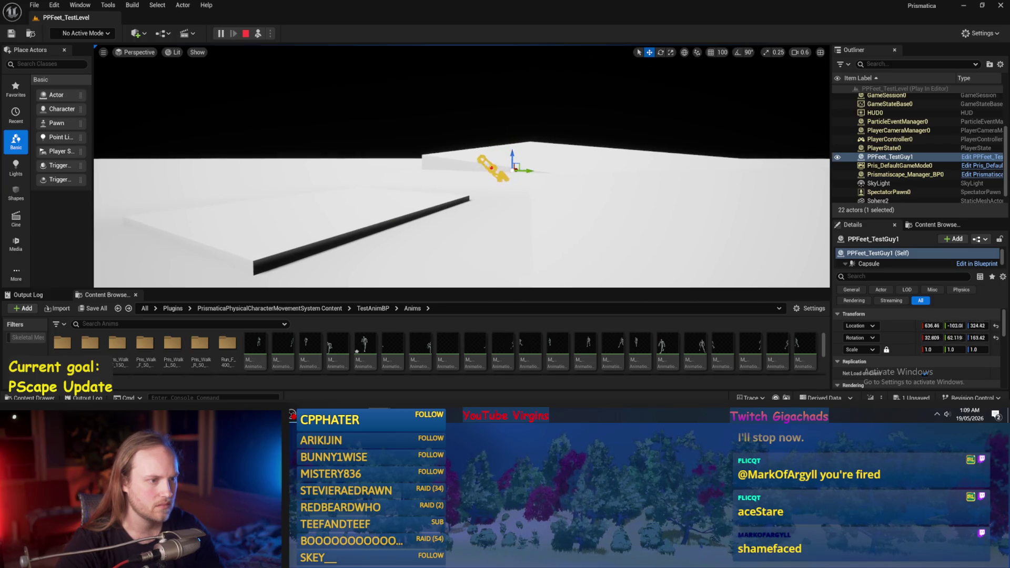
pyautogui.press('Escape')
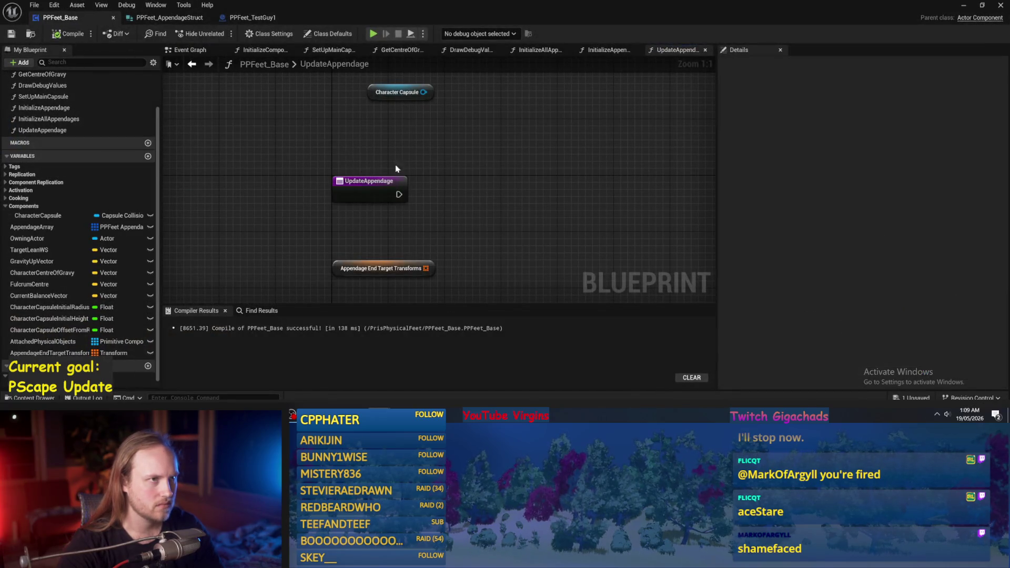
# - Add a CharacterCapsule getter to the UpdateAppendage graph
pyautogui.moveTo(538, 191); pyautogui.dragTo(529, 152)
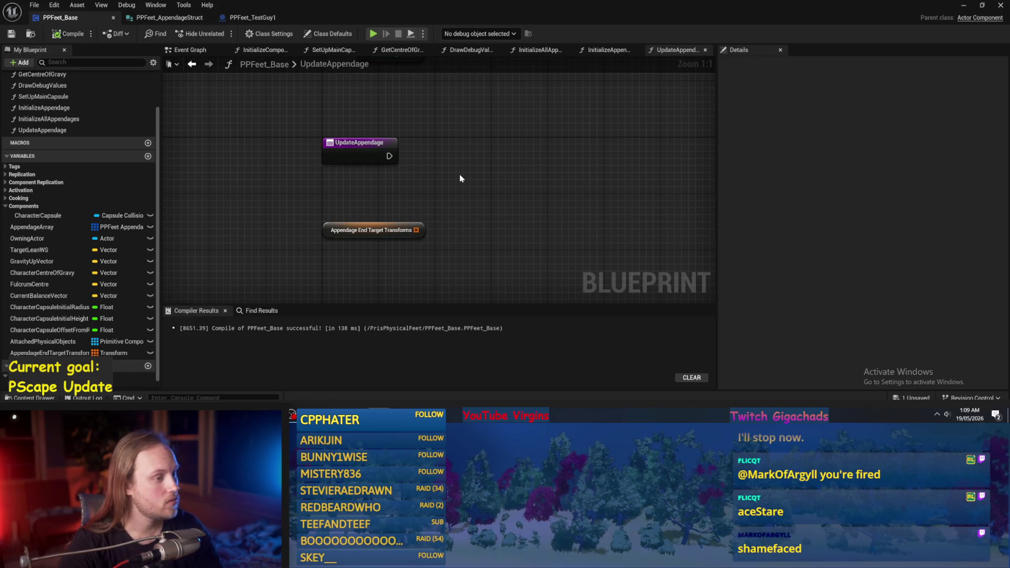
pyautogui.moveTo(460, 178)
pyautogui.mouseDown()
pyautogui.moveTo(449, 205)
pyautogui.moveTo(465, 198)
pyautogui.moveTo(494, 210)
pyautogui.moveTo(444, 174)
pyautogui.mouseUp()
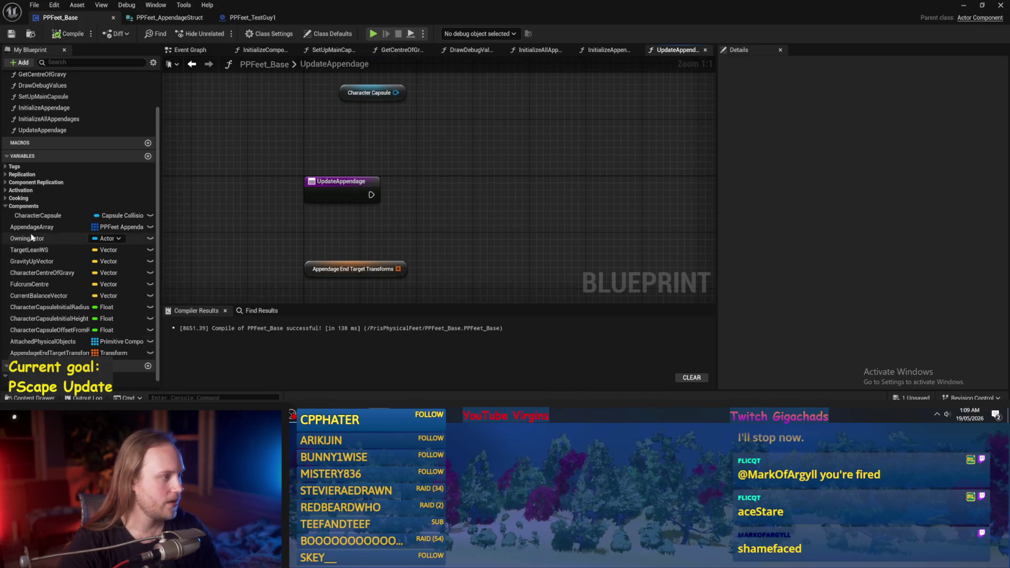
pyautogui.moveTo(38, 215); pyautogui.dragTo(394, 147)
pyautogui.click(426, 159)
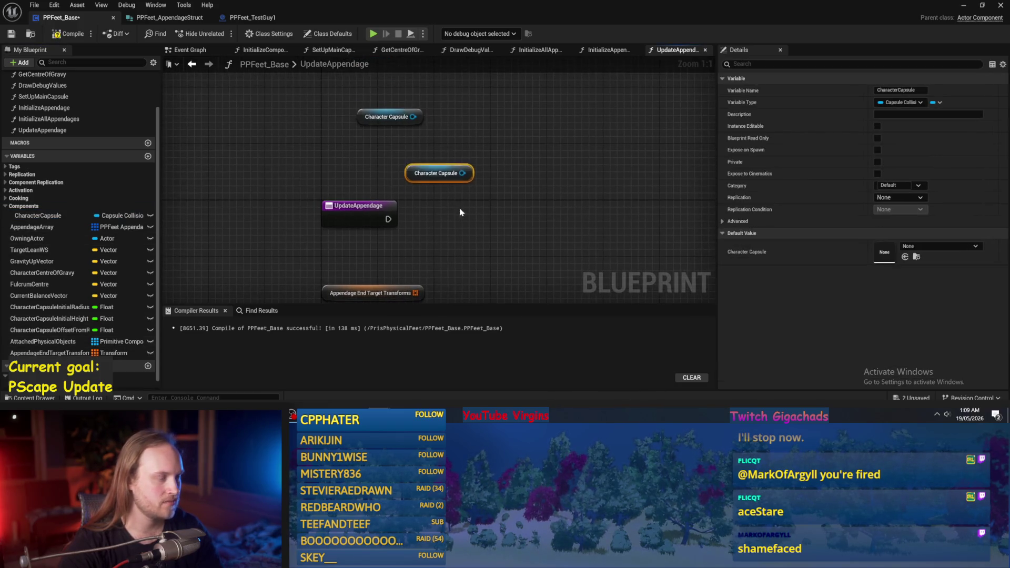
pyautogui.moveTo(424, 180)
pyautogui.mouseDown()
pyautogui.moveTo(358, 143)
pyautogui.moveTo(429, 148)
pyautogui.mouseUp()
# - Wire a Get Center Of Mass node to the capsule and compile the Blueprint
pyautogui.write('get centr\\')
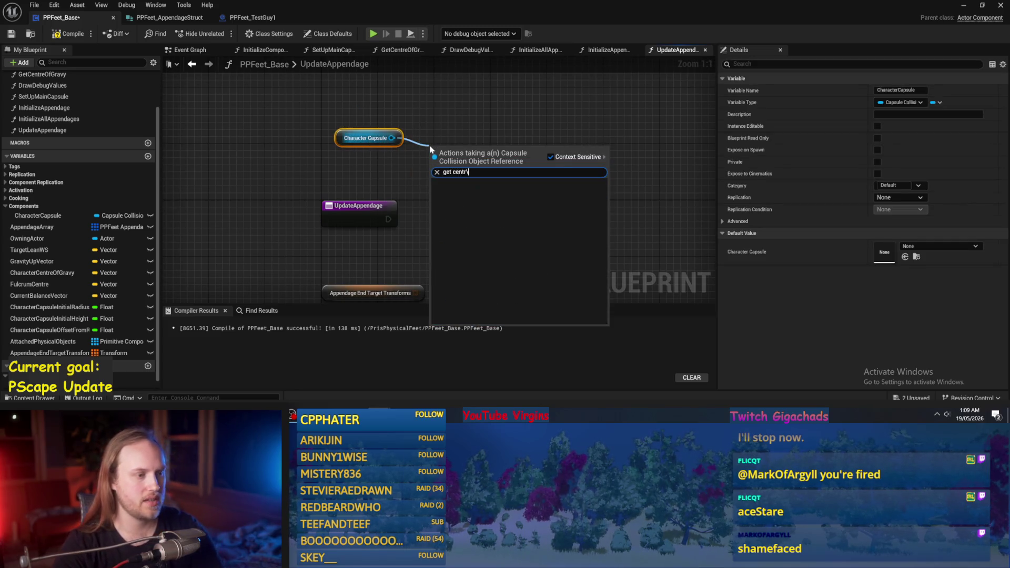
pyautogui.press('BackSpace')
pyautogui.write('er')
pyautogui.press('Return')
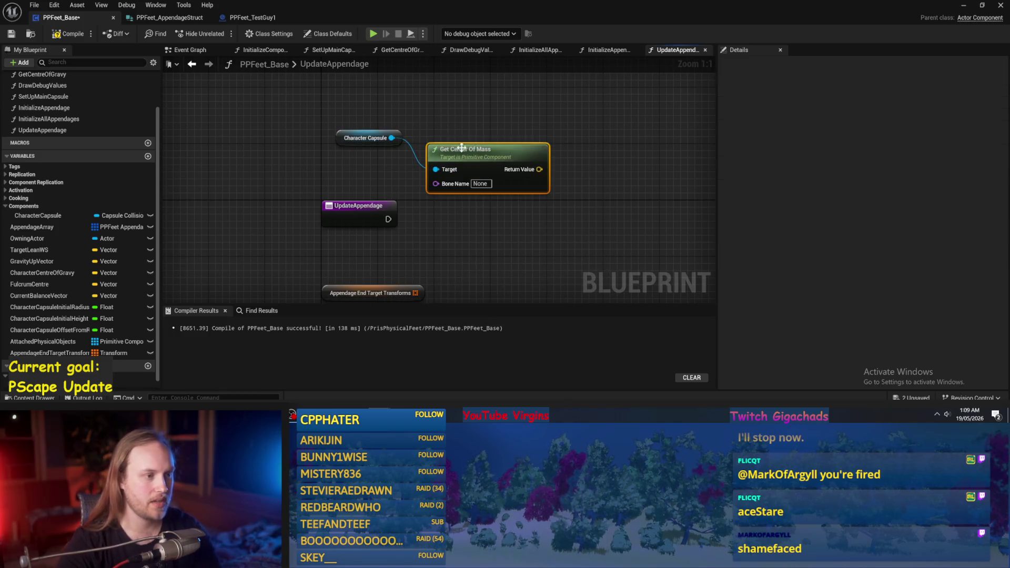
pyautogui.moveTo(474, 153); pyautogui.dragTo(452, 139)
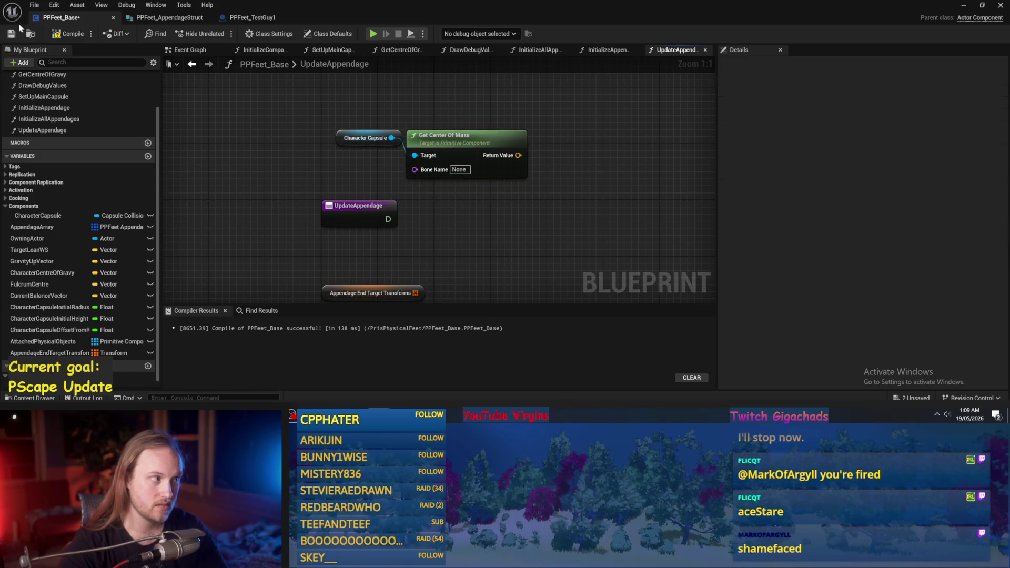
pyautogui.click(10, 34)
# - Delete the Get Center Of Mass node and return to the level editor
pyautogui.click(447, 137)
pyautogui.press('Delete')
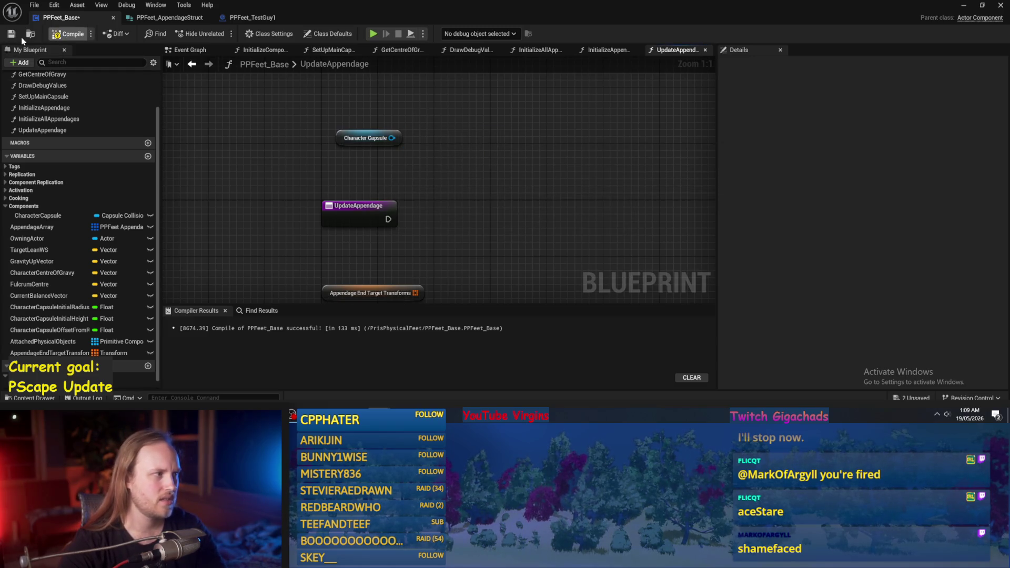
pyautogui.moveTo(411, 158); pyautogui.dragTo(387, 169)
pyautogui.click(966, 6)
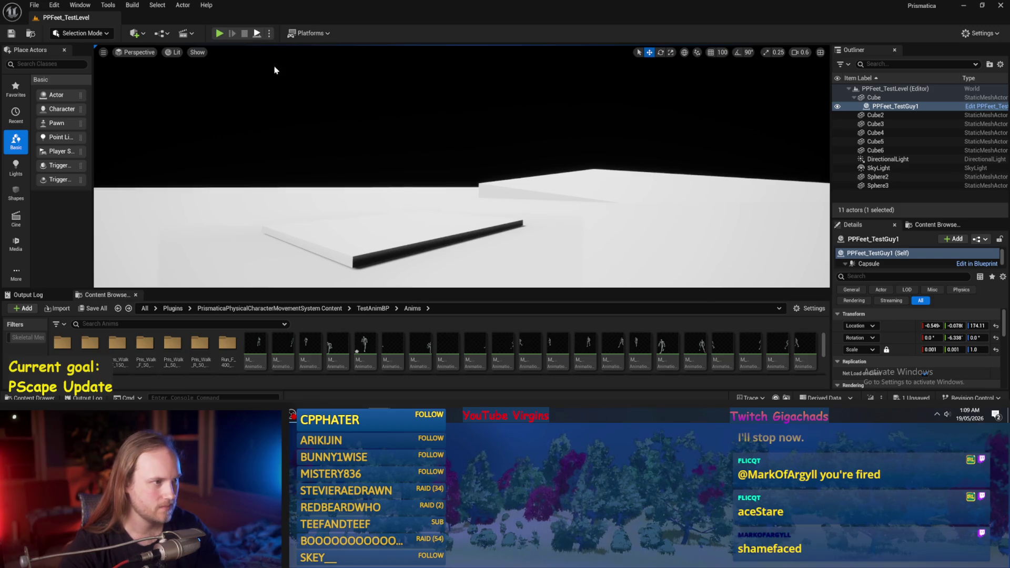
# - After a quick play test, make the skeletal mesh visible in PPFeet_TestGuy1's blueprint
pyautogui.hotkey('alt', 'p')
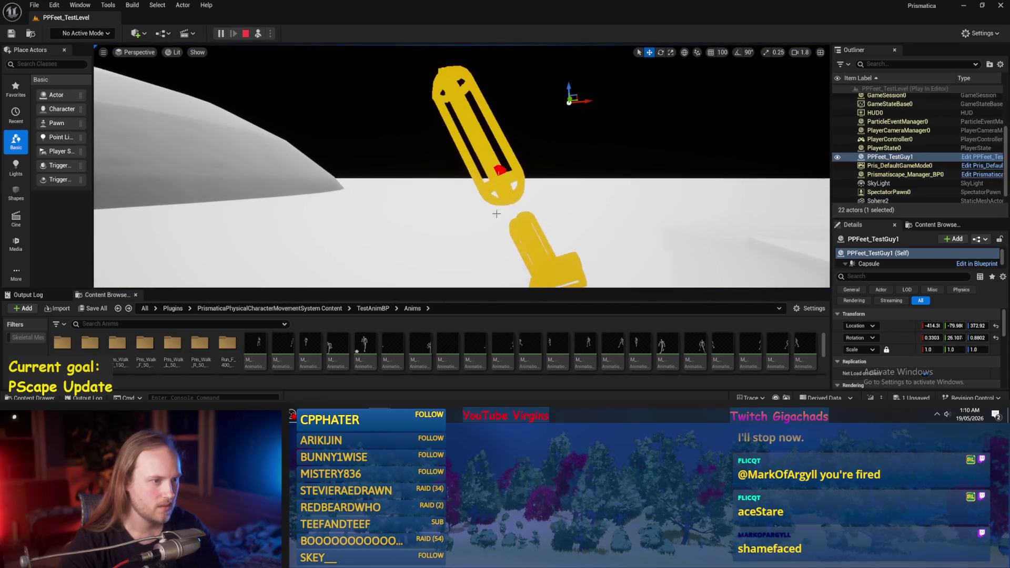
pyautogui.press('Escape')
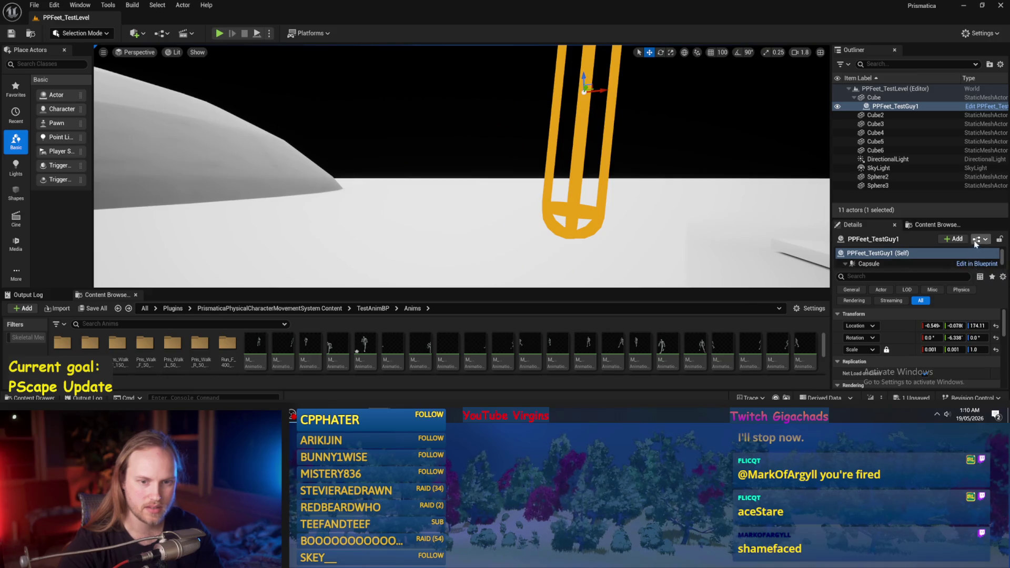
pyautogui.click(975, 242)
pyautogui.click(905, 262)
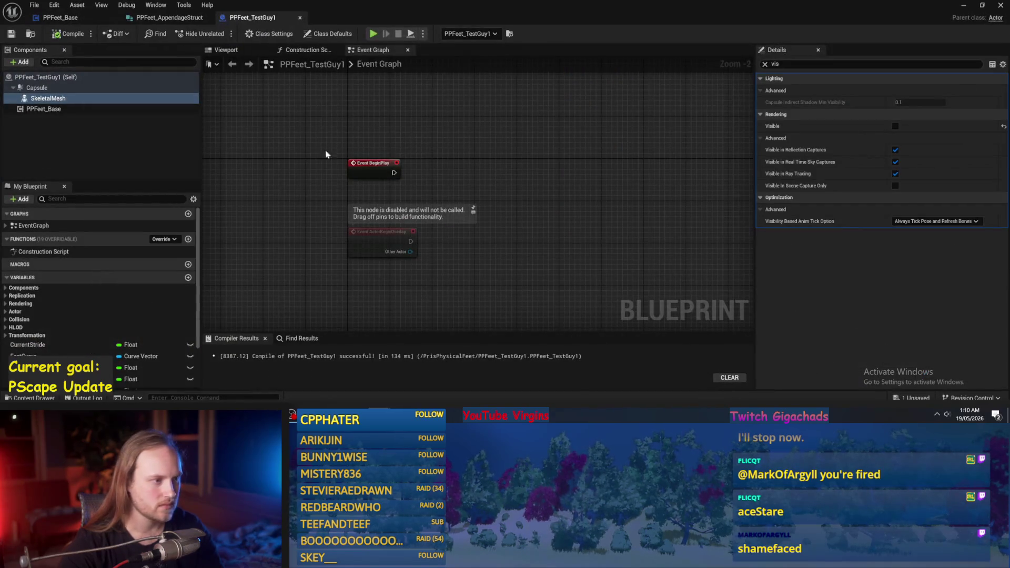
pyautogui.click(42, 109)
pyautogui.click(45, 99)
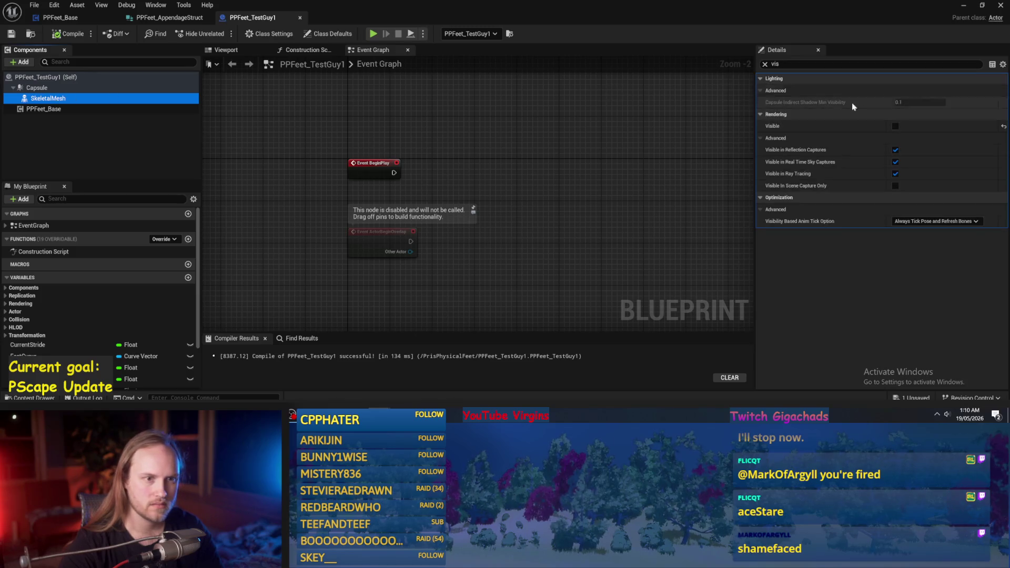
pyautogui.click(895, 126)
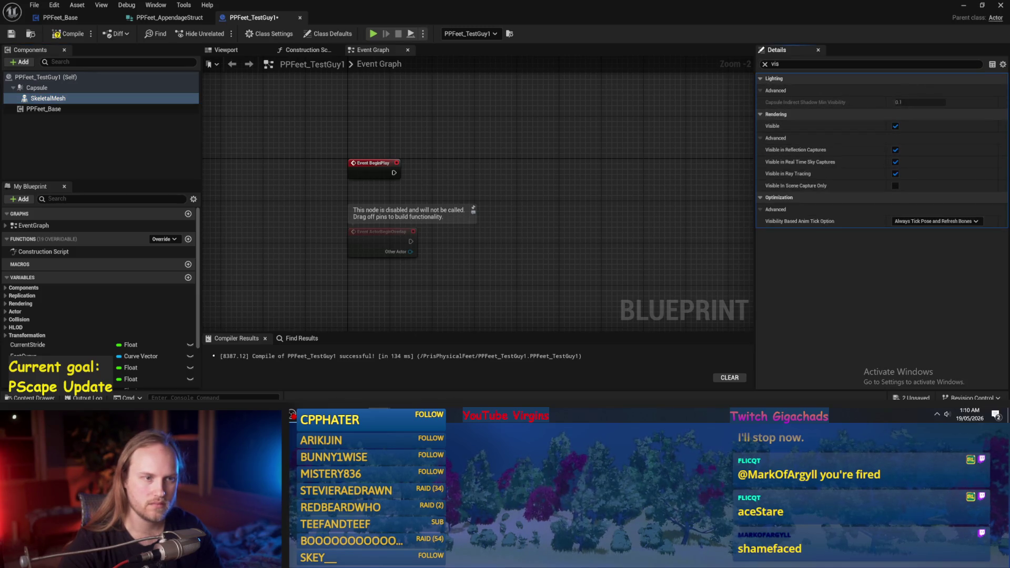
pyautogui.click(963, 6)
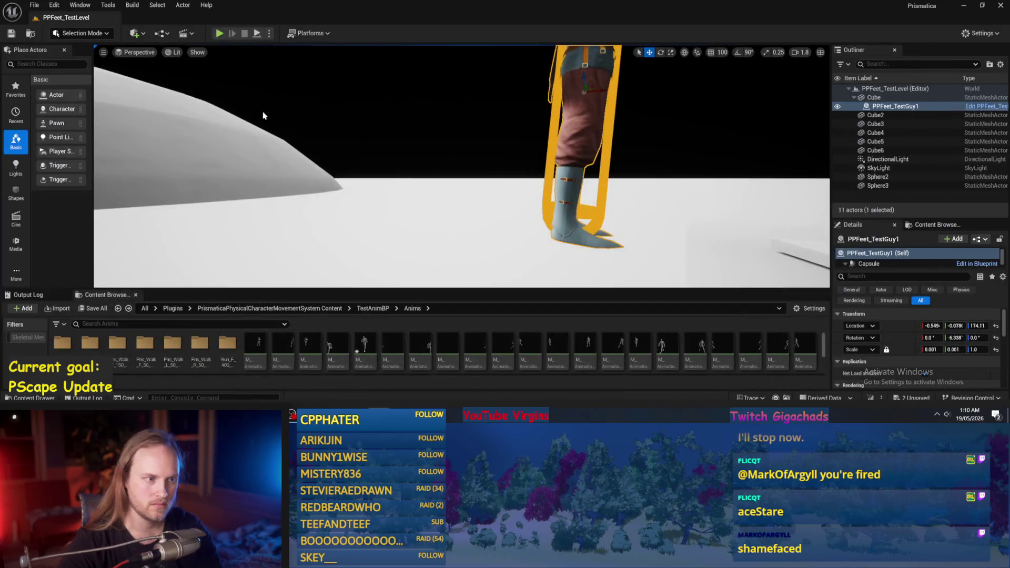
# - Tilt the character closer to upright in the level
pyautogui.moveTo(409, 69)
pyautogui.mouseDown()
pyautogui.moveTo(462, 156)
pyautogui.moveTo(415, 162)
pyautogui.mouseUp()
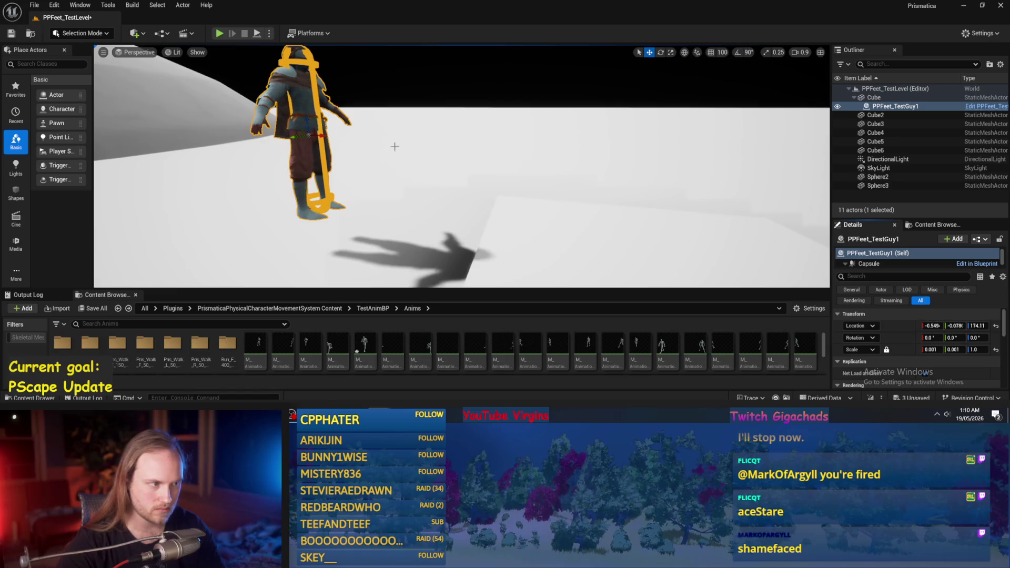
pyautogui.moveTo(319, 126); pyautogui.dragTo(351, 174)
pyautogui.press('w')
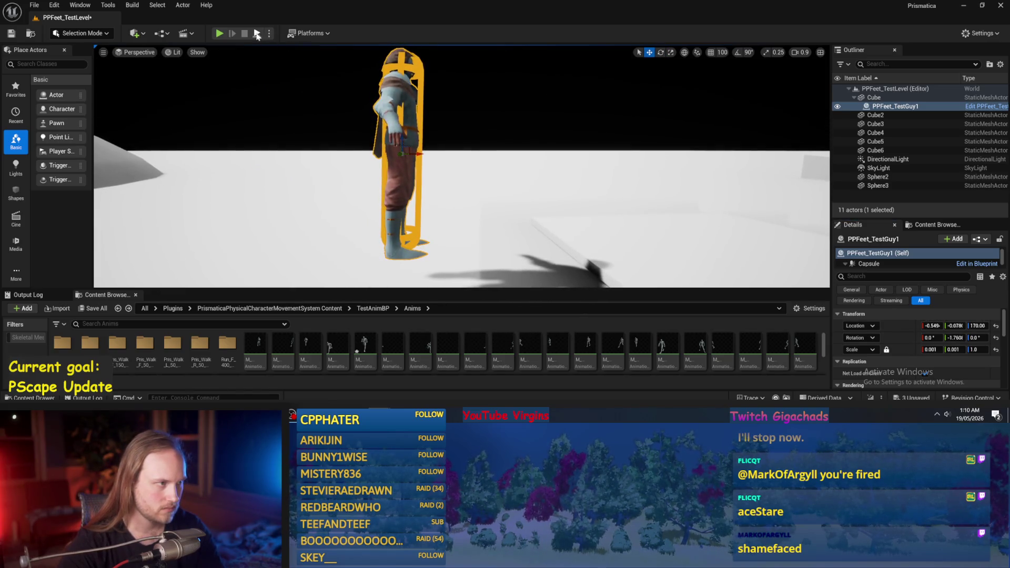
# - Simulate, then play and pause to view the character, and bring its blueprint forward
pyautogui.click(256, 34)
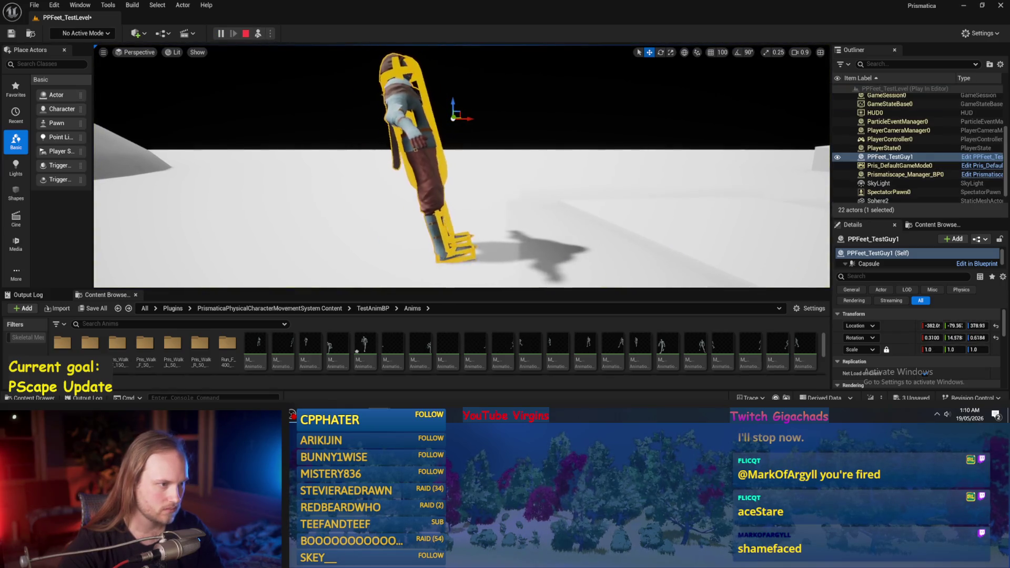
pyautogui.press('Escape')
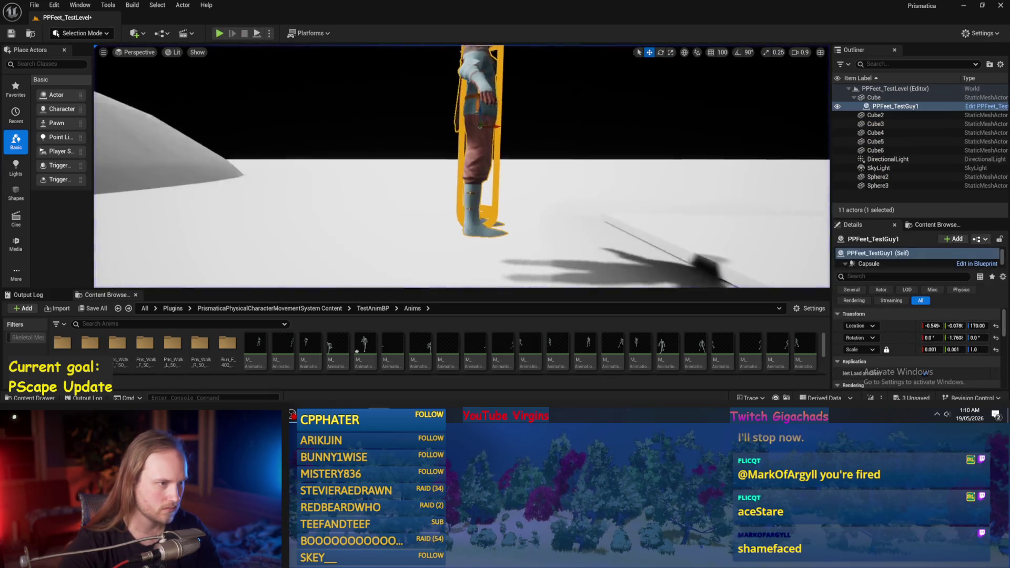
pyautogui.click(220, 34)
pyautogui.click(220, 34)
pyautogui.scroll(-5, 524, 194)
pyautogui.moveTo(528, 195); pyautogui.dragTo(524, 189)
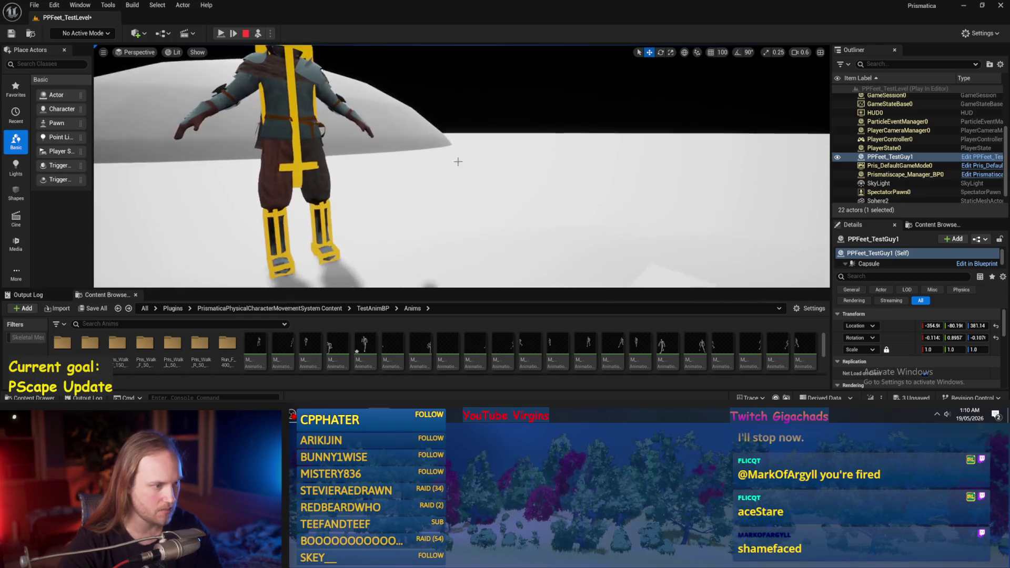
pyautogui.moveTo(379, 415)
pyautogui.click(415, 379)
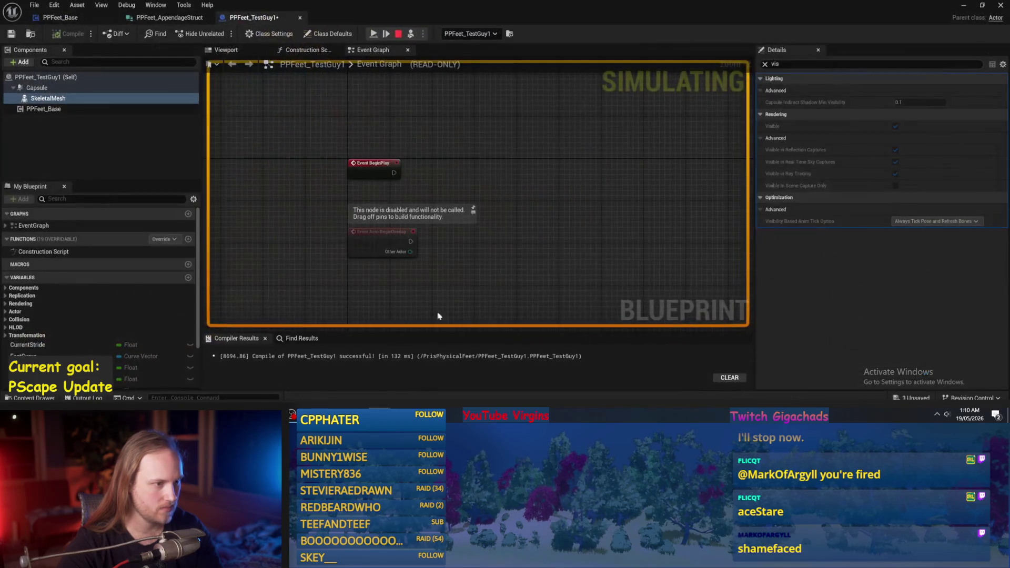
# - Switch to the PPFeet_Base blueprint and compile it
pyautogui.click(398, 35)
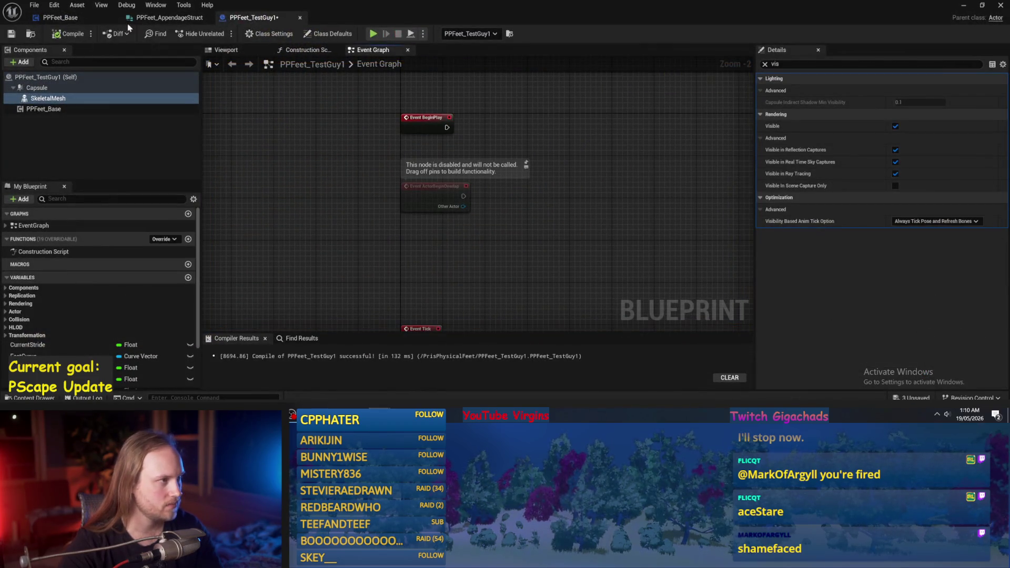
pyautogui.click(79, 18)
pyautogui.scroll(-1, 468, 172)
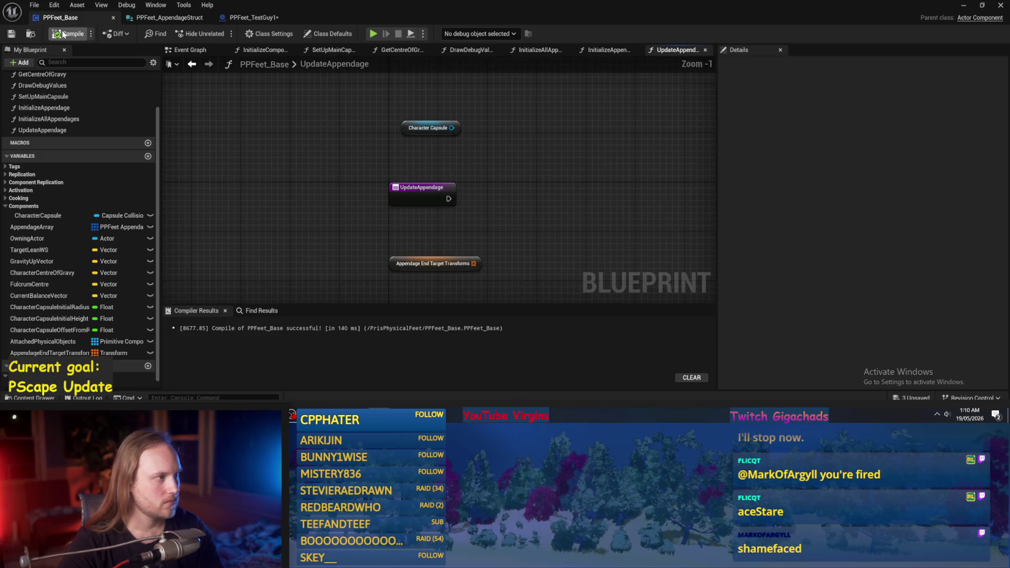
pyautogui.click(11, 35)
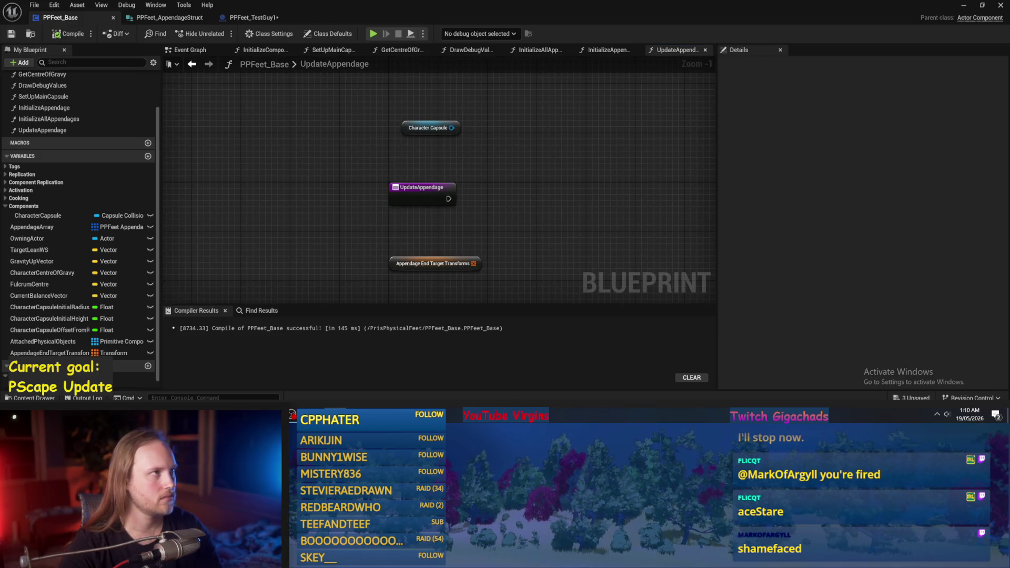
# - Set the SetUpMainCapsule multiplier to 0.5, recompile, and simulate the level
pyautogui.scroll(-1, 464, 139)
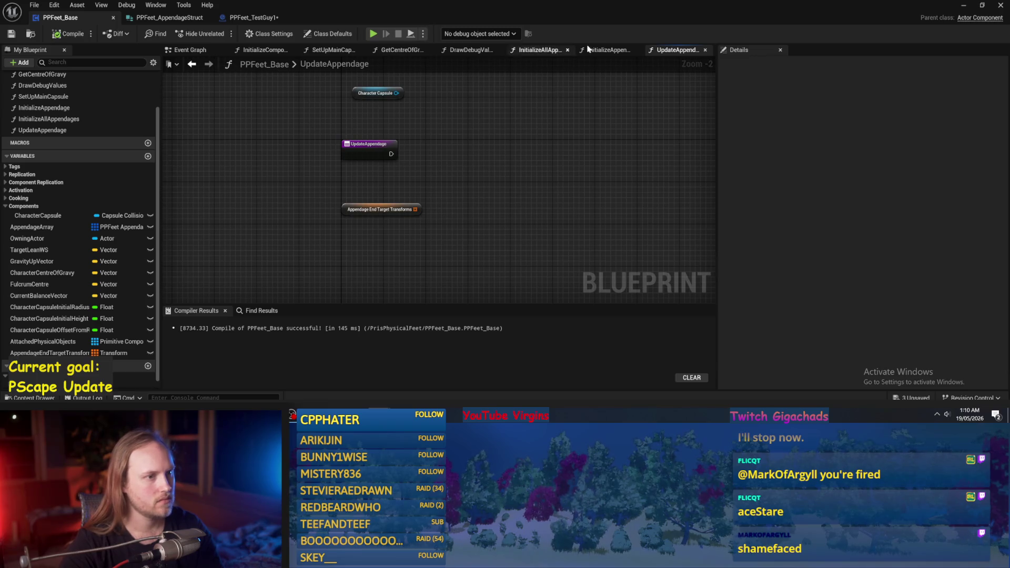
pyautogui.moveTo(614, 50); pyautogui.dragTo(679, 50)
pyautogui.scroll(3, 517, 258)
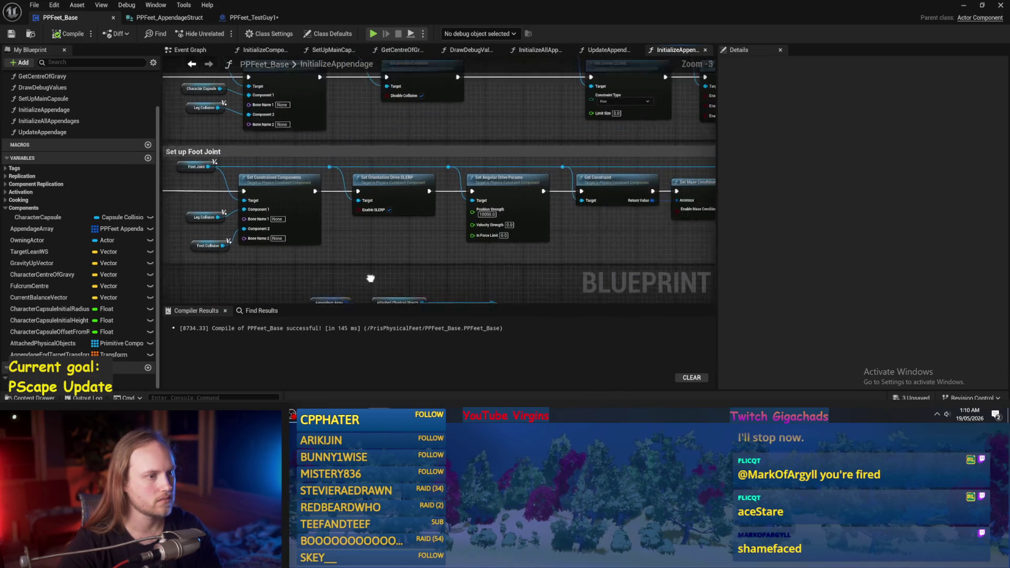
pyautogui.moveTo(368, 263); pyautogui.dragTo(402, 240)
pyautogui.moveTo(452, 178)
pyautogui.mouseDown()
pyautogui.moveTo(474, 221)
pyautogui.moveTo(664, 239)
pyautogui.moveTo(579, 211)
pyautogui.moveTo(463, 210)
pyautogui.mouseUp()
pyautogui.click(332, 50)
pyautogui.moveTo(473, 162); pyautogui.dragTo(459, 183)
pyautogui.scroll(-1, 452, 195)
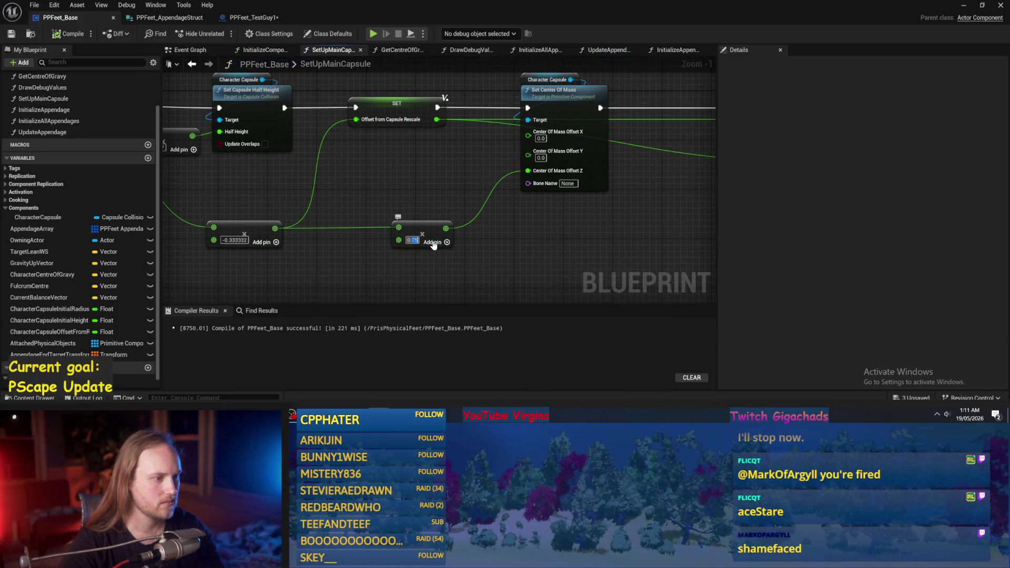
pyautogui.click(53, 34)
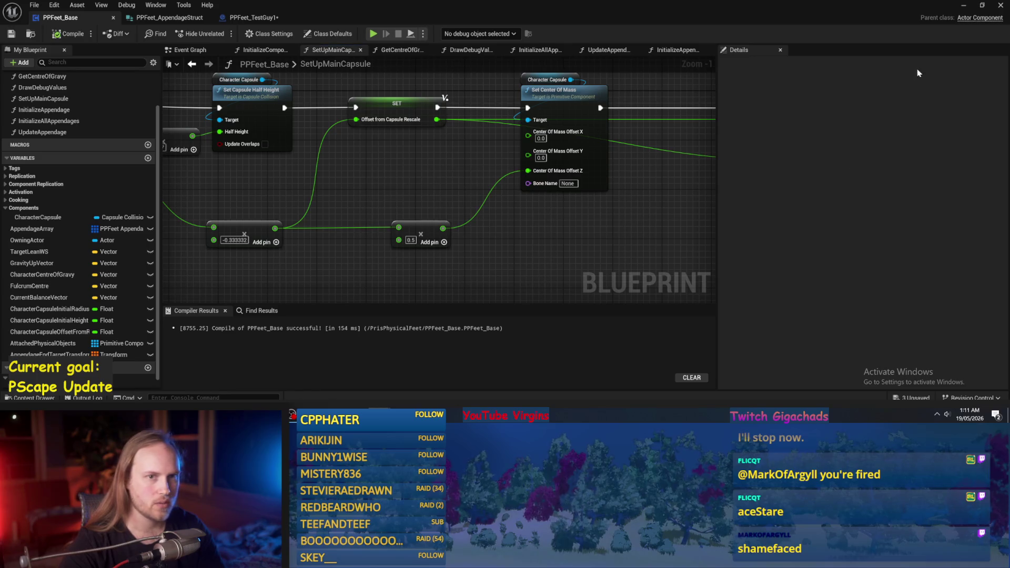
pyautogui.click(964, 10)
pyautogui.click(256, 33)
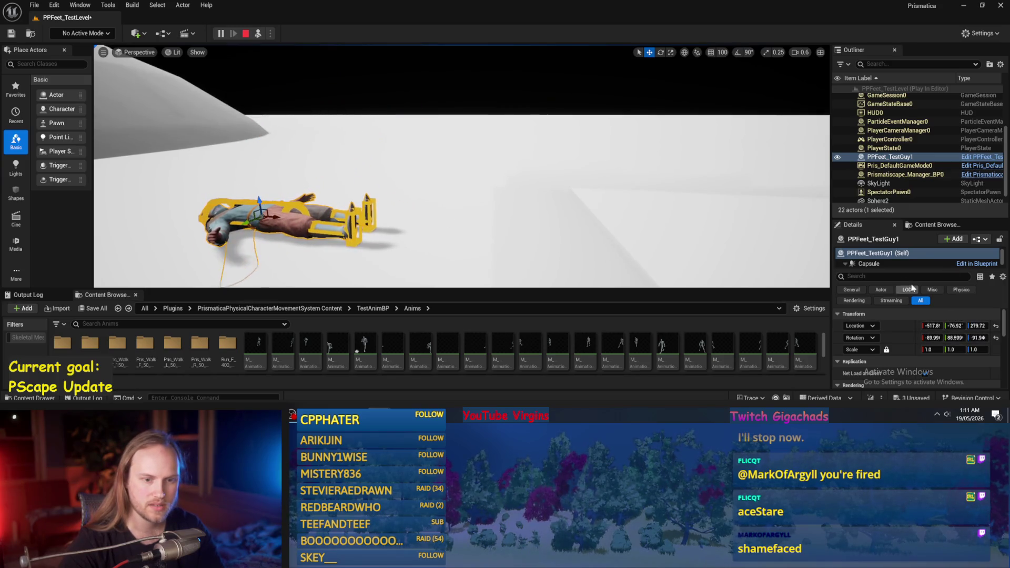
# - Filter the character's properties by 'vis' and hide its skeletal mesh
pyautogui.scroll(-1, 894, 263)
pyautogui.click(880, 261)
pyautogui.scroll(-4, 932, 377)
pyautogui.click(894, 276)
pyautogui.write('vis')
pyautogui.scroll(-2, 926, 333)
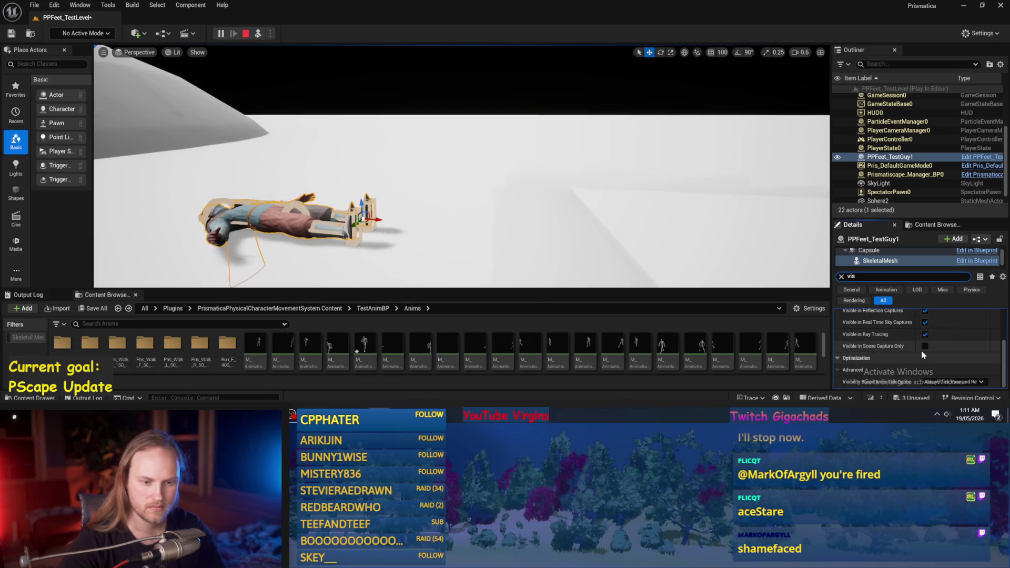
pyautogui.scroll(2, 923, 355)
pyautogui.click(925, 361)
pyautogui.scroll(3, 461, 166)
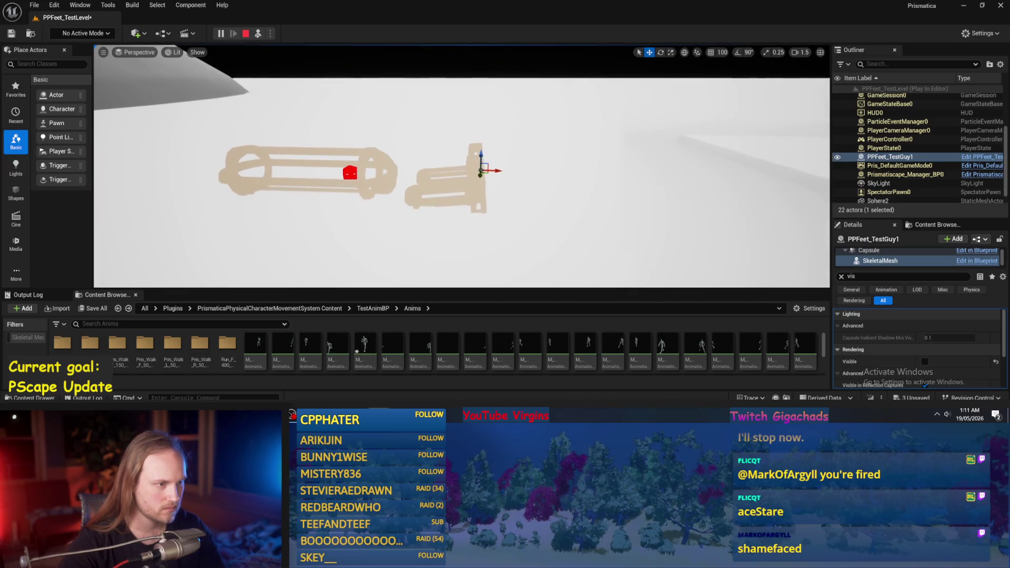
# - Select the lower collision shape, floor cube and character, then stop the play session
pyautogui.click(442, 194)
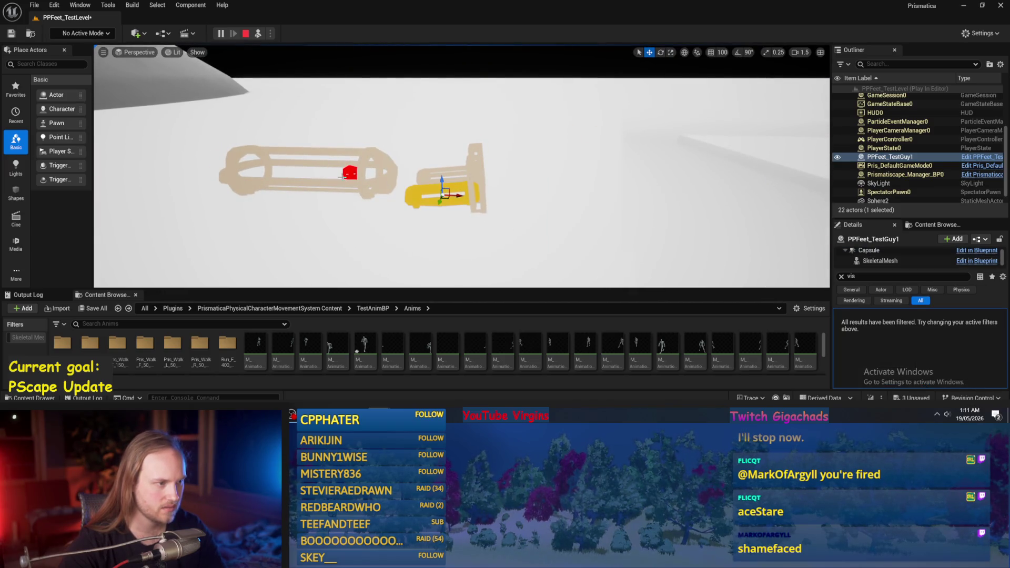
pyautogui.click(355, 188)
pyautogui.click(339, 174)
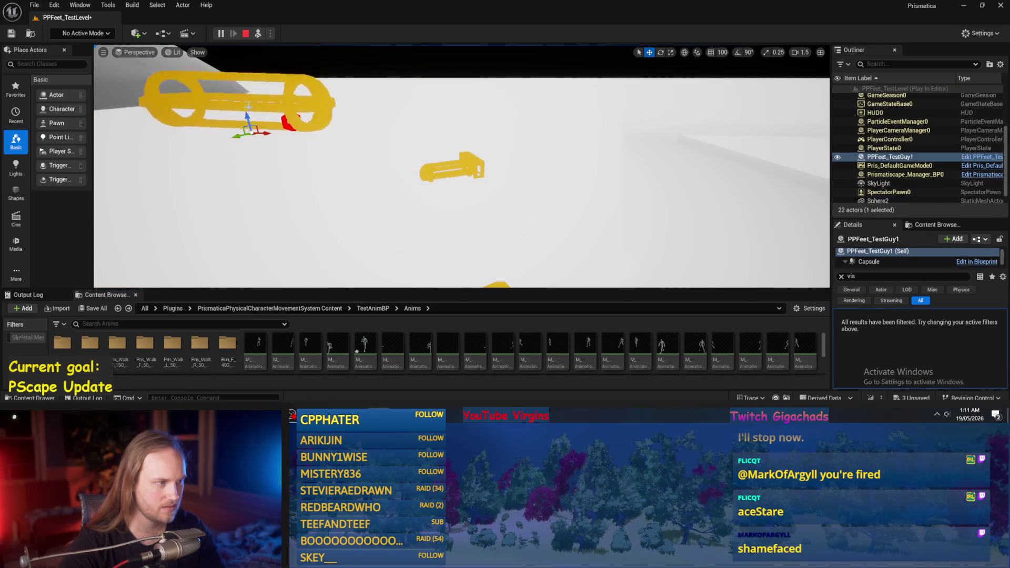
pyautogui.scroll(-5, 273, 119)
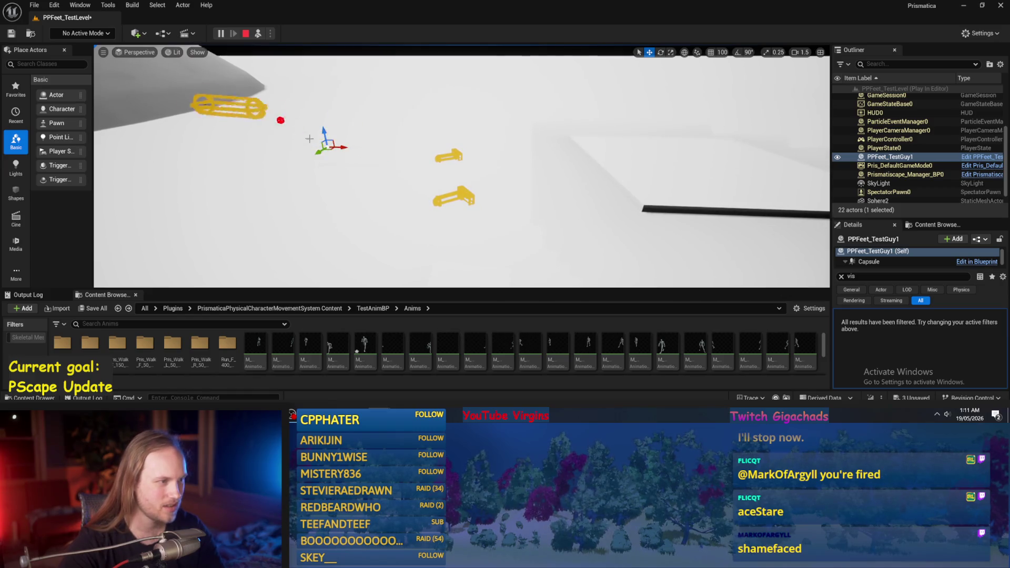
pyautogui.press('Escape')
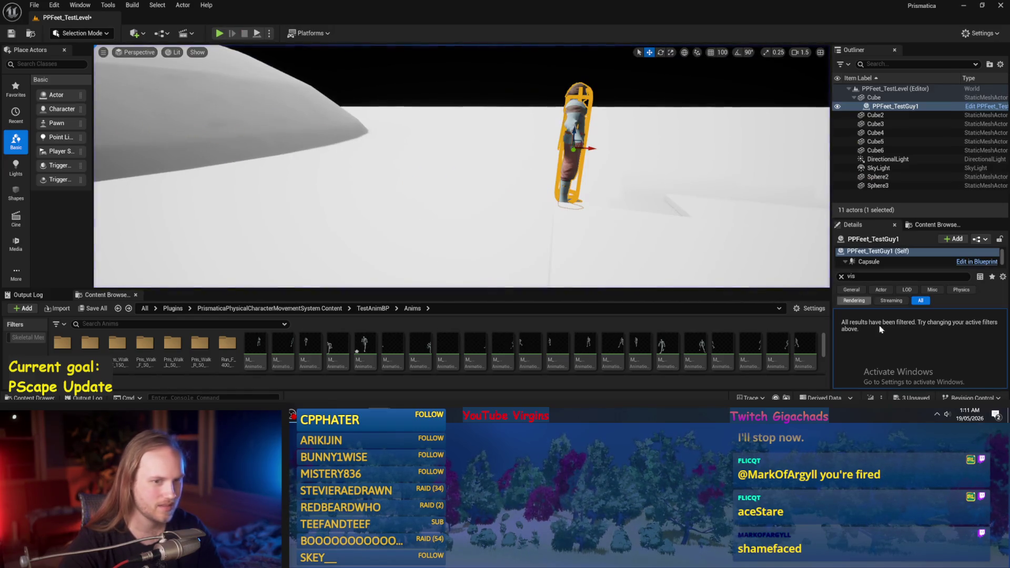
pyautogui.scroll(-2, 895, 258)
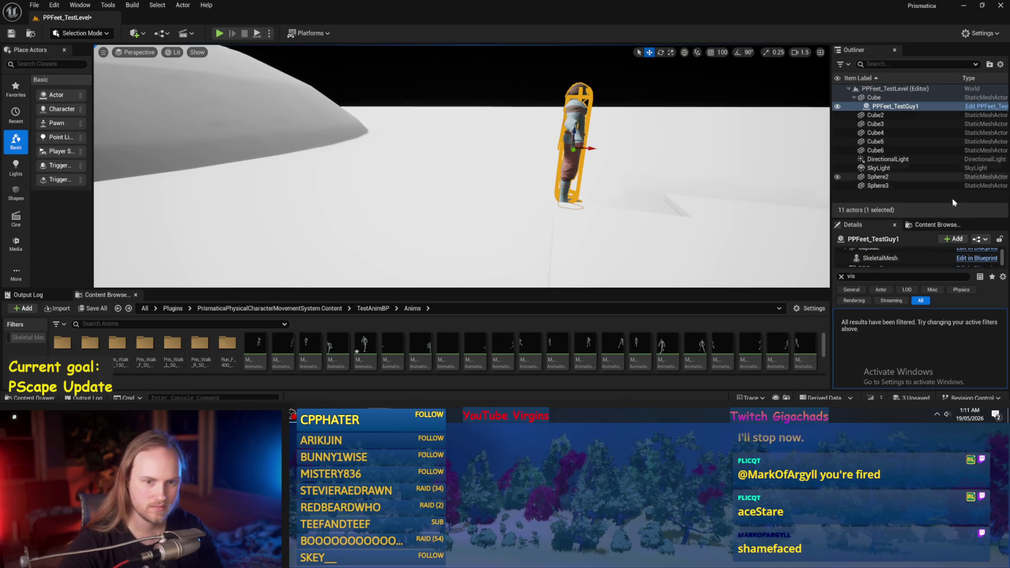
# - Hide the skeletal mesh in PPFeet_TestGuy1's blueprint and return to the level
pyautogui.click(957, 258)
pyautogui.click(956, 263)
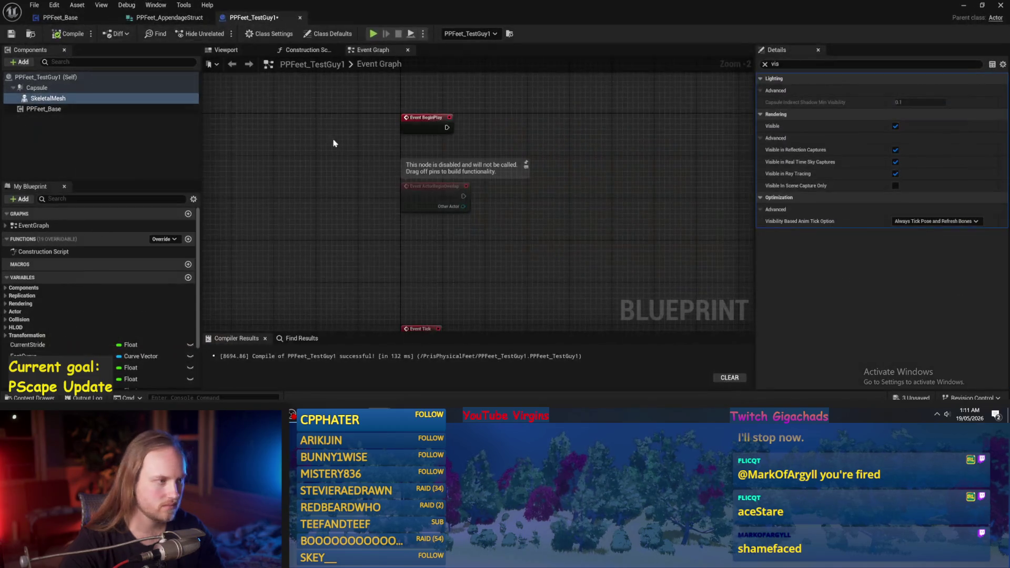
pyautogui.click(896, 126)
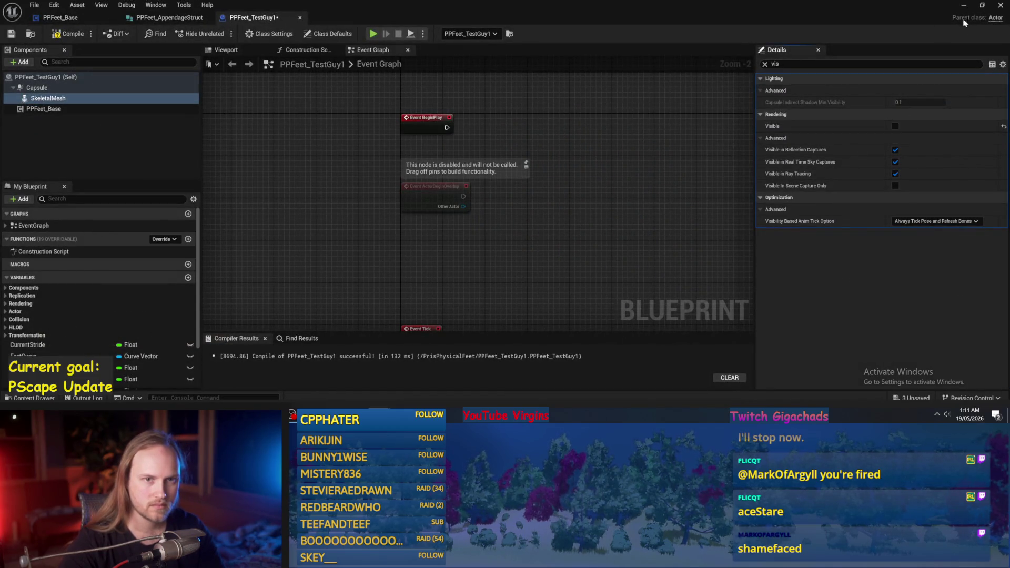
pyautogui.click(963, 7)
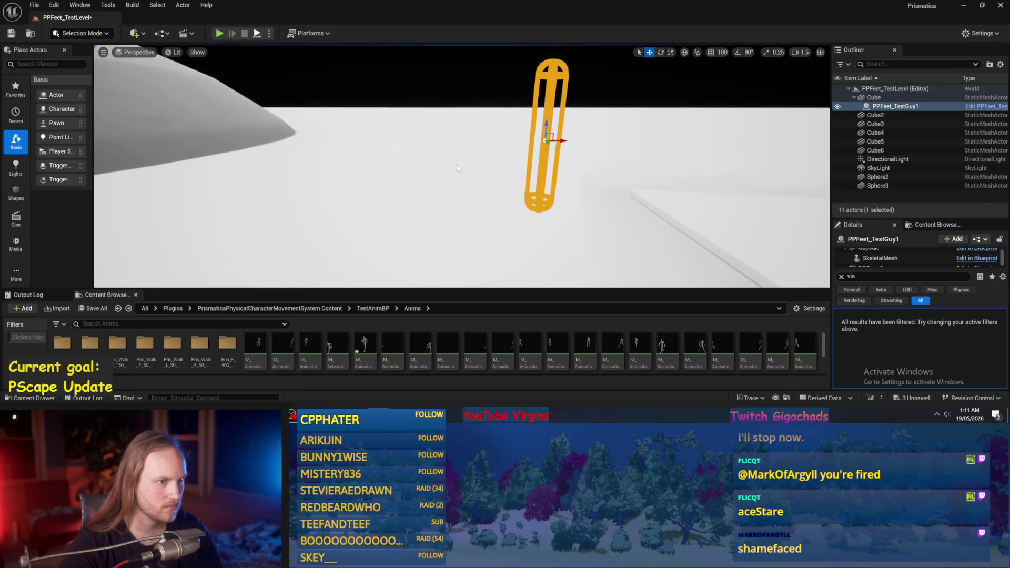
# - Play-test the level, then switch back to the PPFeet_Base blueprint
pyautogui.hotkey('alt', 'p')
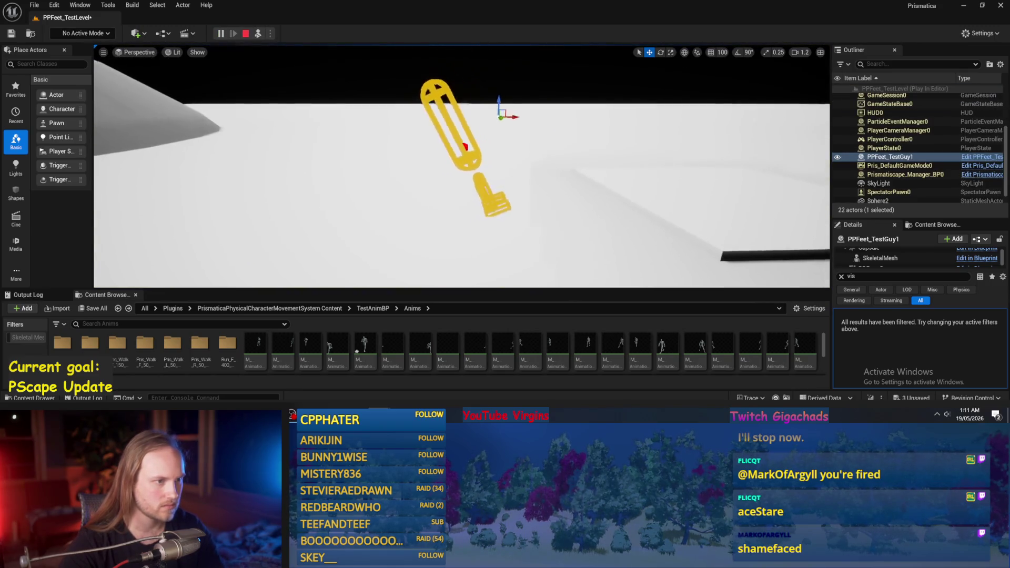
pyautogui.press('Escape')
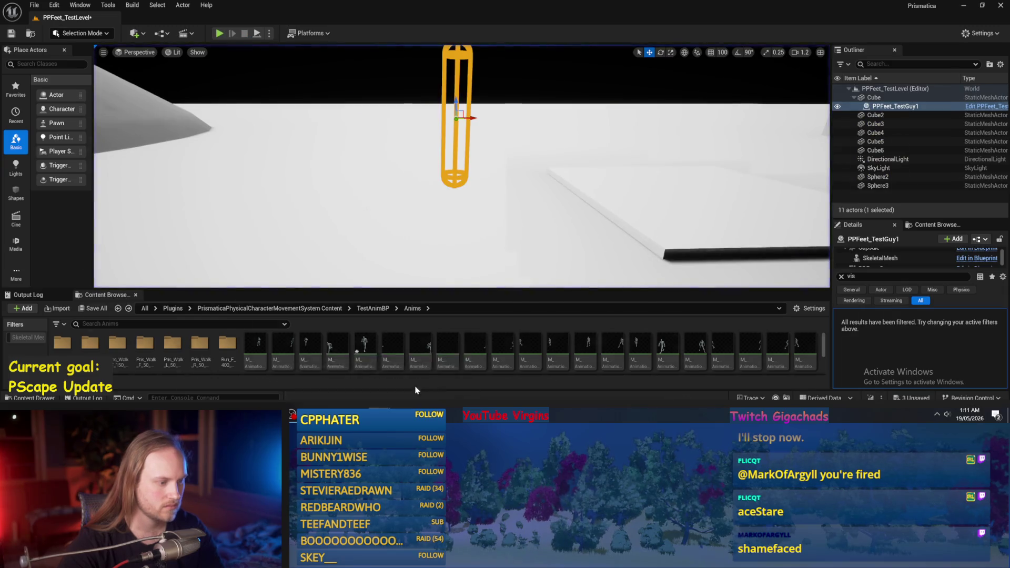
pyautogui.hotkey('alt', 'Tab')
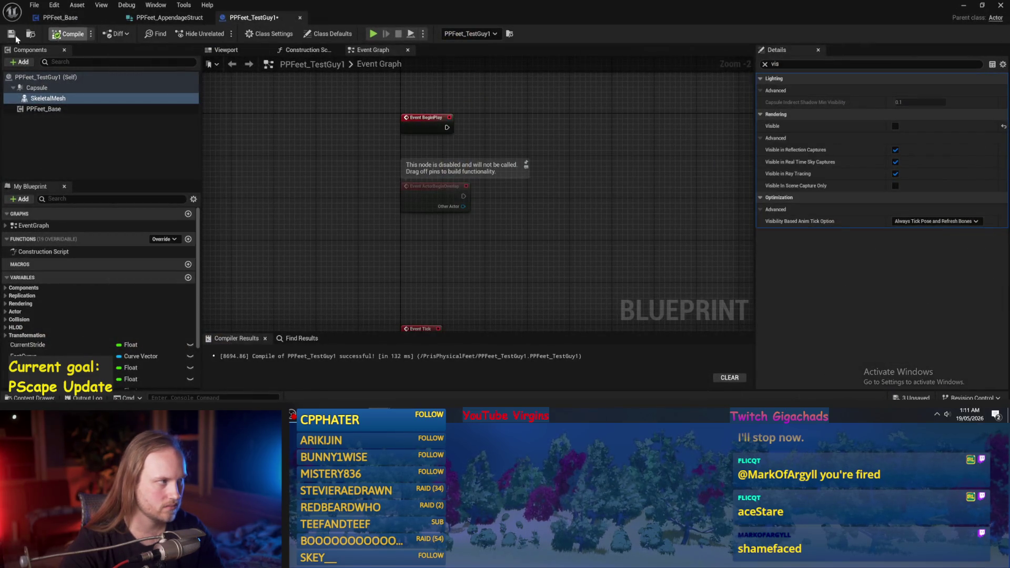
pyautogui.click(170, 19)
# - Set the SetUpMainCapsule multiplier to -0.5 and compile PPFeet_Base
pyautogui.click(60, 17)
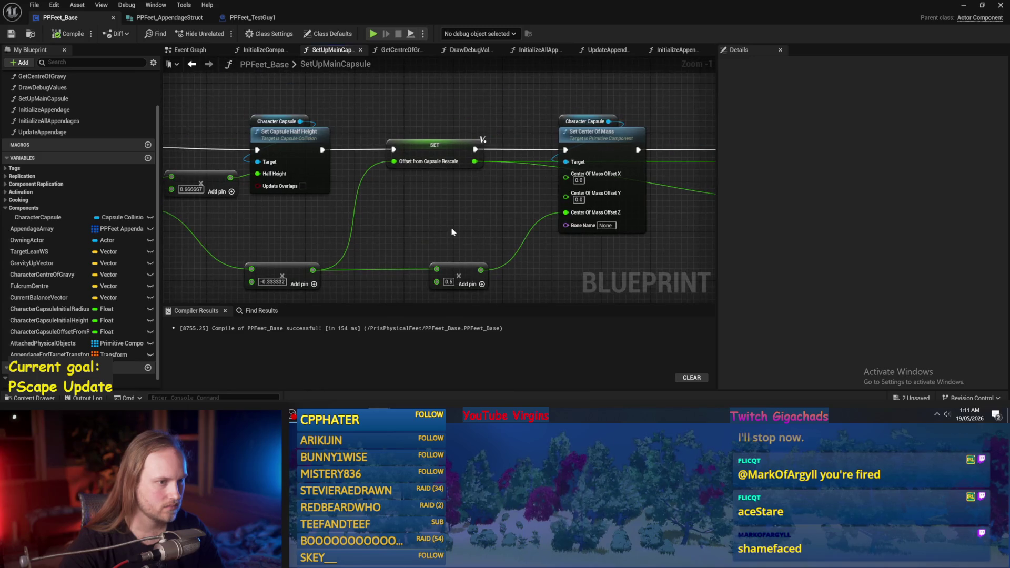
pyautogui.moveTo(452, 238)
pyautogui.mouseDown()
pyautogui.moveTo(543, 198)
pyautogui.moveTo(529, 221)
pyautogui.moveTo(488, 215)
pyautogui.mouseUp()
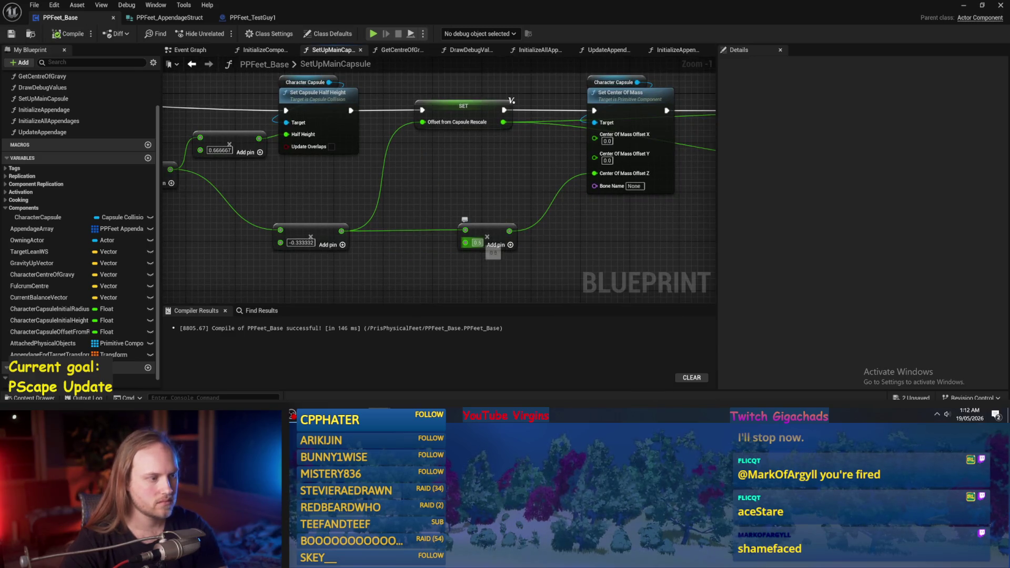
pyautogui.press('Return')
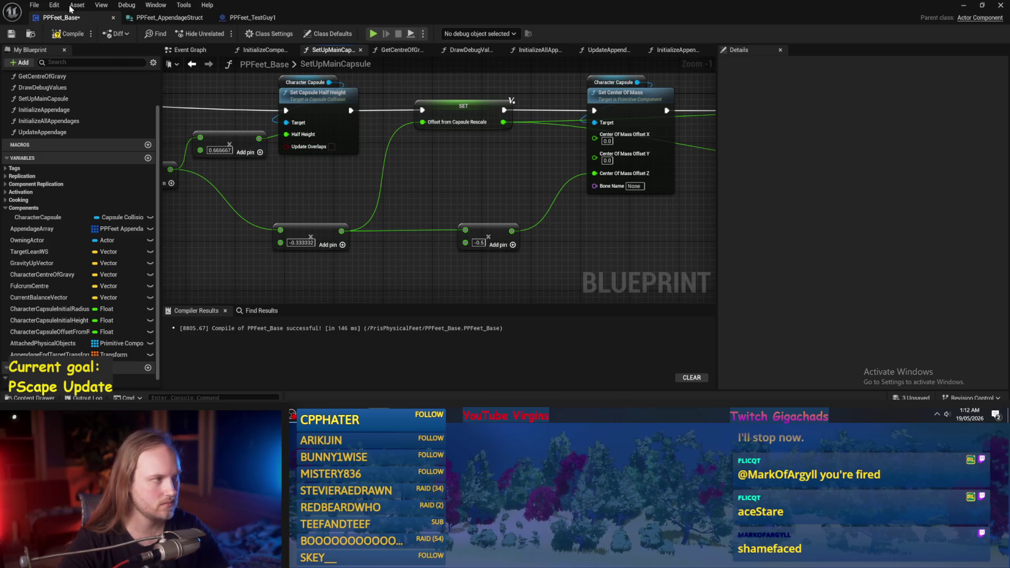
pyautogui.click(66, 36)
pyautogui.moveTo(635, 195); pyautogui.dragTo(567, 224)
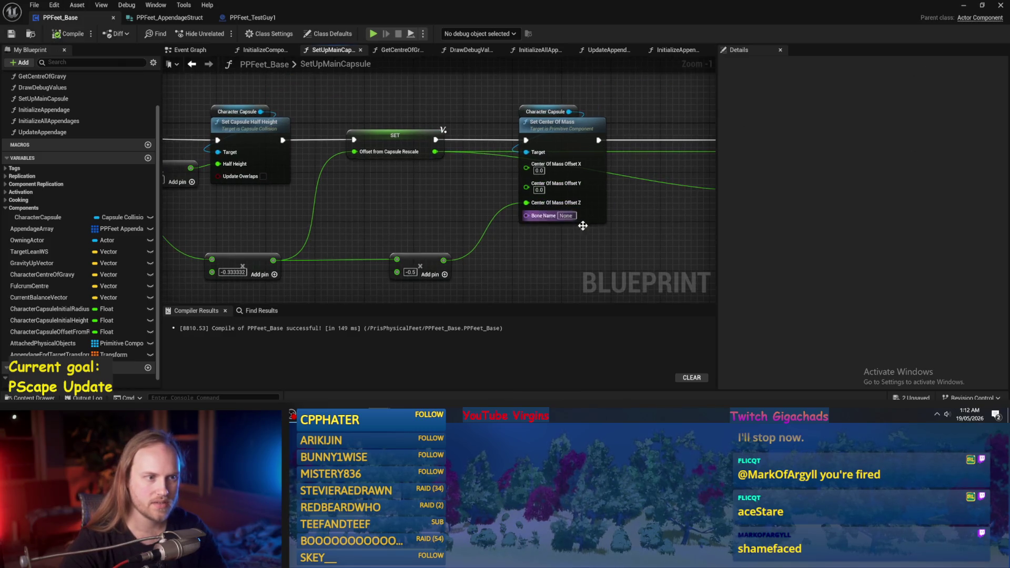
pyautogui.click(964, 6)
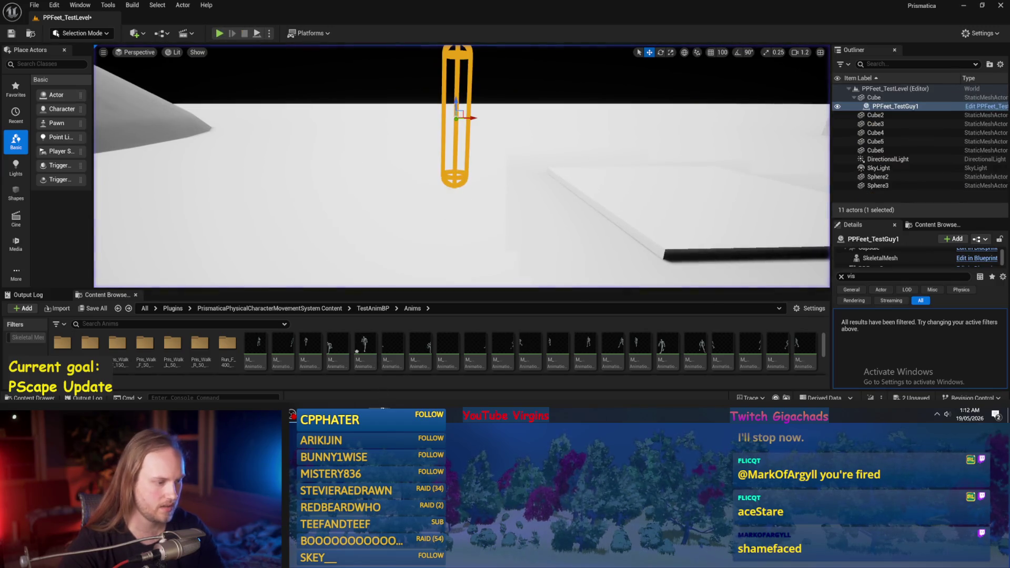
# - Edit the multiplier value and play-test the level with it
pyautogui.click(400, 376)
pyautogui.click(410, 272)
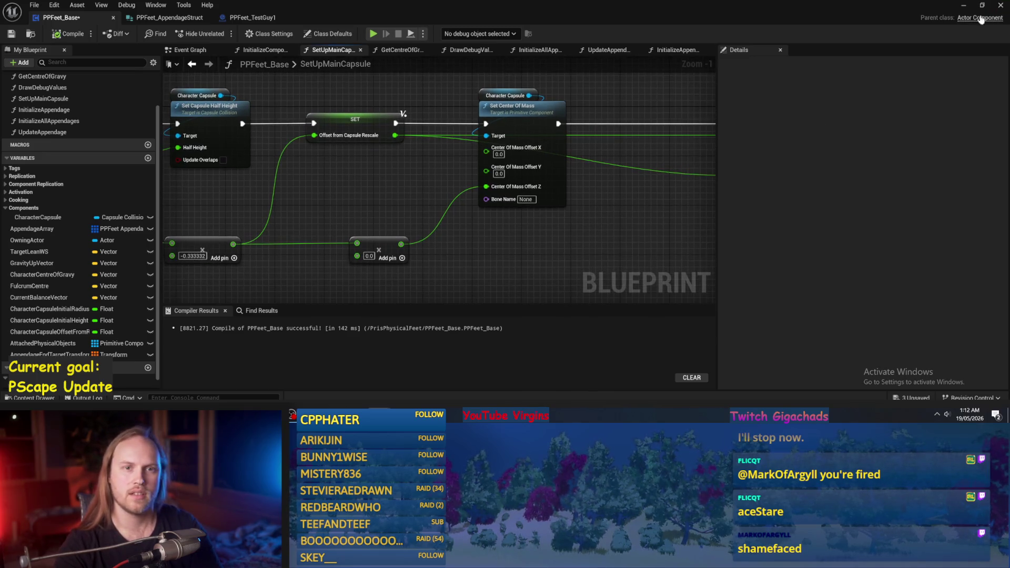
pyautogui.hotkey('alt', 'Tab')
pyautogui.hotkey('alt', 'p')
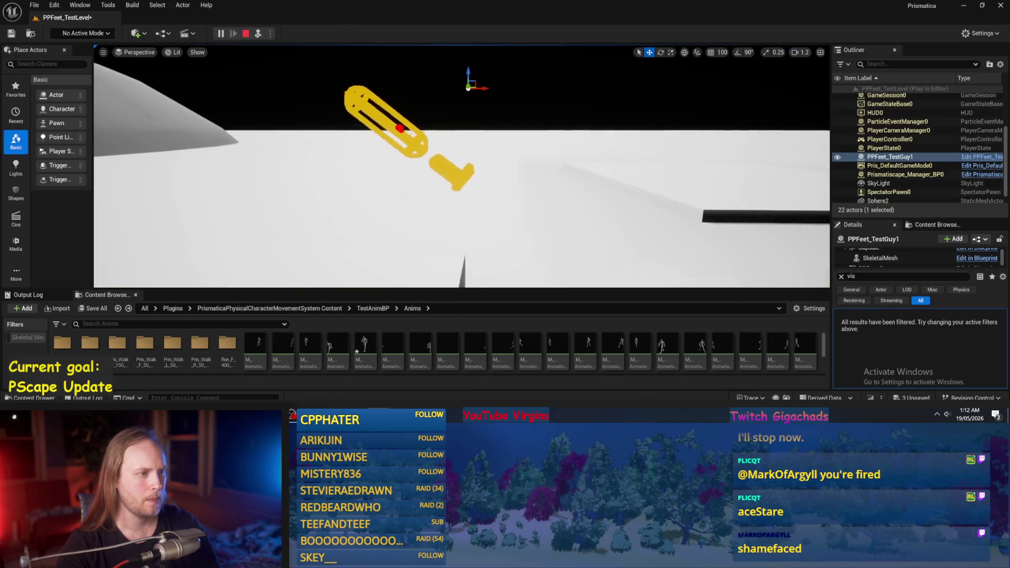
pyautogui.press('Escape')
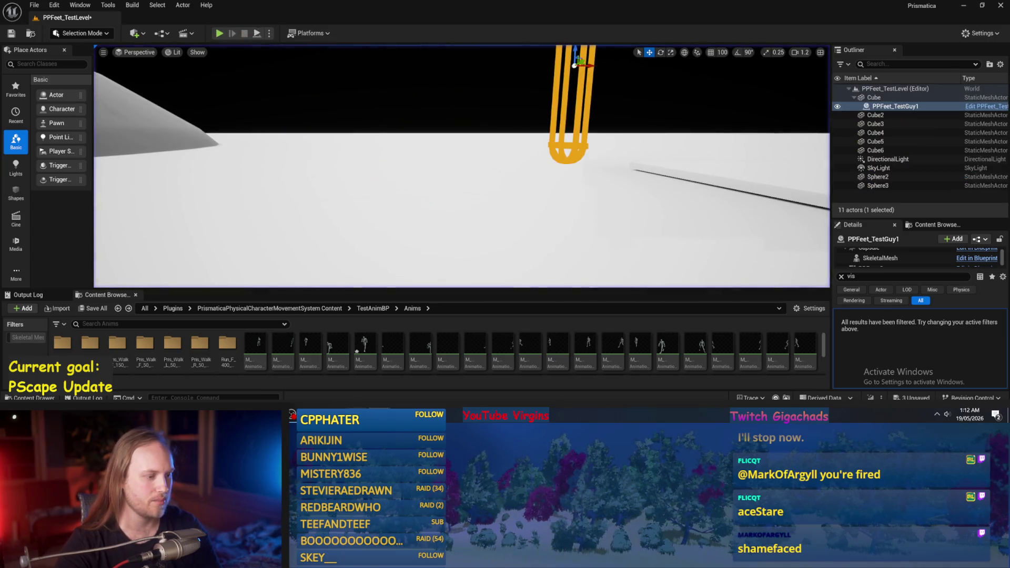
pyautogui.hotkey('alt', 'Tab')
# - Adjust the multiplier again and run two more test plays
pyautogui.click(373, 259)
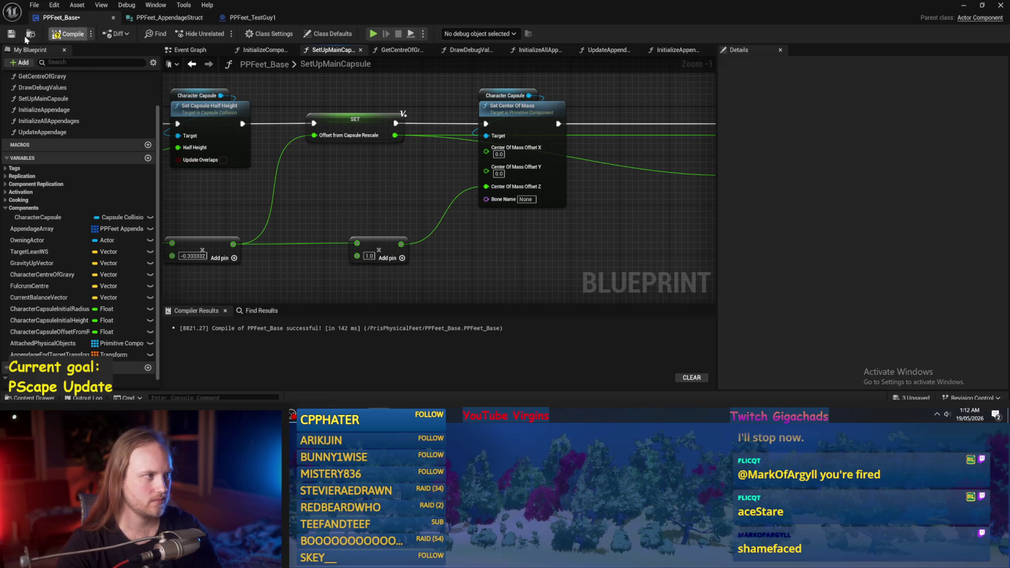
pyautogui.click(960, 7)
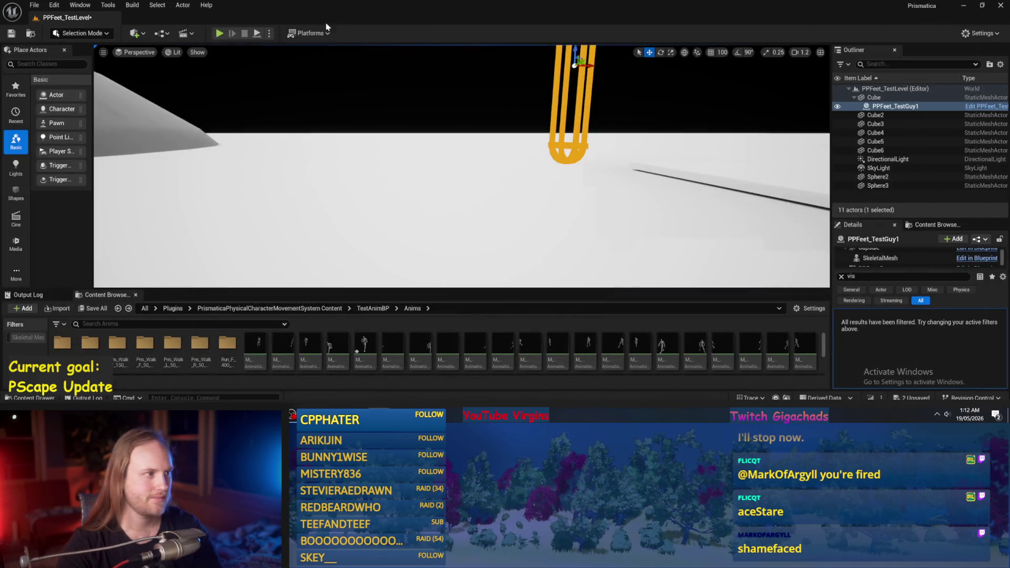
pyautogui.click(257, 33)
pyautogui.press('Escape')
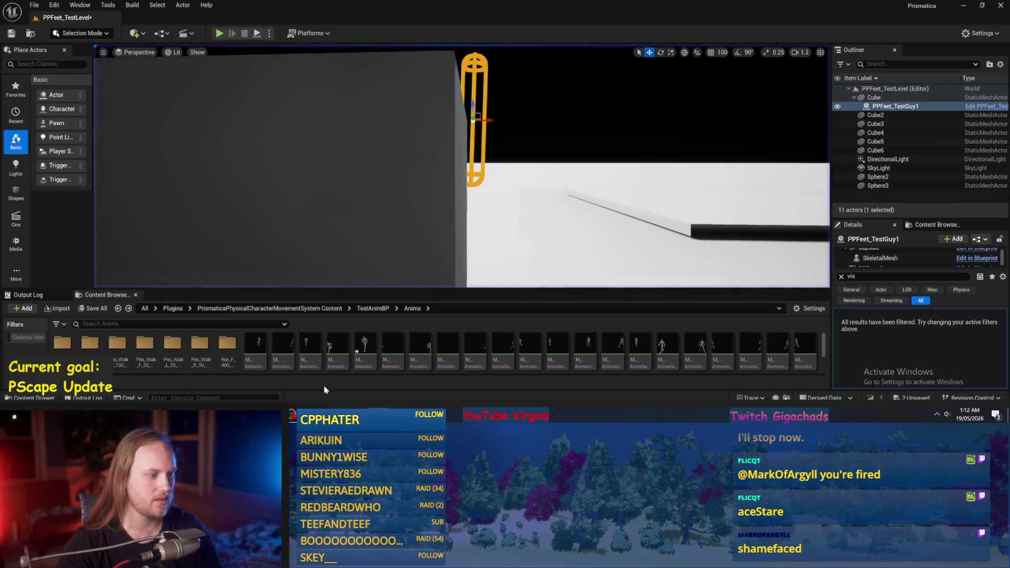
pyautogui.hotkey('alt', 'Tab')
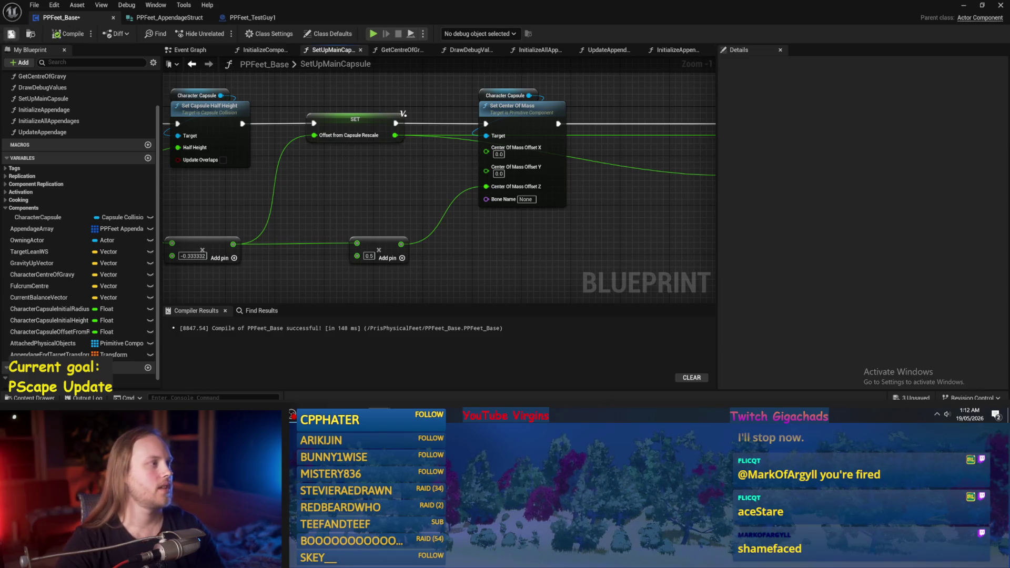
pyautogui.moveTo(615, 218); pyautogui.dragTo(550, 231)
pyautogui.click(963, 6)
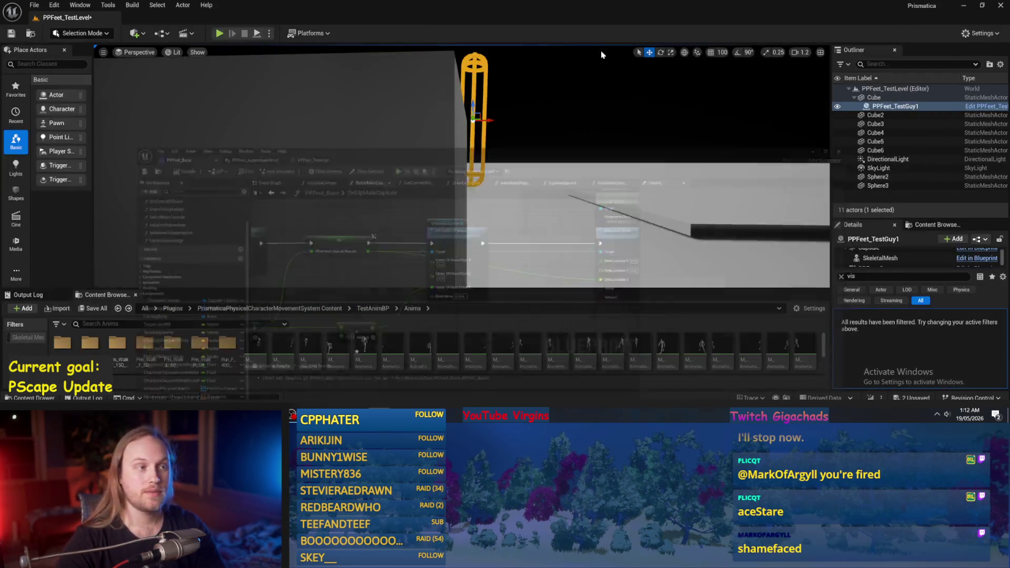
pyautogui.click(257, 33)
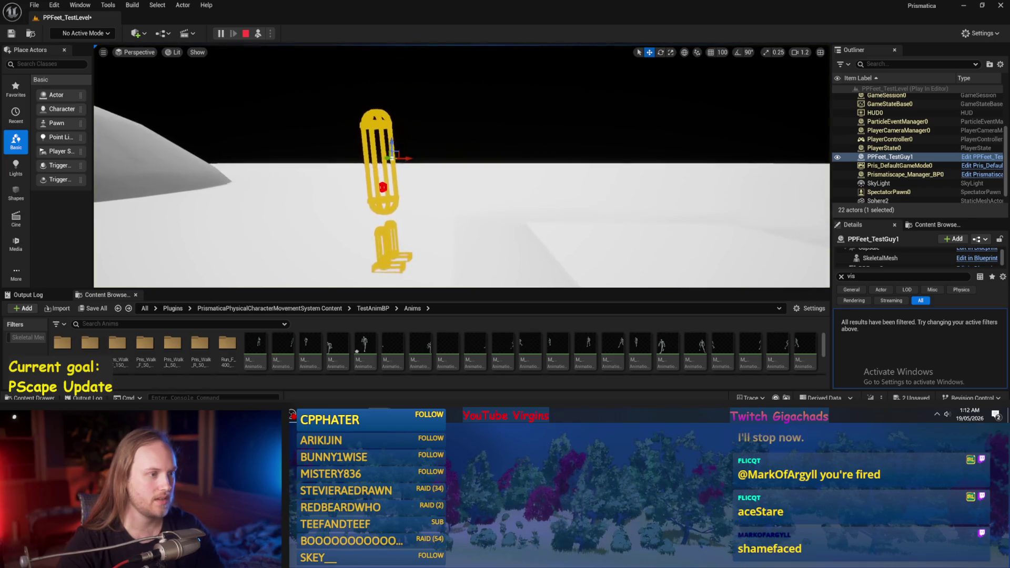
pyautogui.press('Escape')
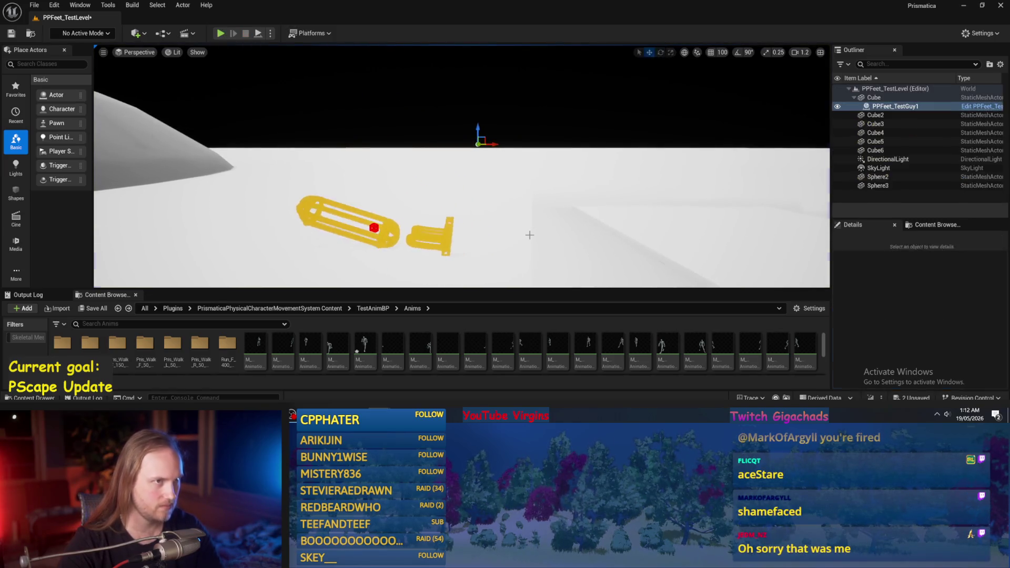
# - Save the level and all unsaved changes, then start another test play
pyautogui.hotkey('ctrl', 's')
pyautogui.press('d')
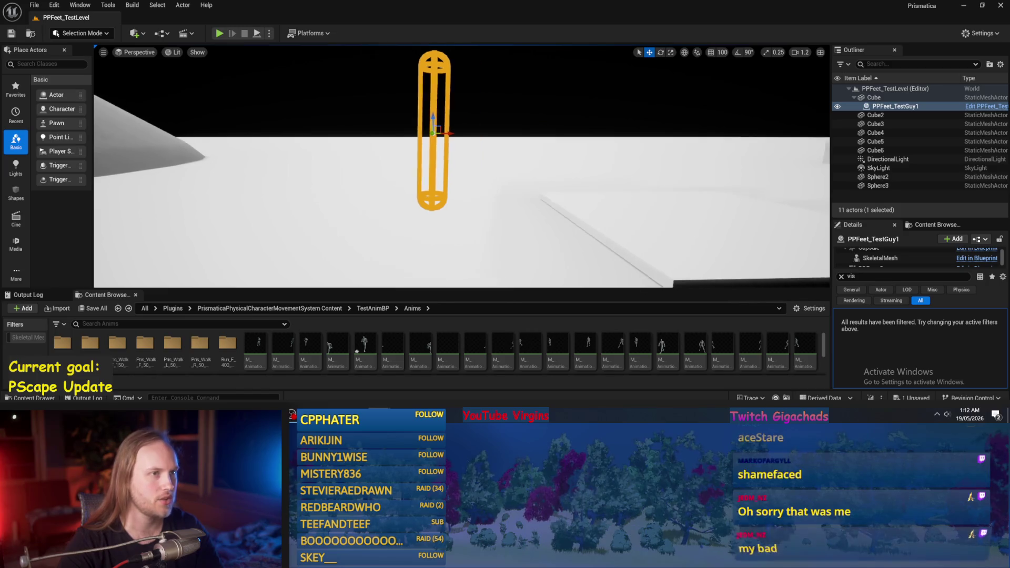
pyautogui.click(10, 35)
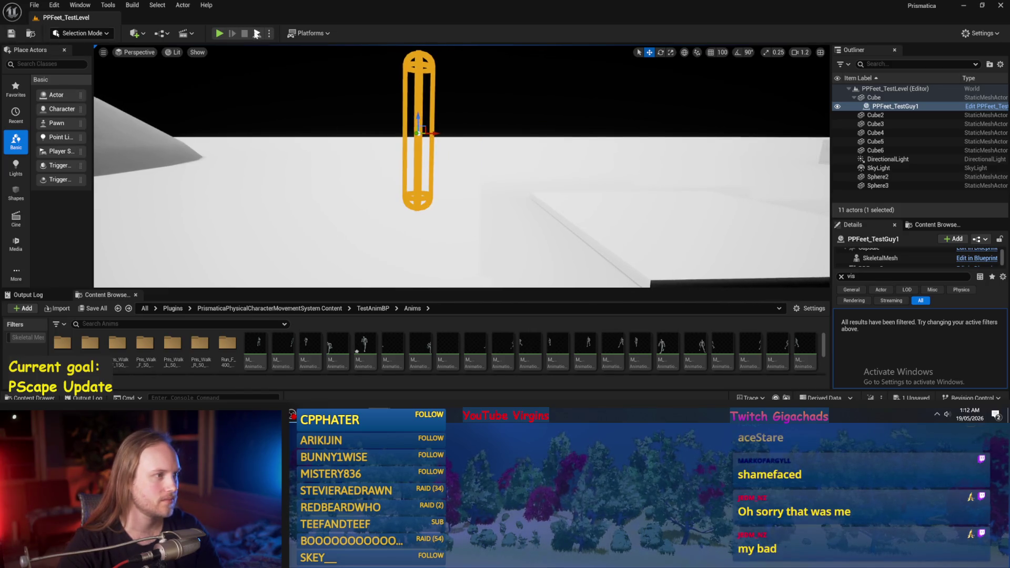
pyautogui.click(219, 34)
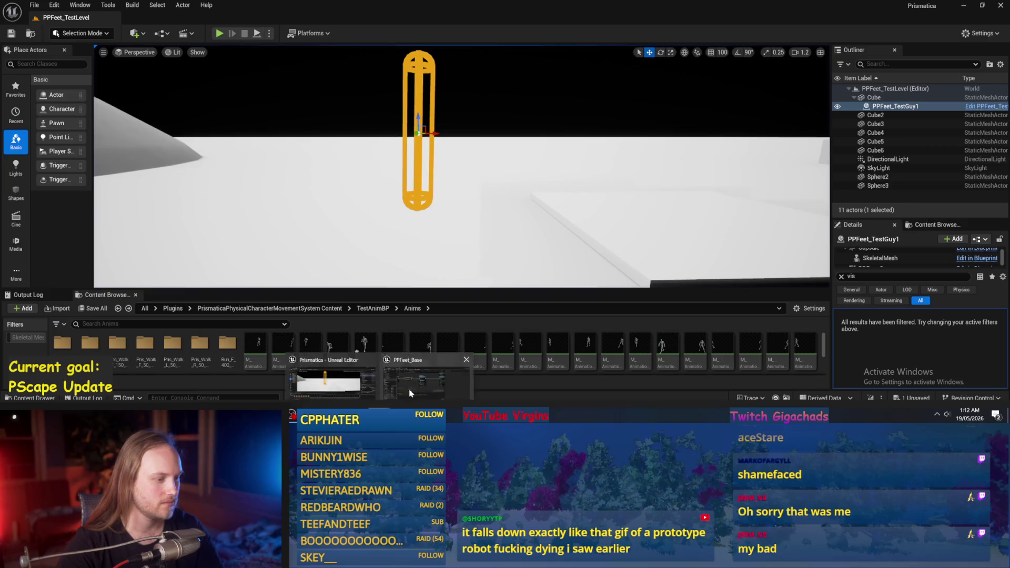
# - Review the Add Local Offset, centre-of-mass and ADD nodes in PPFeet_Base
pyautogui.hotkey('alt', 'Tab')
pyautogui.moveTo(545, 239); pyautogui.dragTo(516, 247)
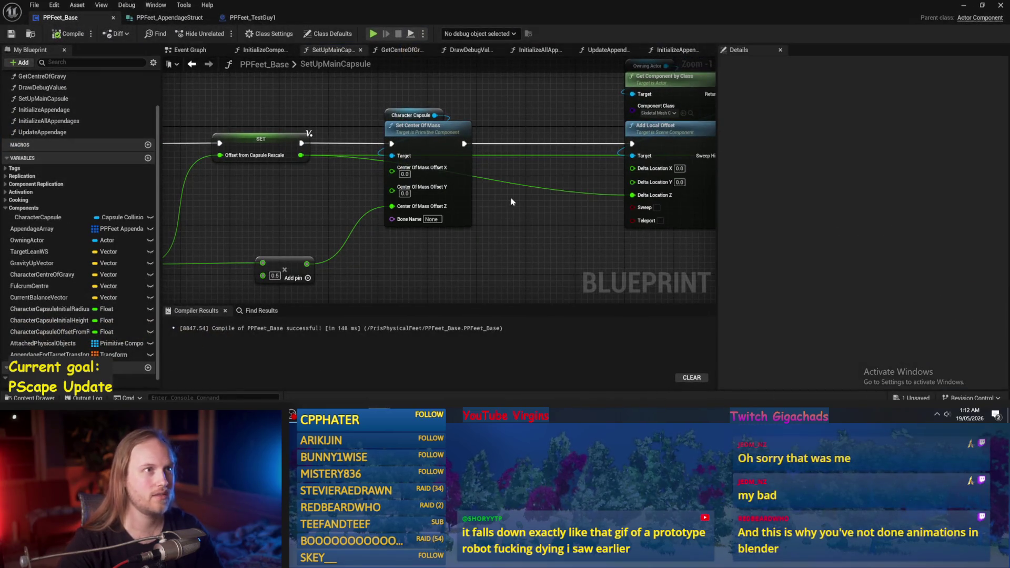
pyautogui.moveTo(504, 199); pyautogui.dragTo(543, 212)
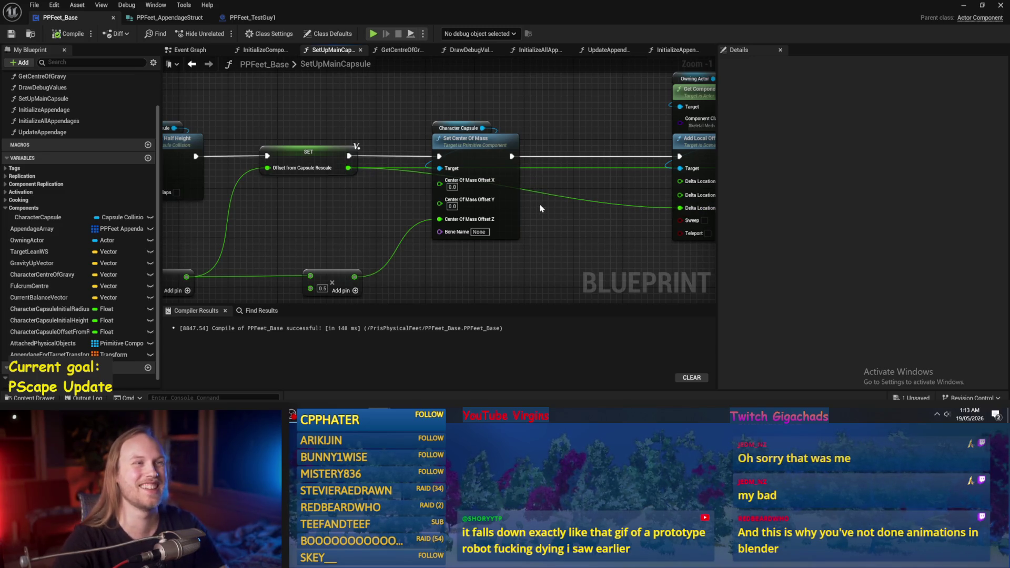
pyautogui.moveTo(556, 204)
pyautogui.mouseDown()
pyautogui.moveTo(581, 183)
pyautogui.moveTo(584, 205)
pyautogui.moveTo(543, 218)
pyautogui.moveTo(435, 203)
pyautogui.mouseUp()
pyautogui.moveTo(476, 163)
pyautogui.mouseDown()
pyautogui.moveTo(616, 133)
pyautogui.moveTo(586, 162)
pyautogui.moveTo(591, 175)
pyautogui.mouseUp()
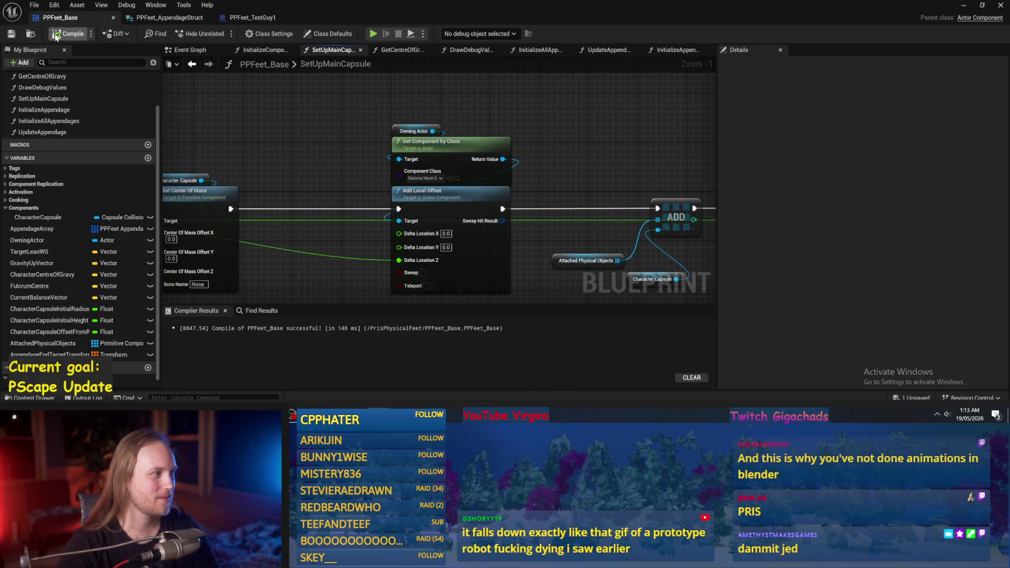
# - Look over PPFeet_AppendageStruct and PPFeet_TestGuy1's Event Tick node
pyautogui.click(169, 18)
pyautogui.click(250, 17)
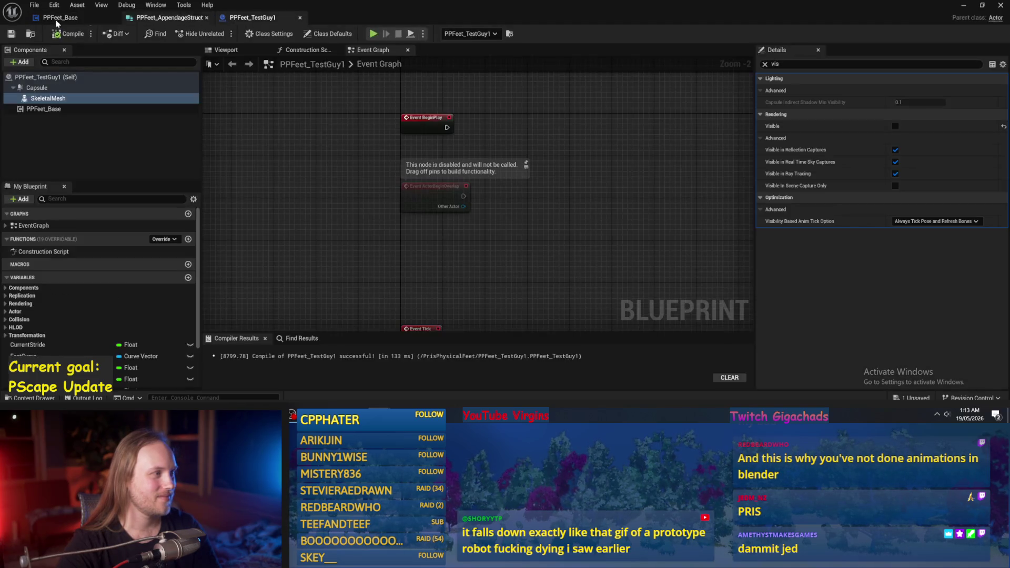
pyautogui.click(970, 9)
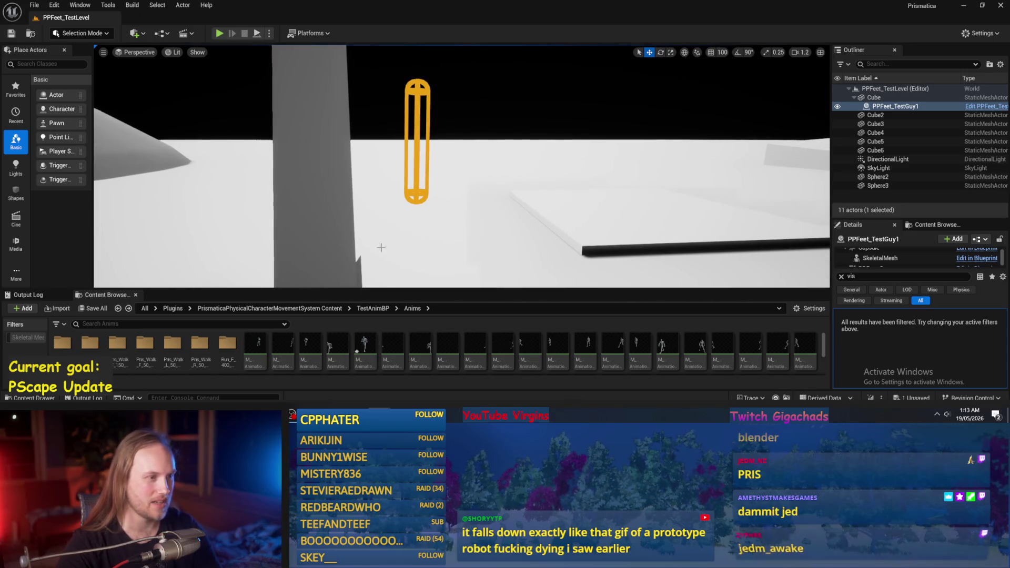
pyautogui.click(408, 368)
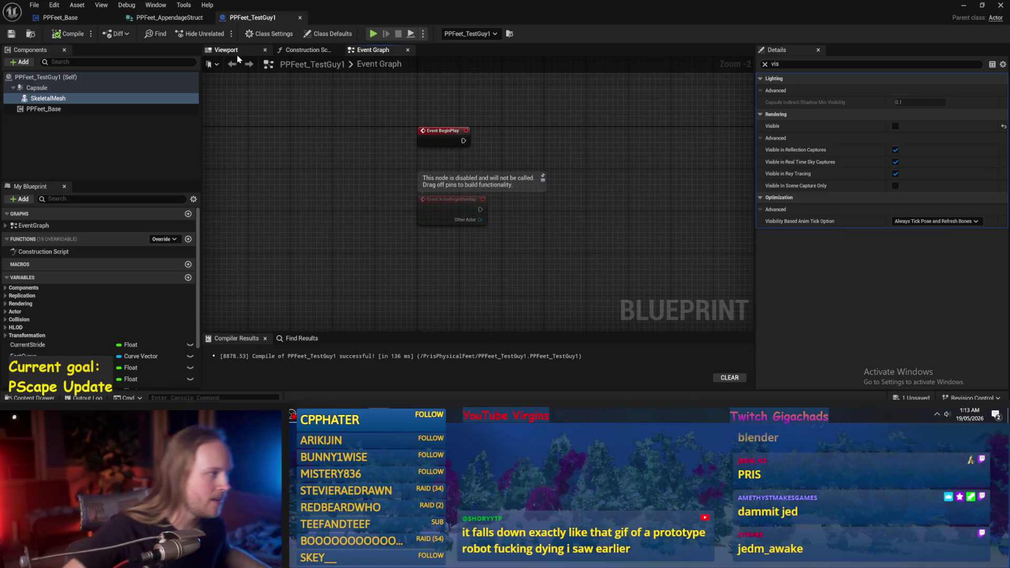
pyautogui.scroll(-3, 180, 292)
pyautogui.scroll(2, 572, 233)
pyautogui.moveTo(503, 163); pyautogui.dragTo(484, 213)
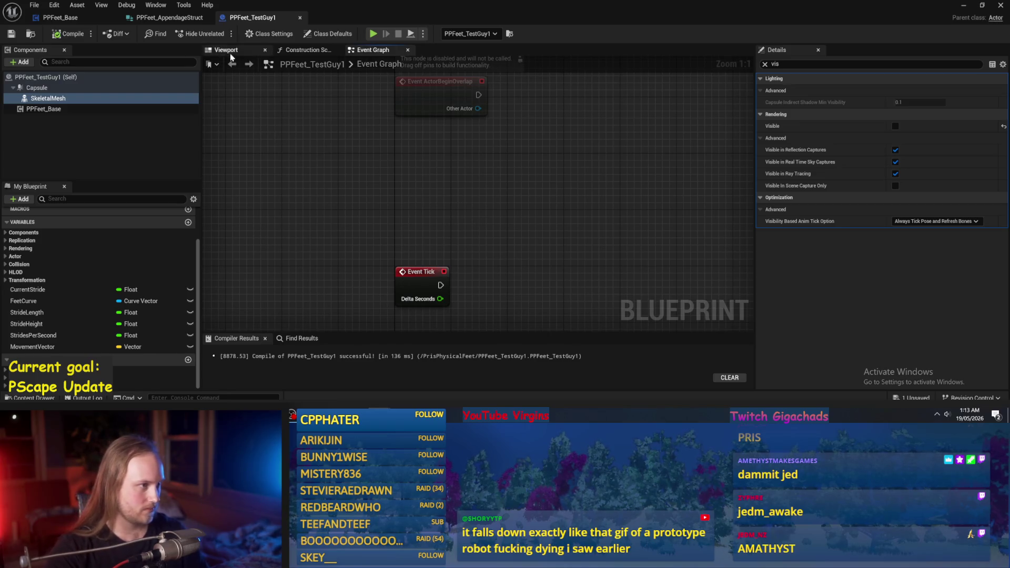
# - Add a new function to the PPFeet_Base blueprint
pyautogui.click(63, 18)
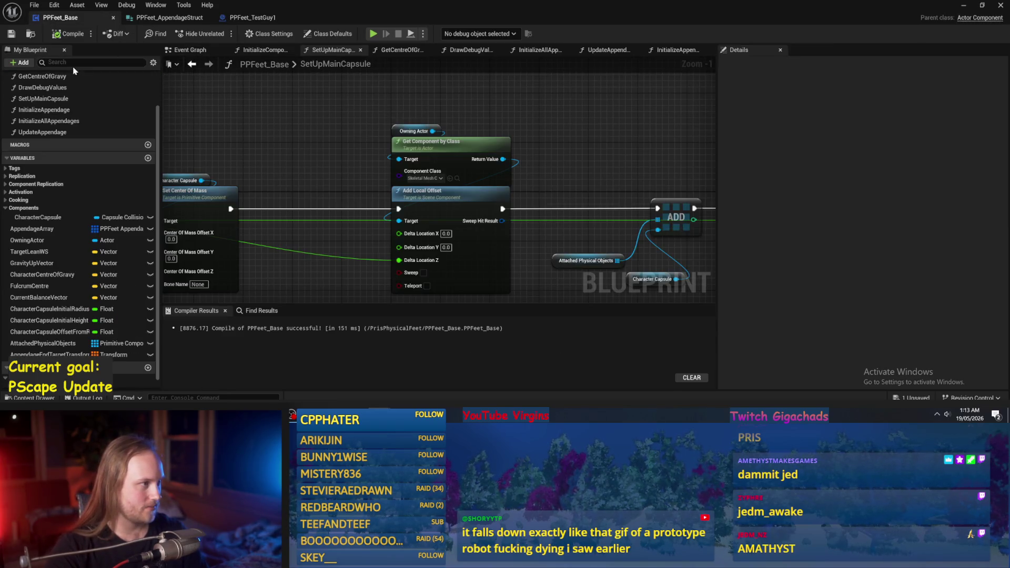
pyautogui.scroll(2, 115, 131)
pyautogui.click(148, 102)
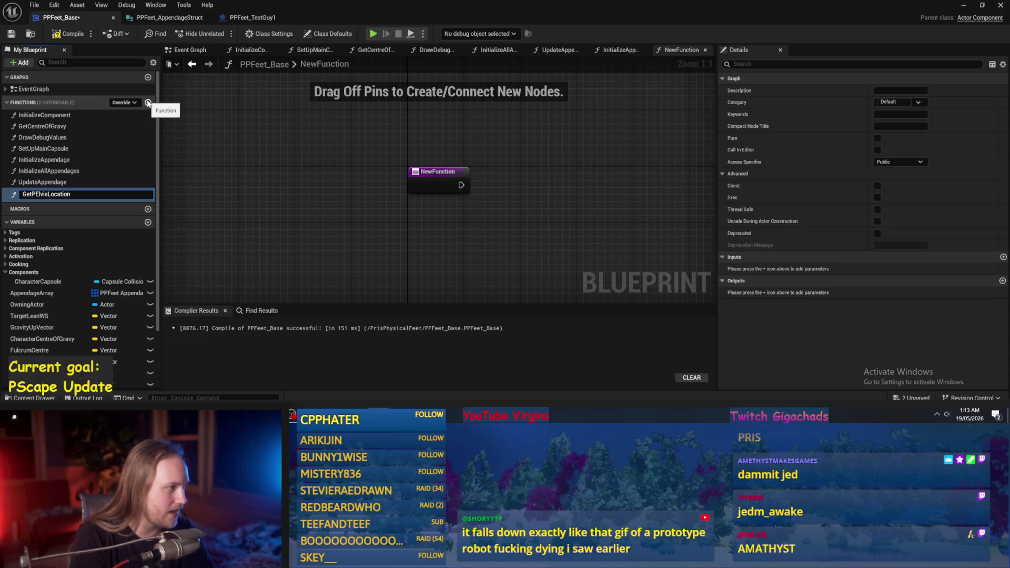
# - Name the function GetPelvisLocation and add a Character Capsule getter to its graph
pyautogui.press('Return')
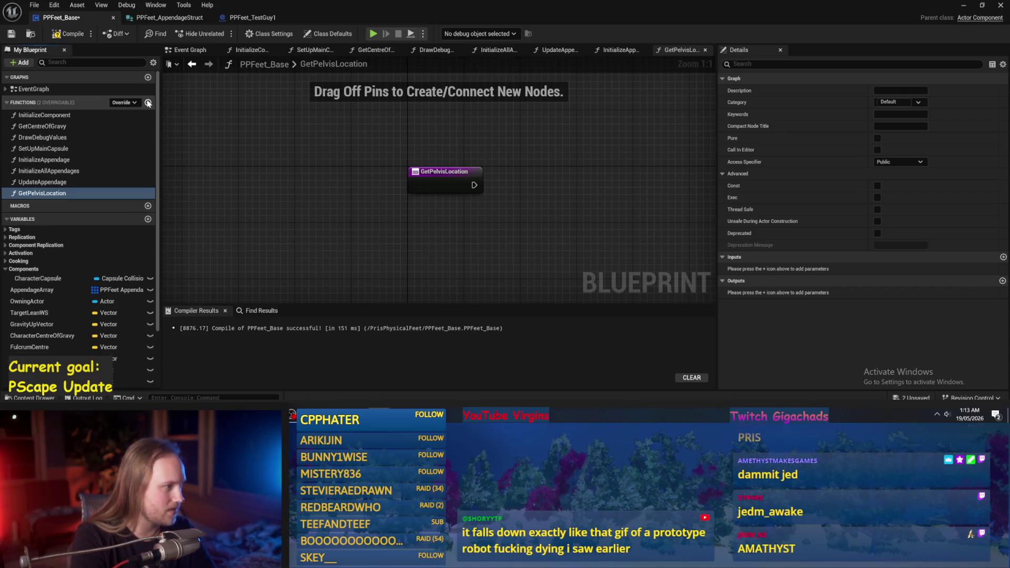
pyautogui.rightClick(489, 170)
pyautogui.write('capsule')
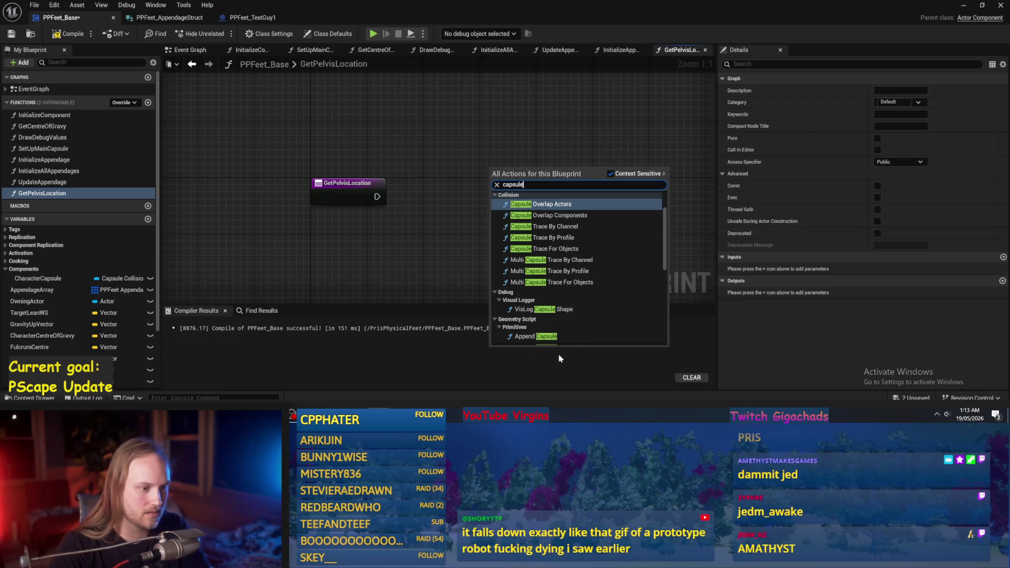
pyautogui.scroll(-5, 550, 265)
pyautogui.scroll(-2, 550, 266)
pyautogui.click(550, 261)
# - Add a Get Relative Location node from the capsule, then delete it as unwanted
pyautogui.moveTo(491, 214)
pyautogui.mouseDown()
pyautogui.moveTo(401, 145)
pyautogui.moveTo(479, 165)
pyautogui.mouseUp()
pyautogui.write('get local')
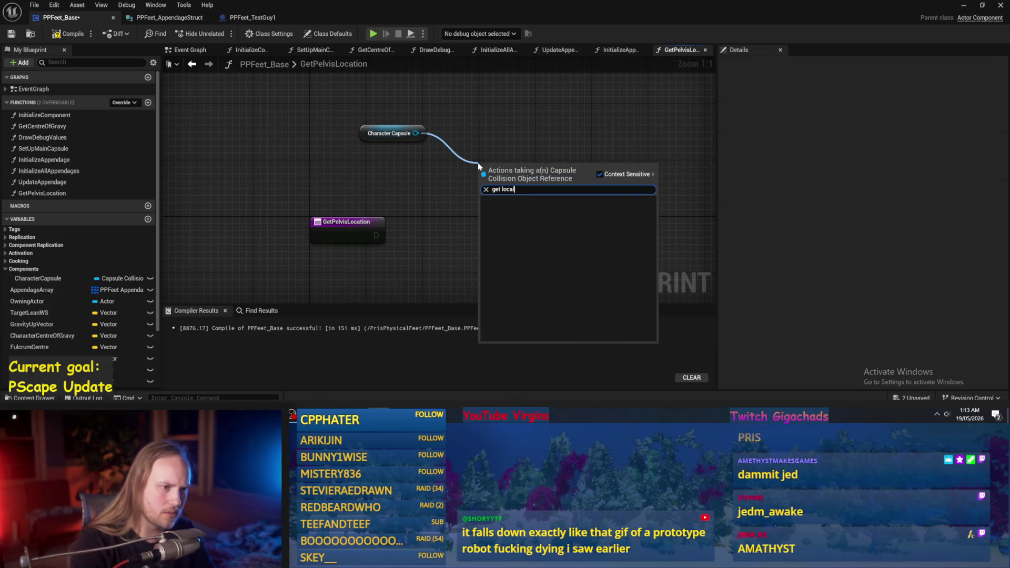
pyautogui.press('BackSpace')
pyautogui.click(526, 277)
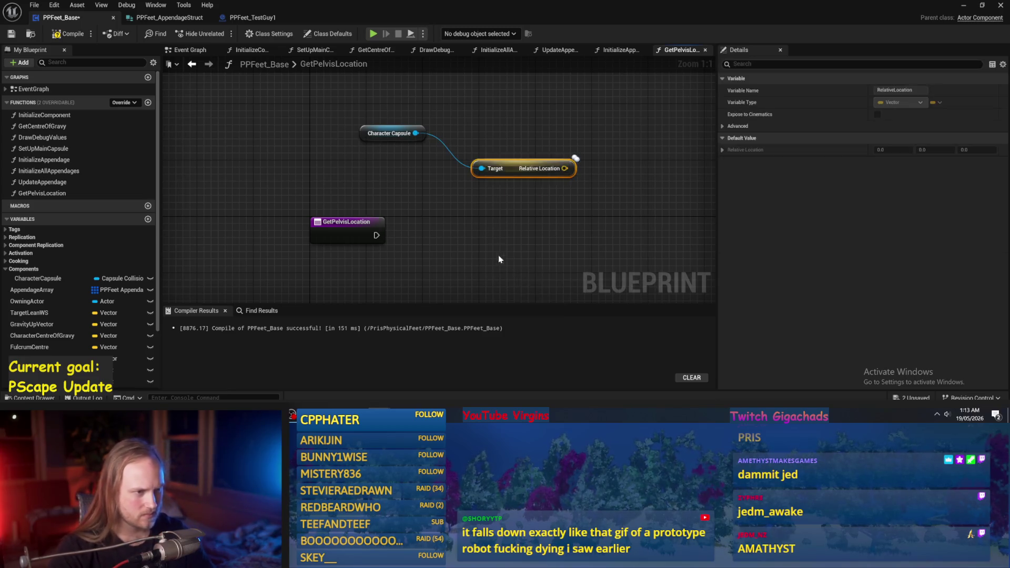
pyautogui.press('Delete')
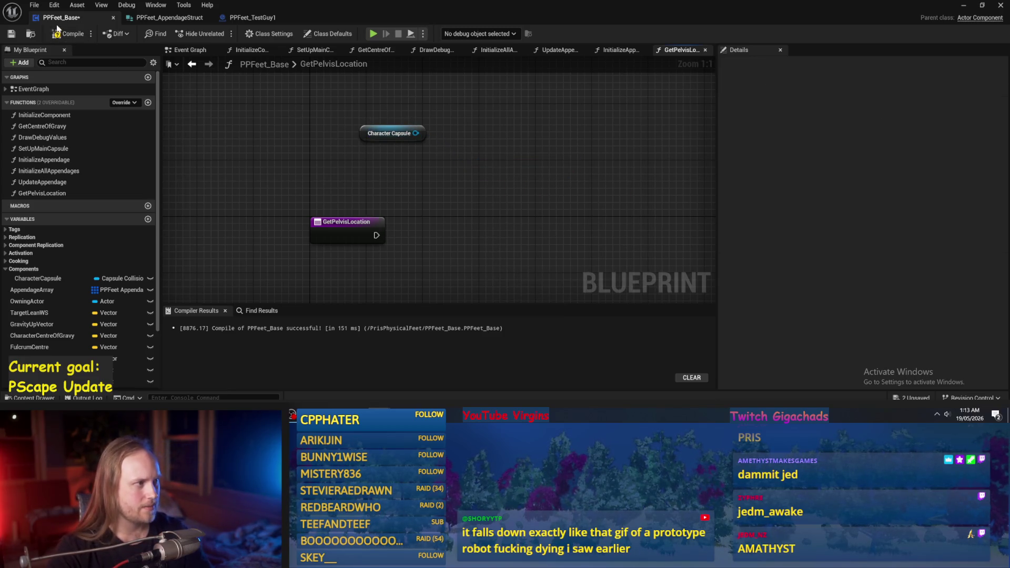
# - Search the graph's actions for transform nodes, then close the menu without adding any
pyautogui.moveTo(434, 157)
pyautogui.mouseDown()
pyautogui.moveTo(412, 185)
pyautogui.moveTo(441, 168)
pyautogui.mouseUp()
pyautogui.write('transform')
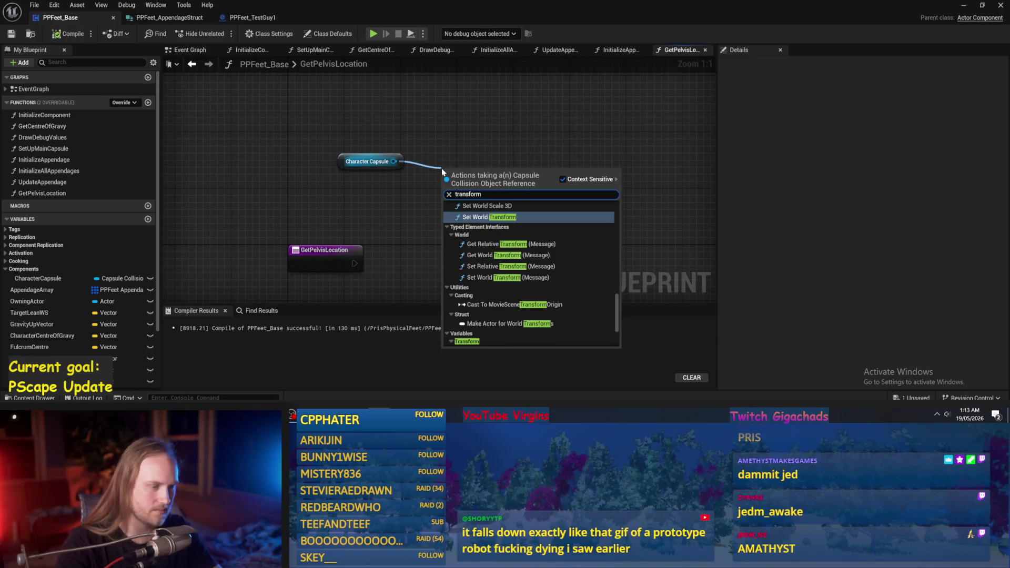
pyautogui.scroll(-3, 500, 284)
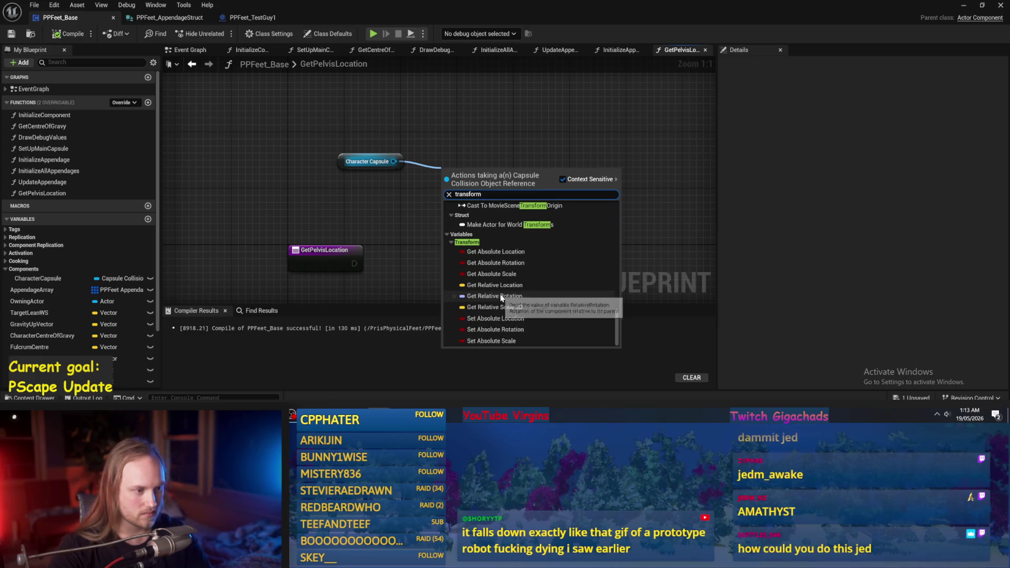
pyautogui.scroll(3, 493, 312)
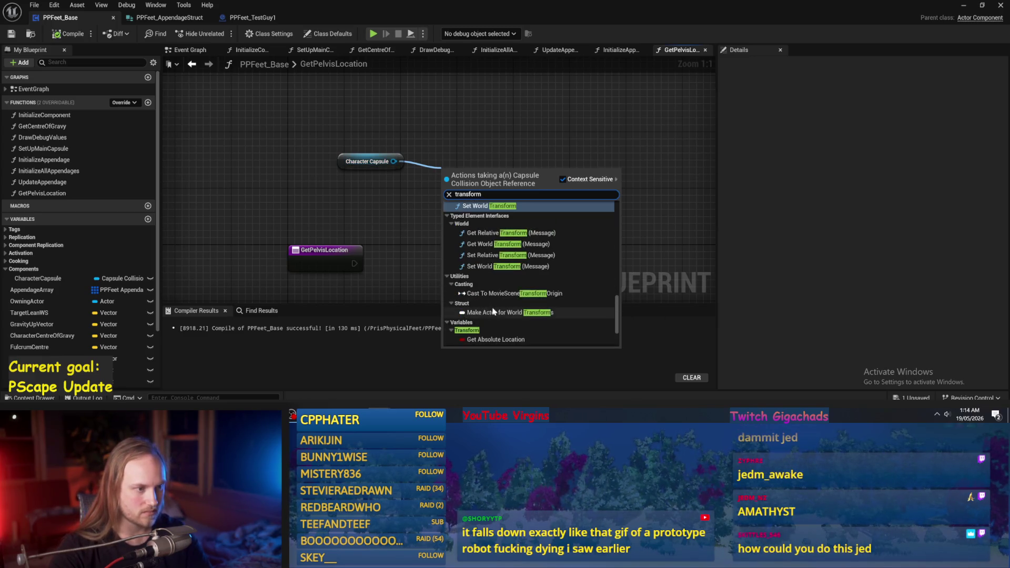
pyautogui.scroll(-2, 517, 312)
pyautogui.scroll(2, 516, 304)
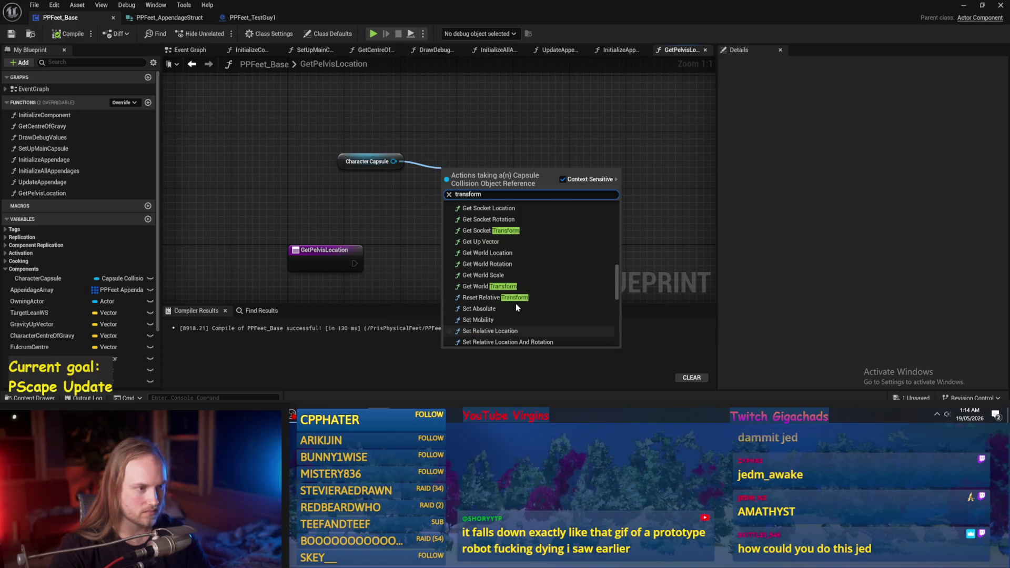
pyautogui.click(429, 232)
pyautogui.rightClick(453, 185)
pyautogui.click(388, 184)
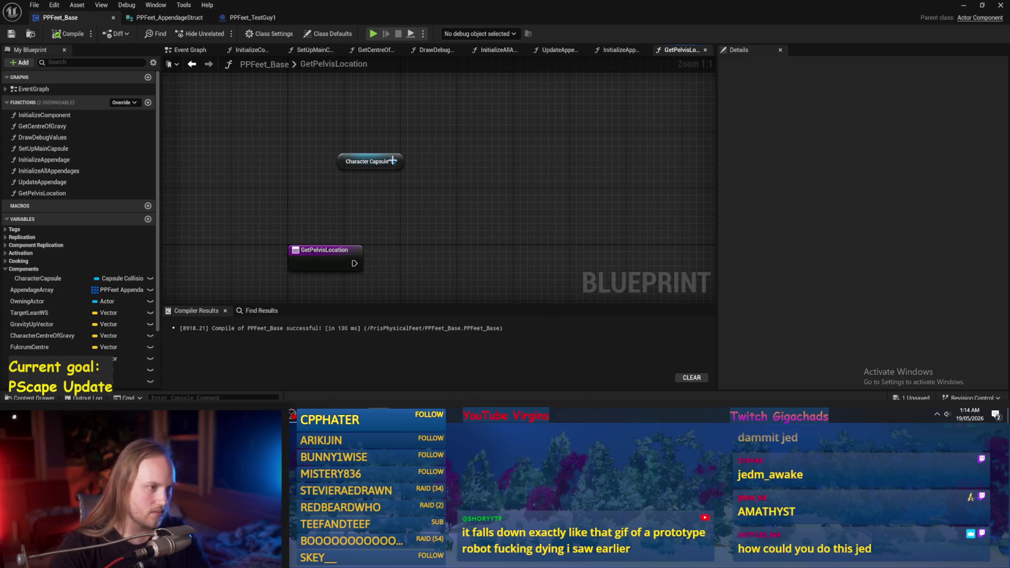
# - Wire Character Capsule into a Get World Transform node placed beside it
pyautogui.moveTo(394, 161); pyautogui.dragTo(444, 177)
pyautogui.write('get transform')
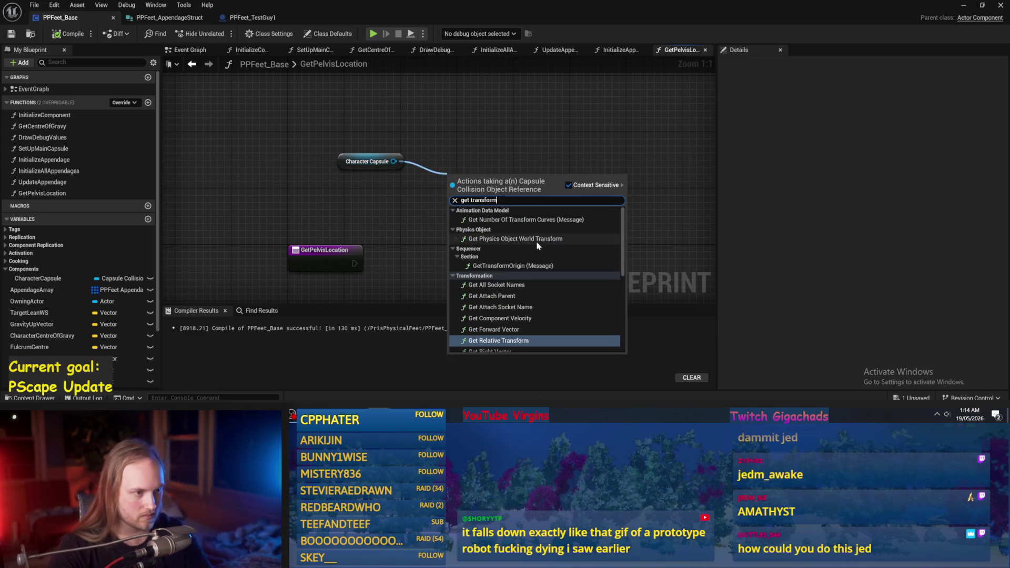
pyautogui.scroll(3, 475, 337)
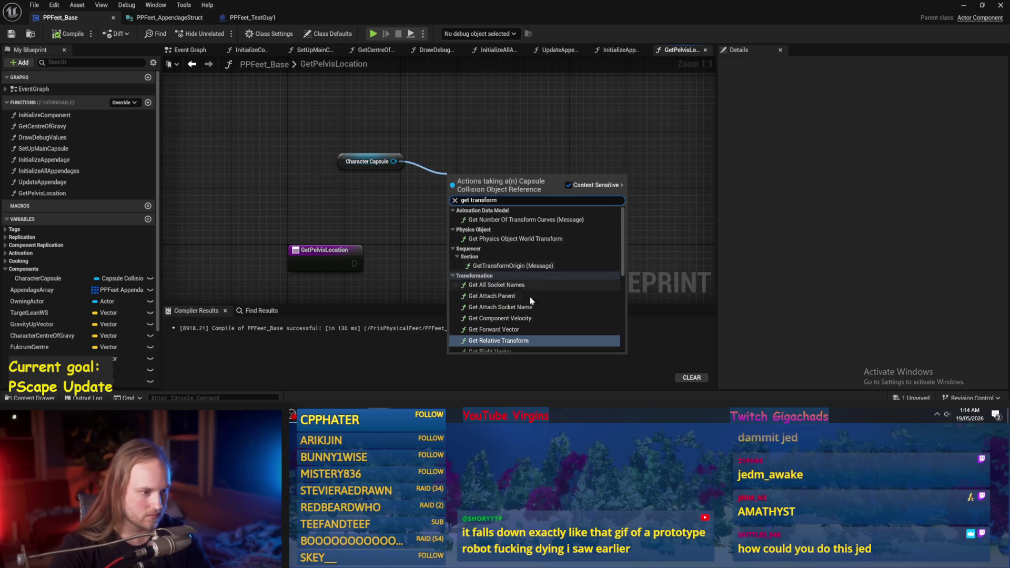
pyautogui.scroll(-3, 505, 301)
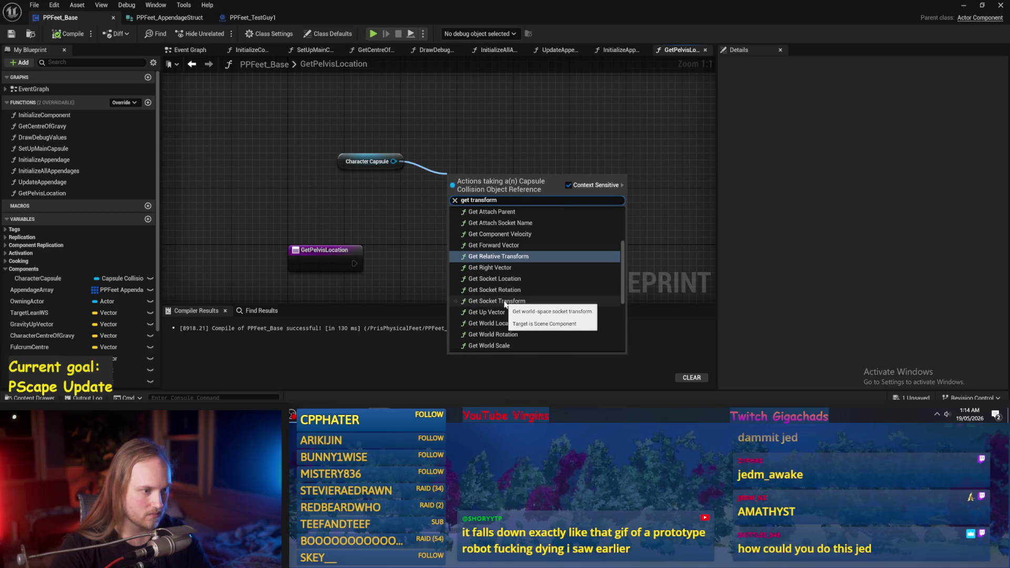
pyautogui.scroll(-2, 505, 305)
pyautogui.click(502, 314)
pyautogui.moveTo(479, 181); pyautogui.dragTo(409, 130)
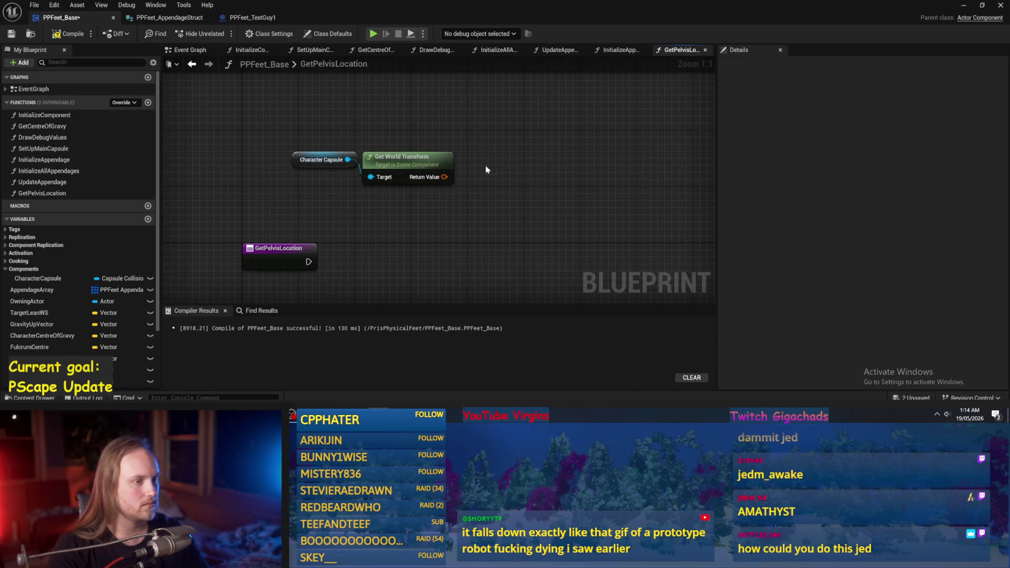
pyautogui.moveTo(445, 176); pyautogui.dragTo(524, 188)
# - Add a Transform Location node fed by the capsule's world transform
pyautogui.write('tran')
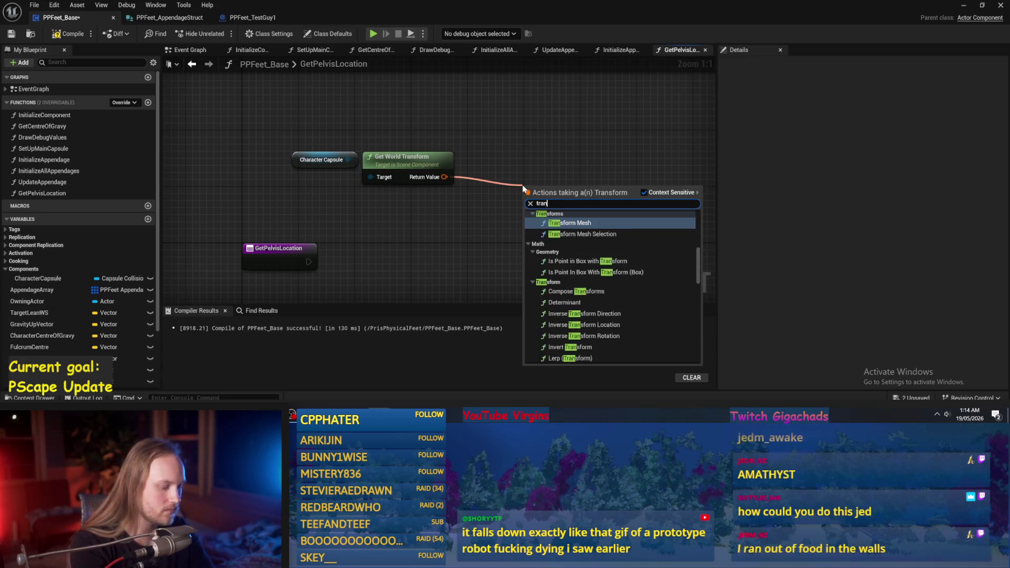
pyautogui.write('sform loca')
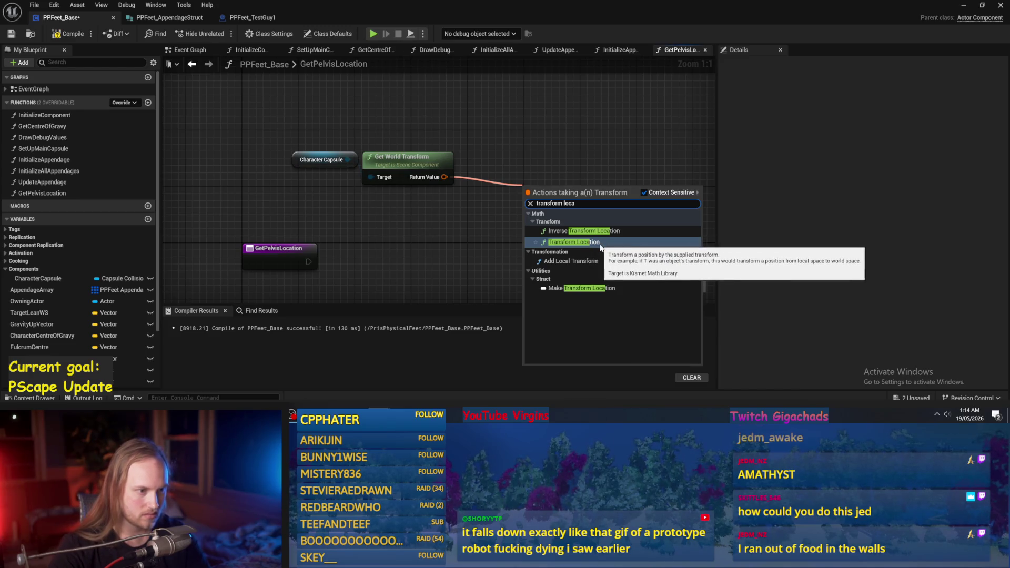
pyautogui.click(600, 243)
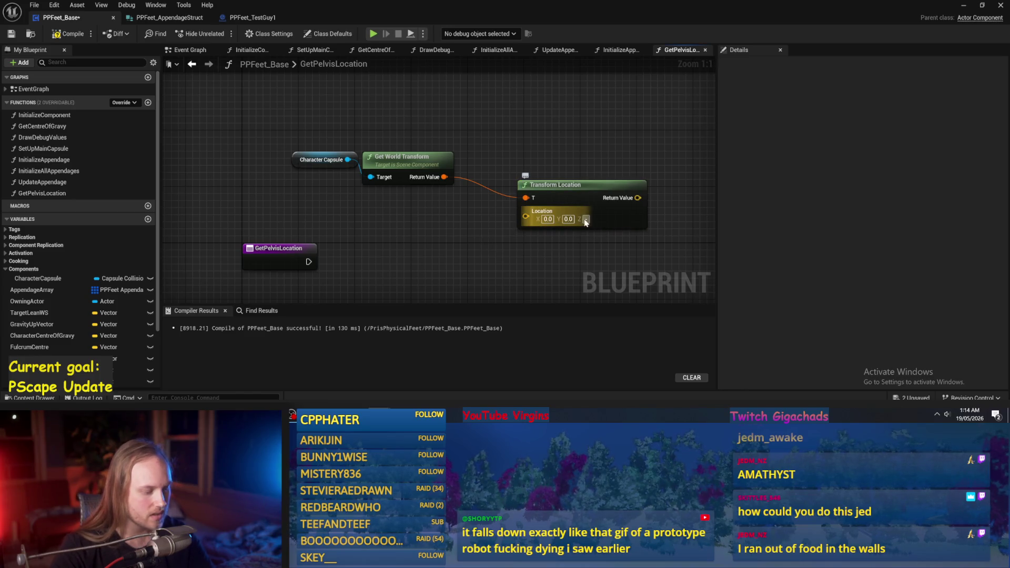
pyautogui.moveTo(558, 185); pyautogui.dragTo(487, 198)
pyautogui.scroll(-2, 524, 189)
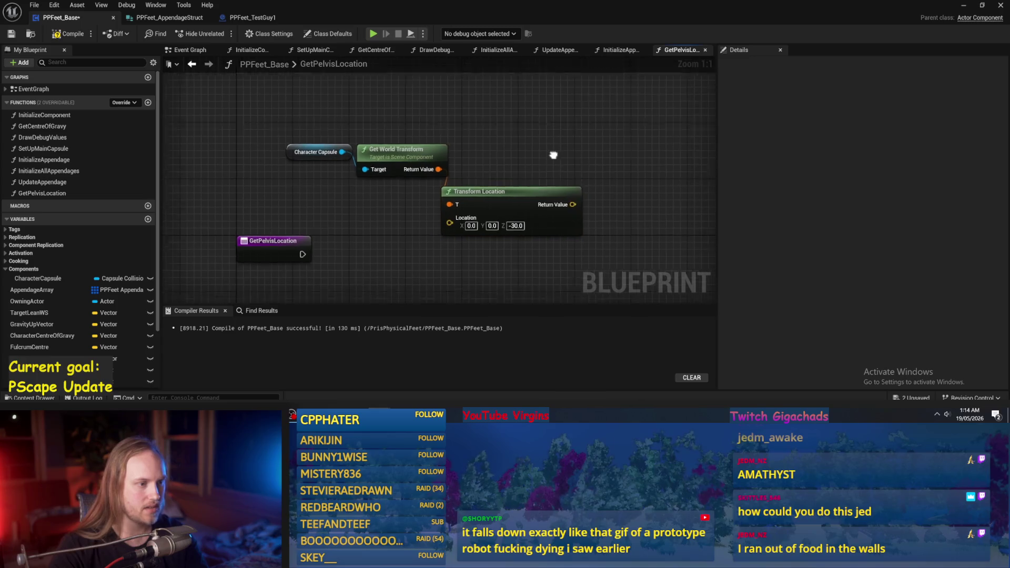
# - Add a Return Node, wiring the execution and the Transform Location result into it
pyautogui.rightClick(682, 222)
pyautogui.click(675, 222)
pyautogui.moveTo(695, 219); pyautogui.dragTo(566, 199)
pyautogui.moveTo(291, 199); pyautogui.dragTo(552, 206)
pyautogui.scroll(2, 552, 206)
pyautogui.moveTo(470, 163); pyautogui.dragTo(571, 229)
pyautogui.moveTo(370, 156); pyautogui.dragTo(385, 114)
# - Name the Return Node's output PelvisLocation
pyautogui.click(557, 216)
pyautogui.write('PelvisLocati')
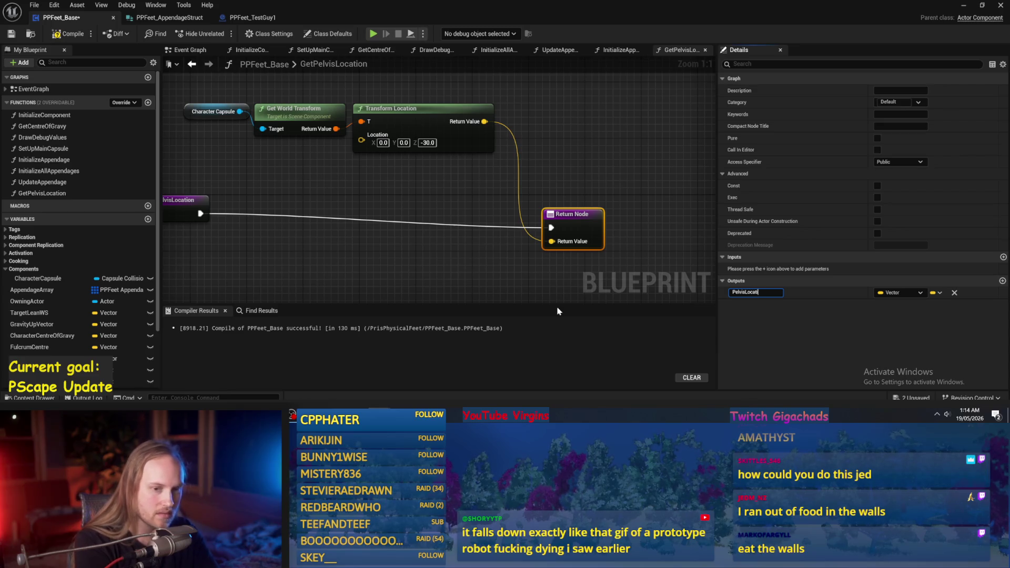
pyautogui.write('on')
pyautogui.press('Return')
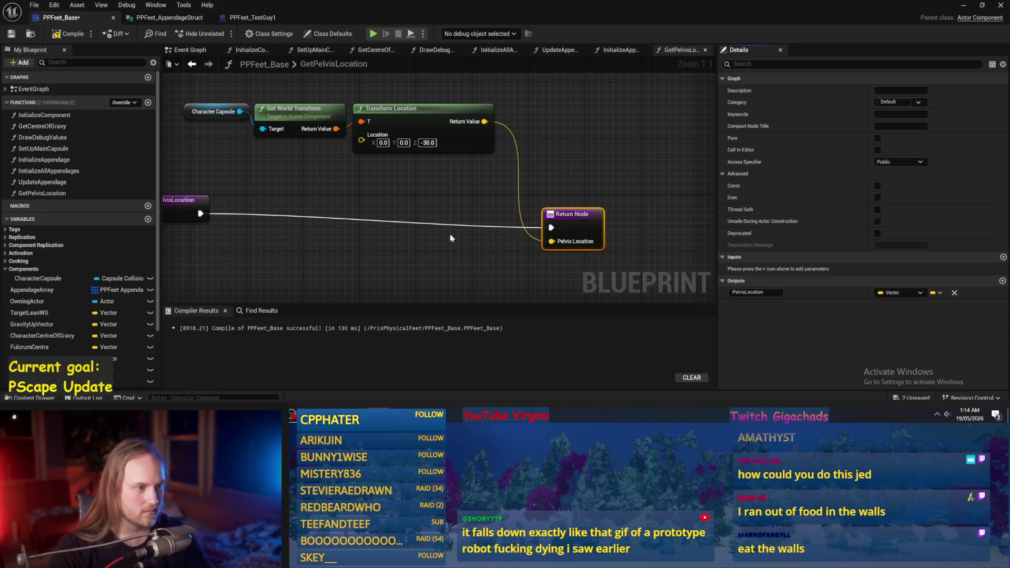
pyautogui.click(447, 246)
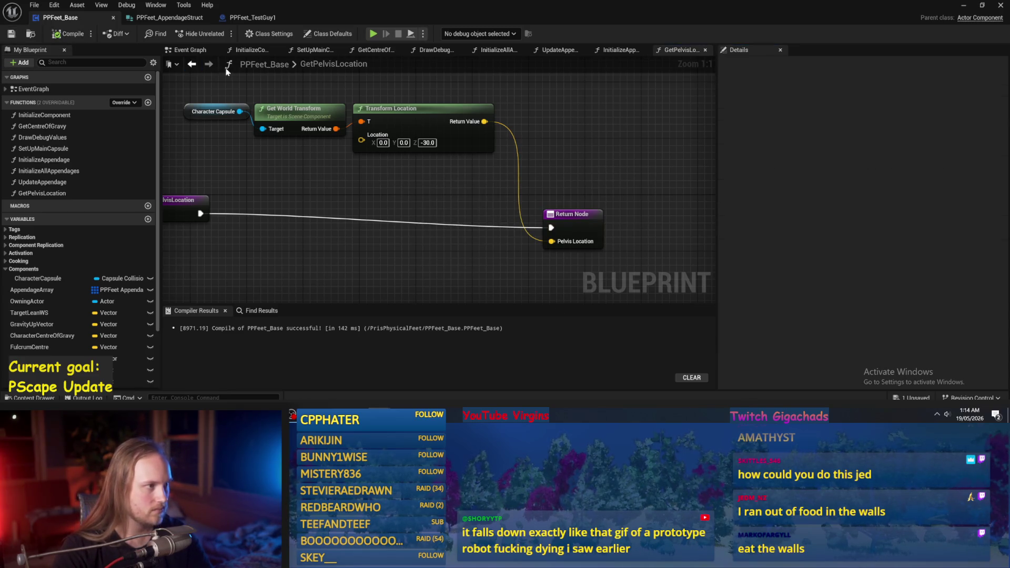
# - Reset the Transform Location's Location input and split it into X, Y and Z
pyautogui.rightClick(416, 146)
pyautogui.click(444, 208)
pyautogui.rightClick(416, 146)
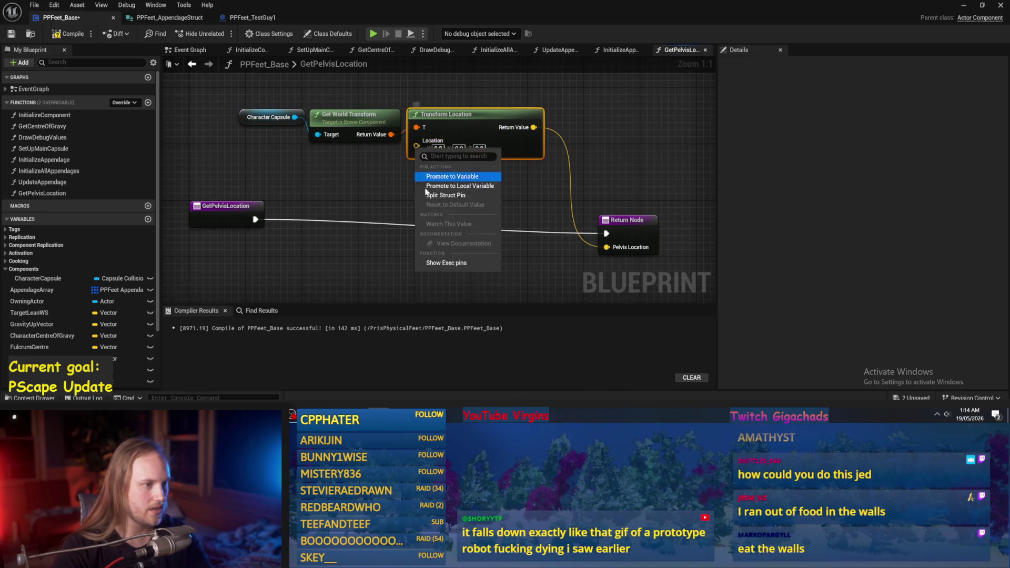
pyautogui.click(437, 196)
# - Feed Character Capsule Offset from Rescale into Location Z and compile the blueprint
pyautogui.scroll(-2, 126, 357)
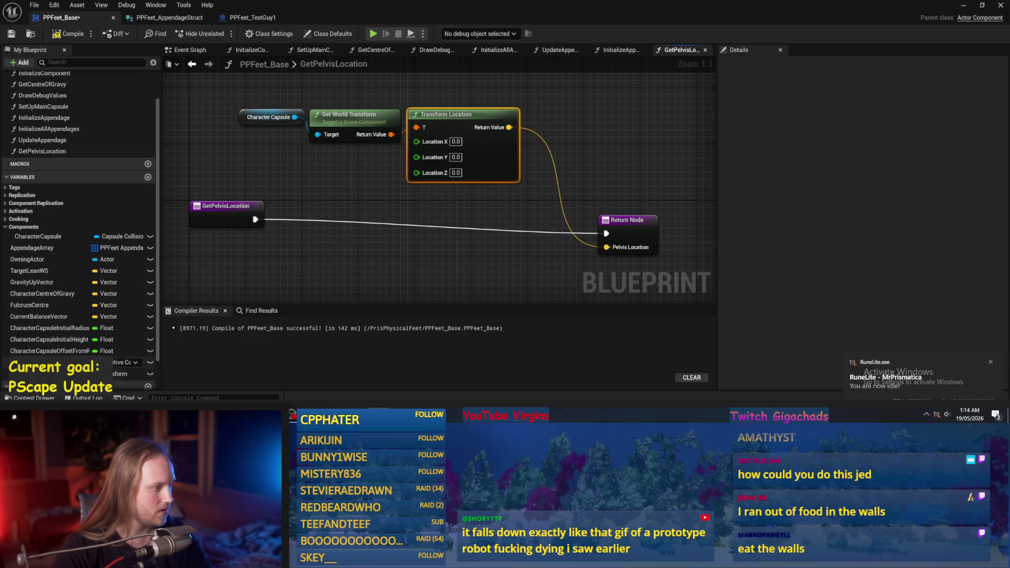
pyautogui.moveTo(47, 351); pyautogui.dragTo(307, 169)
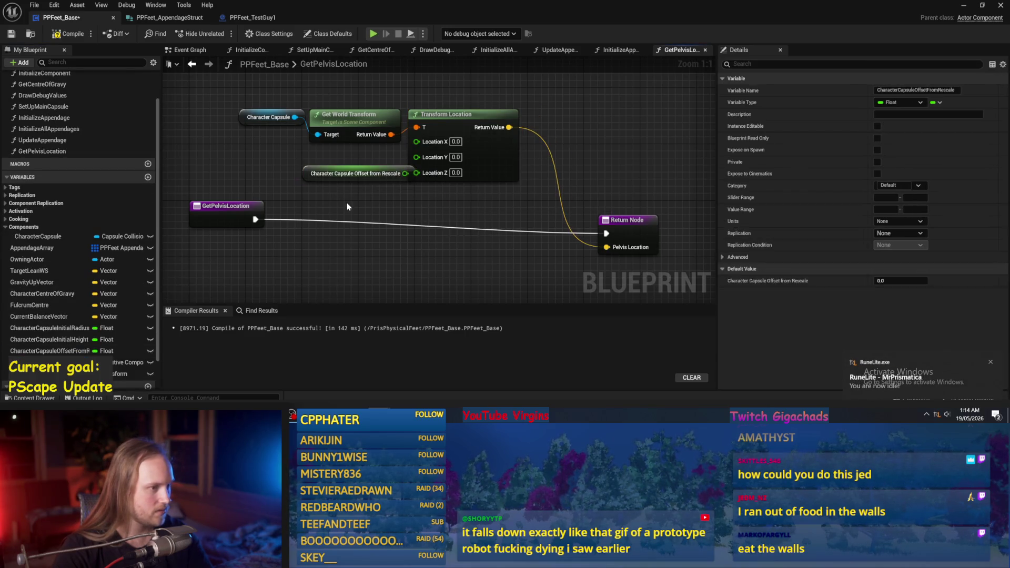
pyautogui.moveTo(401, 178); pyautogui.dragTo(436, 176)
pyautogui.moveTo(305, 172); pyautogui.dragTo(291, 165)
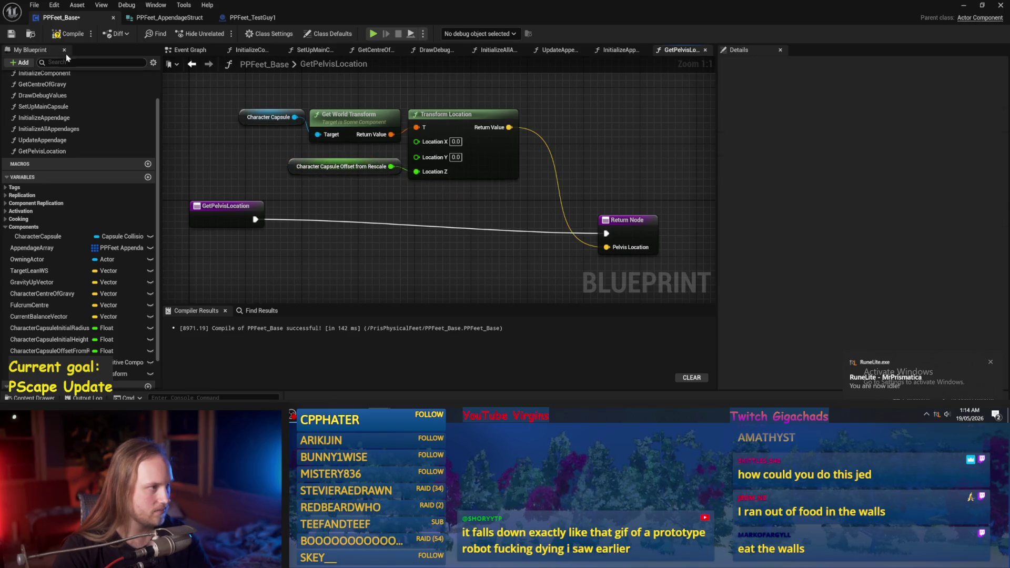
pyautogui.click(17, 34)
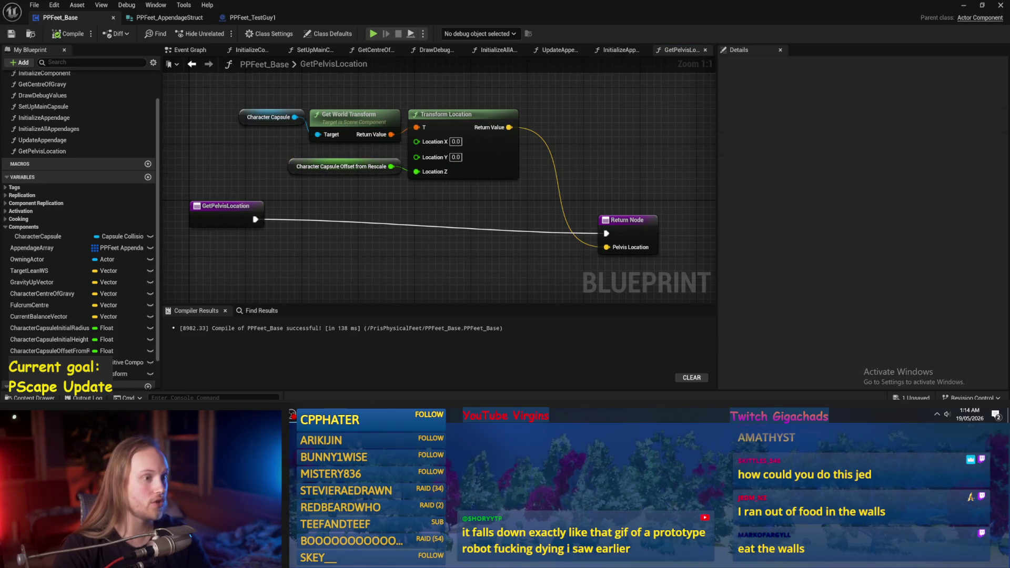
pyautogui.moveTo(432, 225); pyautogui.dragTo(436, 188)
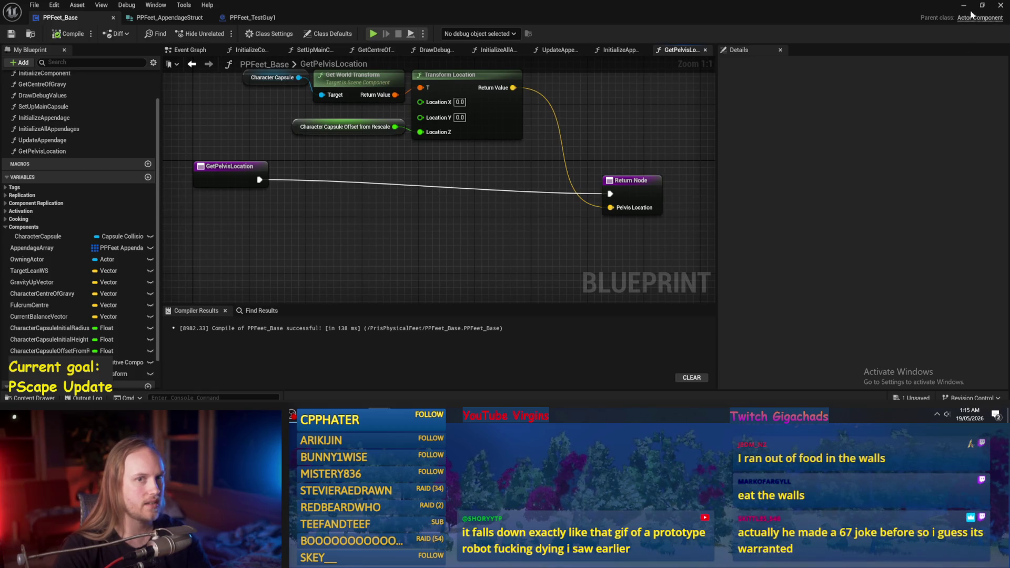
# - Bring the PPFeet_Base blueprint back and open its DrawDebugValues graph
pyautogui.click(964, 6)
pyautogui.doubleClick(316, 368)
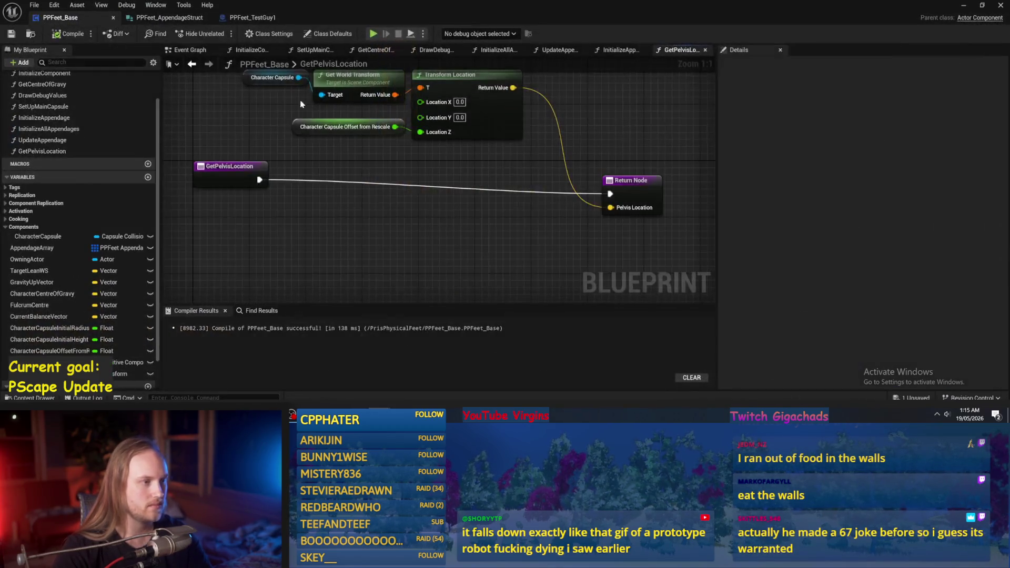
pyautogui.click(621, 49)
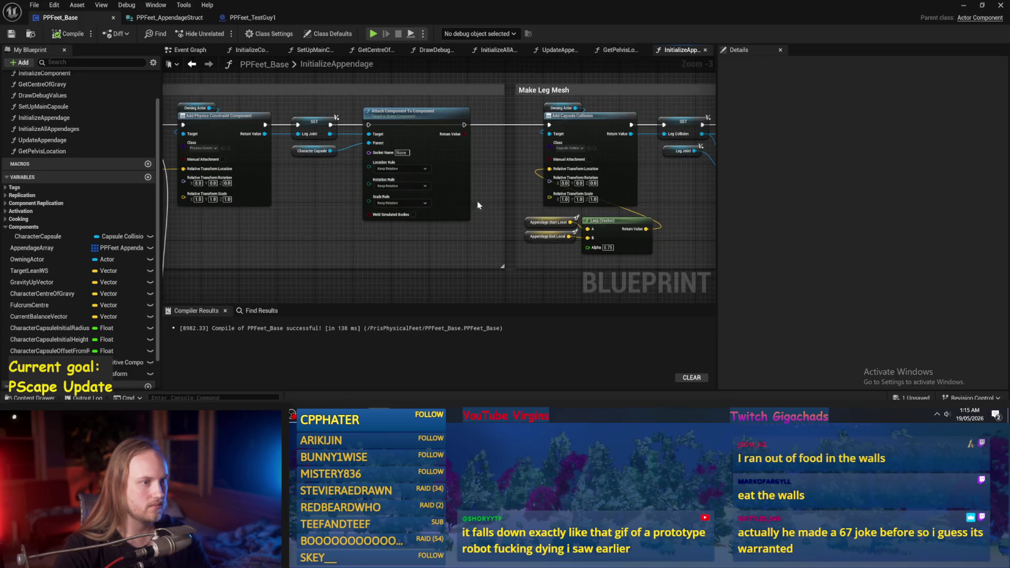
pyautogui.click(436, 49)
# - Duplicate the Draw Debug Sphere node and start chaining the copy after it
pyautogui.click(474, 139)
pyautogui.hotkey('ctrl', 'c')
pyautogui.hotkey('ctrl', 'v')
pyautogui.moveTo(438, 155); pyautogui.dragTo(496, 135)
# - Chain the pasted Draw Debug Sphere after the original and give it a cyan line colour
pyautogui.moveTo(535, 211); pyautogui.dragTo(569, 183)
pyautogui.click(570, 178)
pyautogui.click(581, 237)
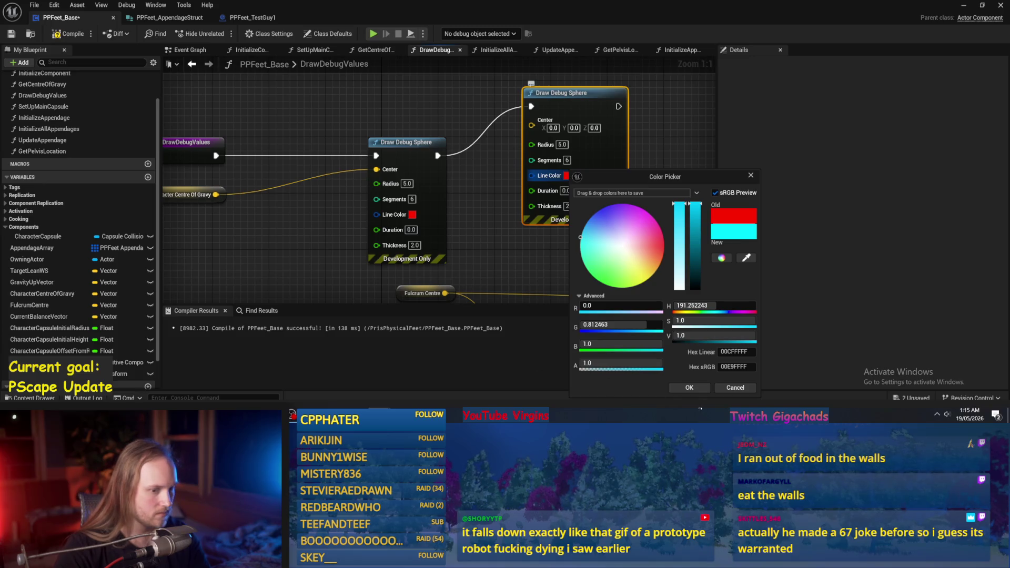
pyautogui.click(689, 388)
pyautogui.scroll(-2, 78, 273)
pyautogui.scroll(2, 78, 273)
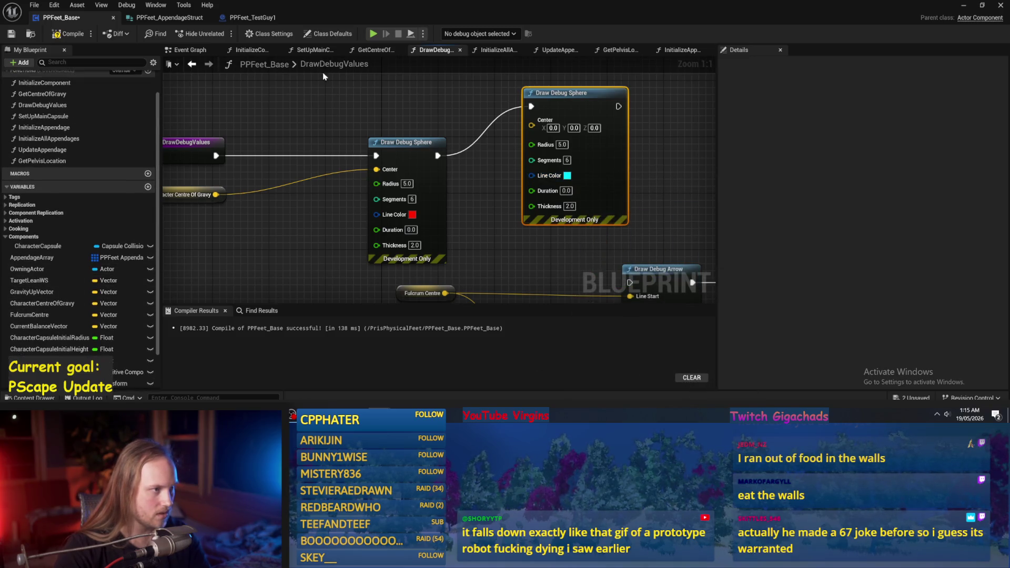
# - Add a Get Pelvis Location node, make GetPelvisLocation a pure function, and compile
pyautogui.rightClick(328, 124)
pyautogui.write('pelvis')
pyautogui.press('Return')
pyautogui.doubleClick(379, 148)
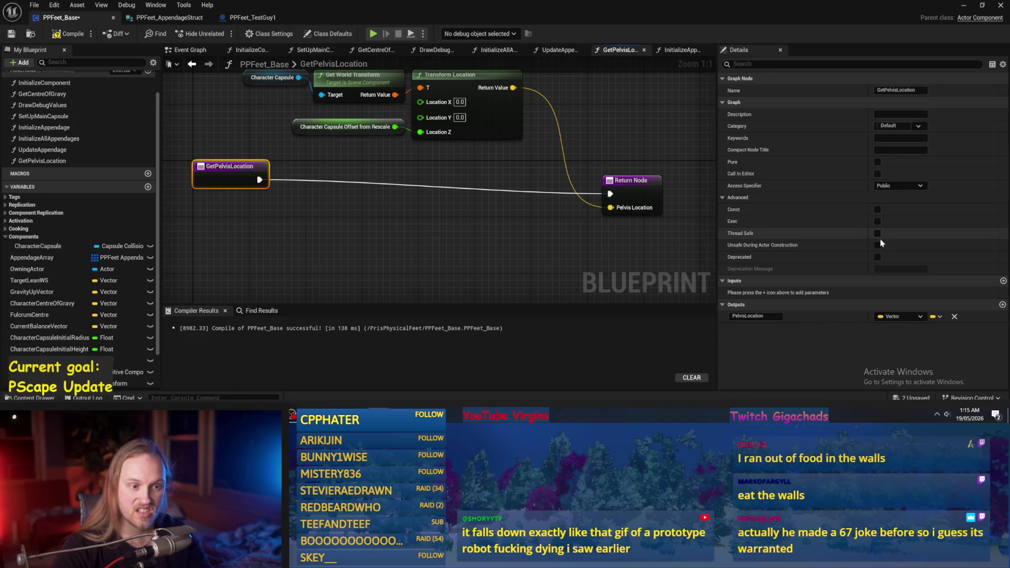
pyautogui.click(876, 161)
pyautogui.click(410, 213)
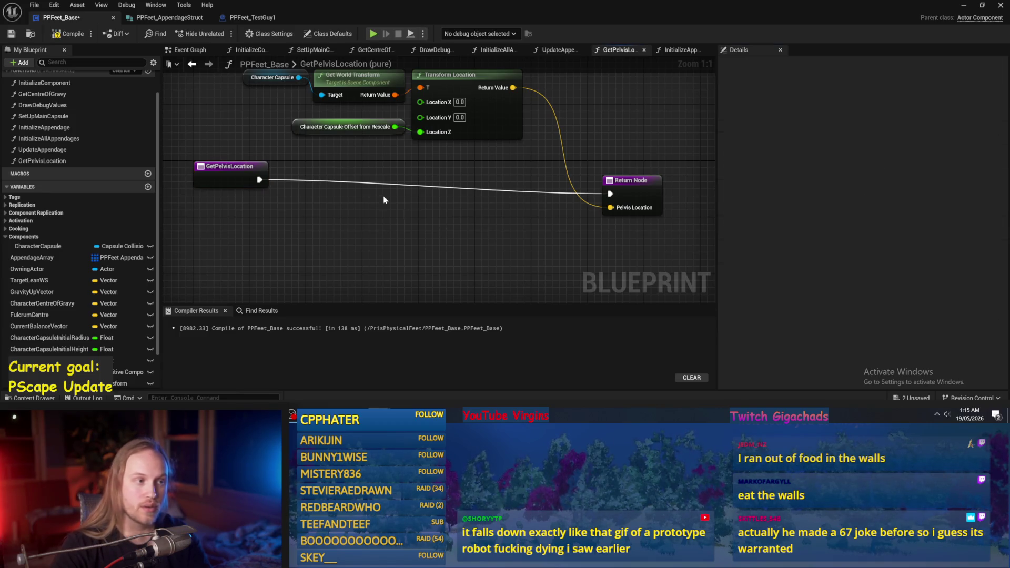
pyautogui.click(11, 33)
# - Wire Pelvis Location into the cyan sphere's Center in DrawDebugValues, then return to the level
pyautogui.click(172, 50)
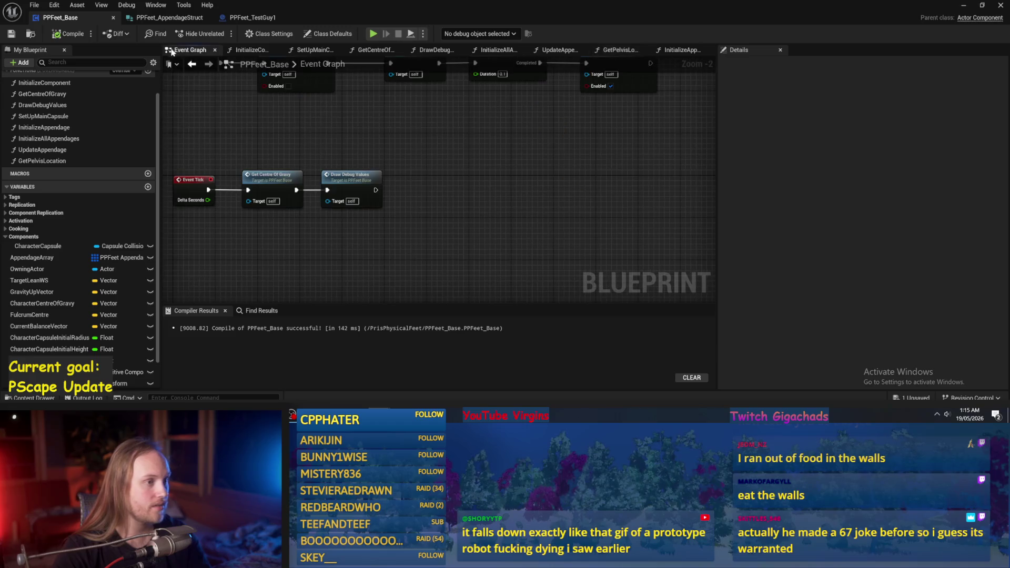
pyautogui.doubleClick(340, 175)
pyautogui.moveTo(394, 148)
pyautogui.mouseDown()
pyautogui.moveTo(442, 174)
pyautogui.moveTo(573, 195)
pyautogui.moveTo(539, 181)
pyautogui.mouseUp()
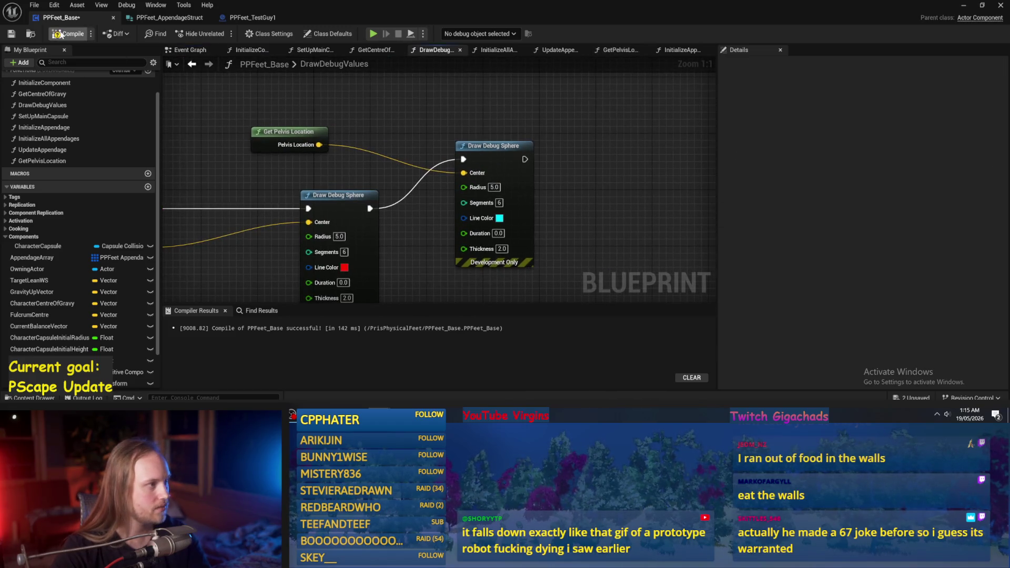
pyautogui.click(963, 6)
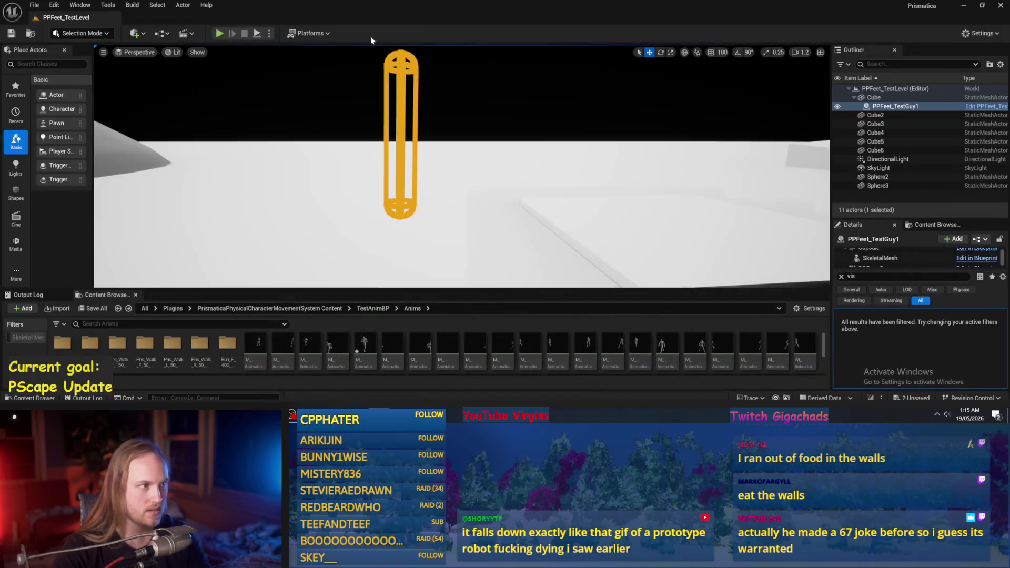
# - Play-test the level, selecting the falling capsule, then stop
pyautogui.click(219, 33)
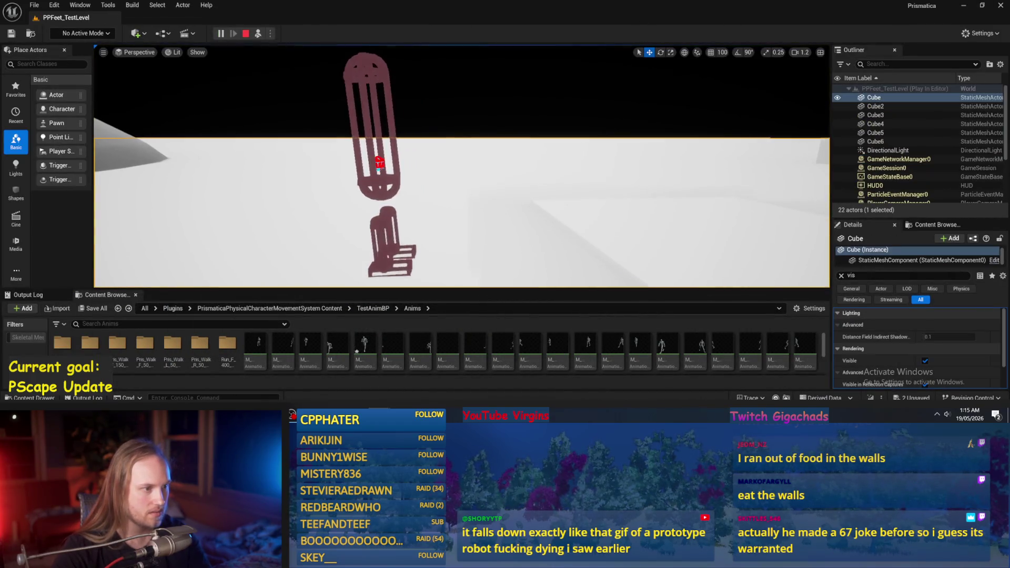
pyautogui.click(357, 132)
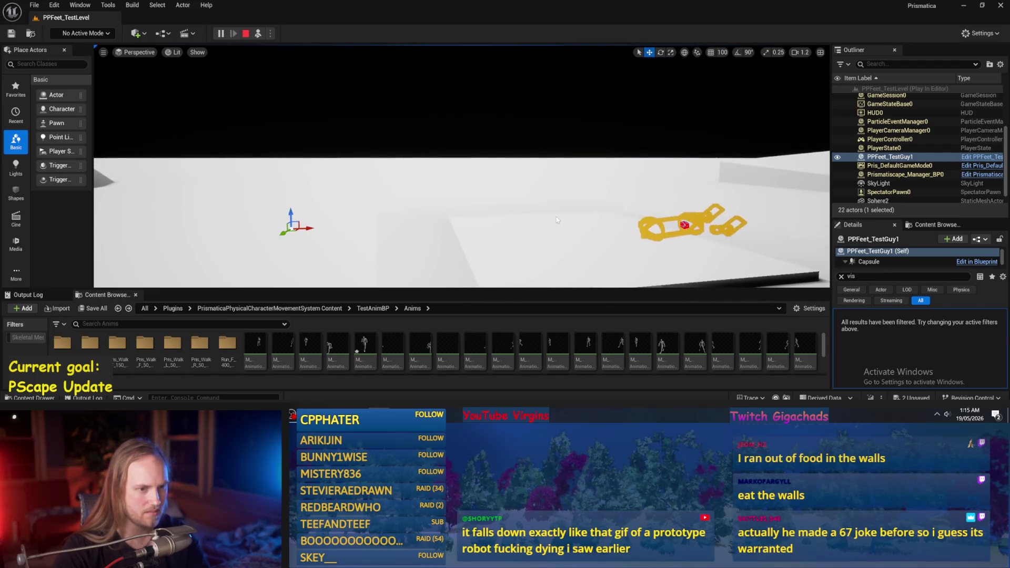
pyautogui.press('Escape')
# - Save all changes and switch back to the PPFeet_Base Blueprint editor
pyautogui.click(31, 5)
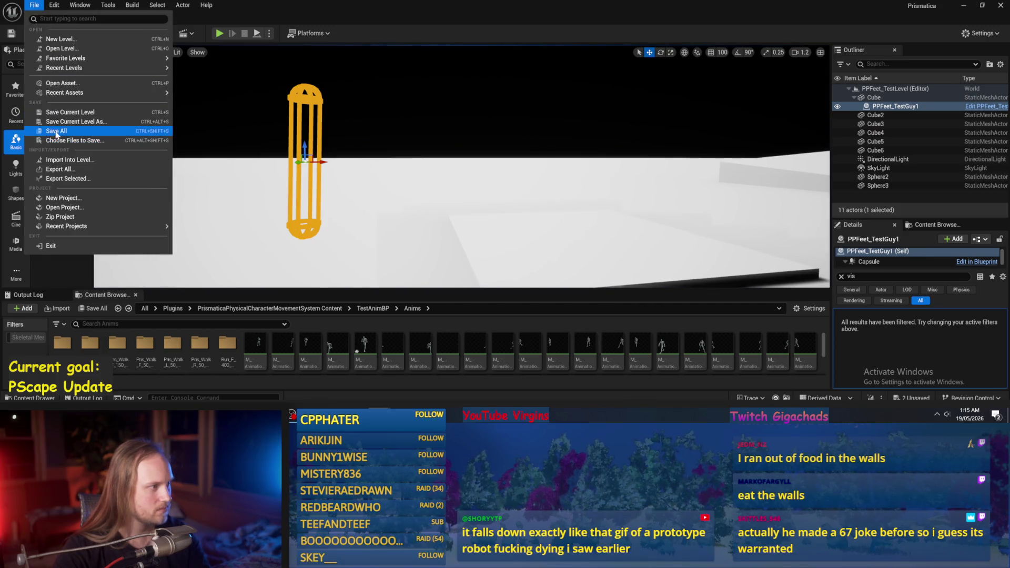
pyautogui.click(53, 131)
pyautogui.moveTo(448, 284); pyautogui.dragTo(448, 304)
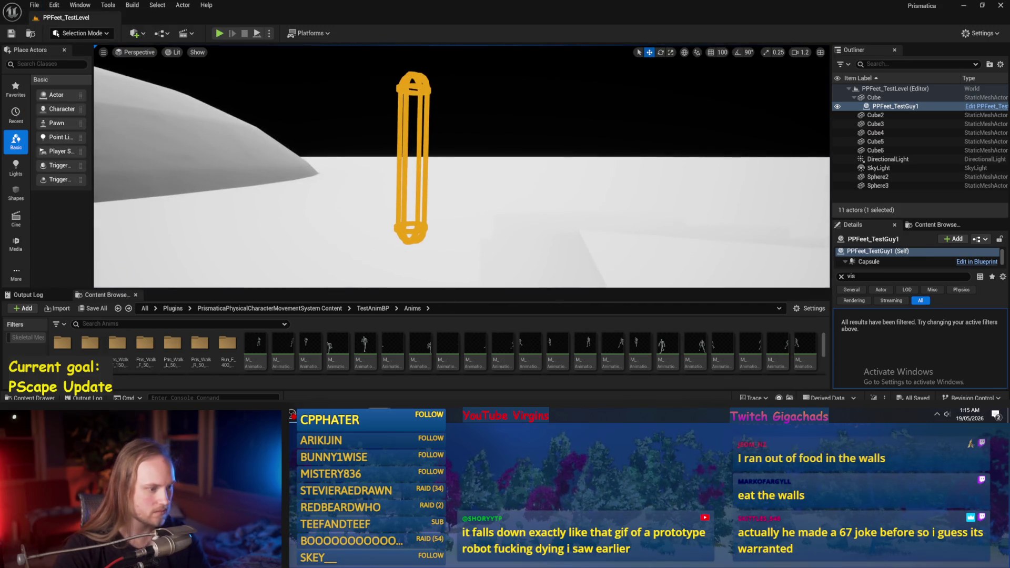
pyautogui.hotkey('alt', 'Tab')
# - Set the red and cyan debug sphere radii to 6.0 and 4.0, then compile and save
pyautogui.moveTo(509, 162)
pyautogui.mouseDown()
pyautogui.moveTo(512, 228)
pyautogui.moveTo(505, 222)
pyautogui.mouseUp()
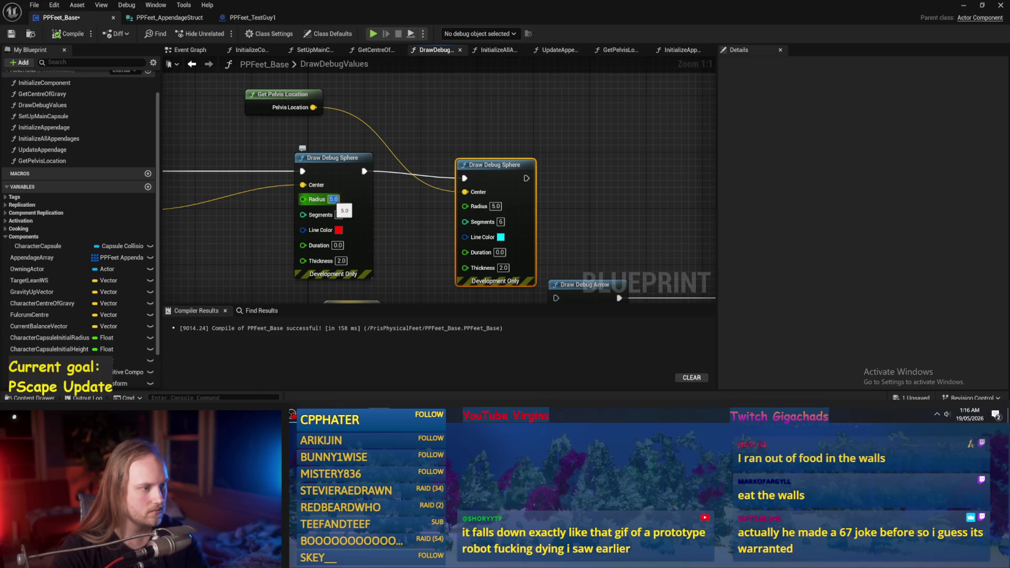
pyautogui.click(391, 225)
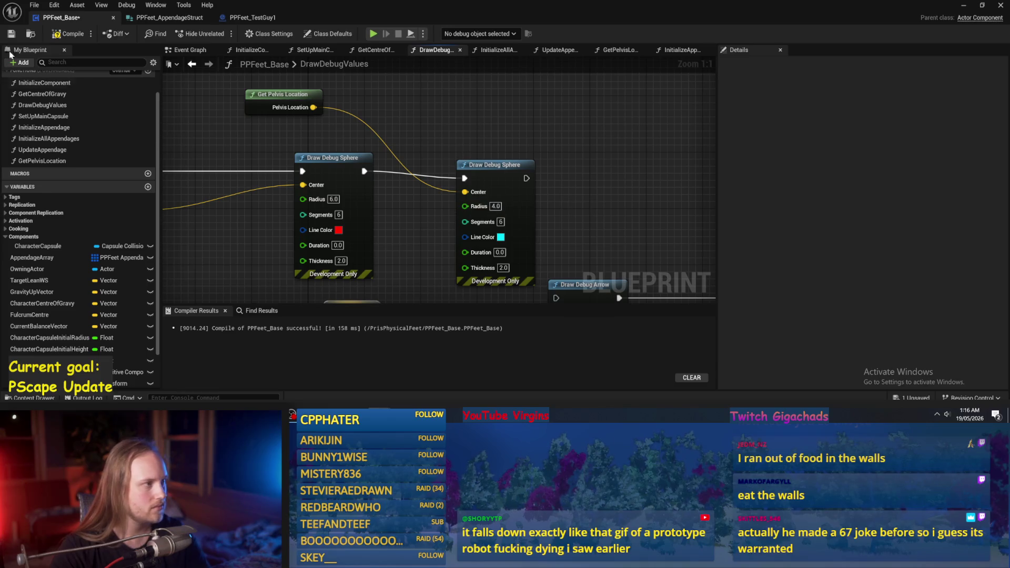
pyautogui.click(60, 35)
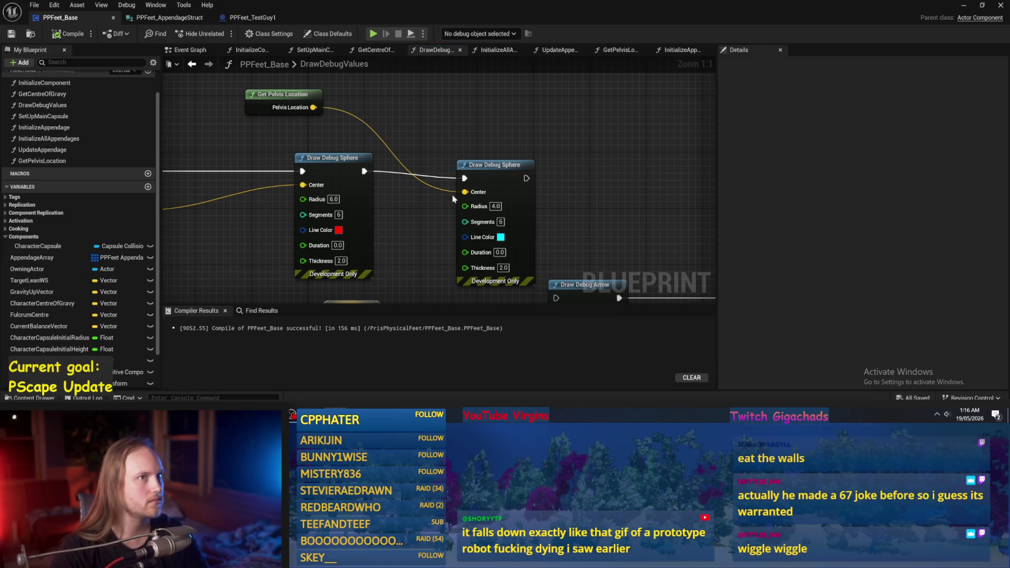
pyautogui.moveTo(612, 204); pyautogui.dragTo(629, 206)
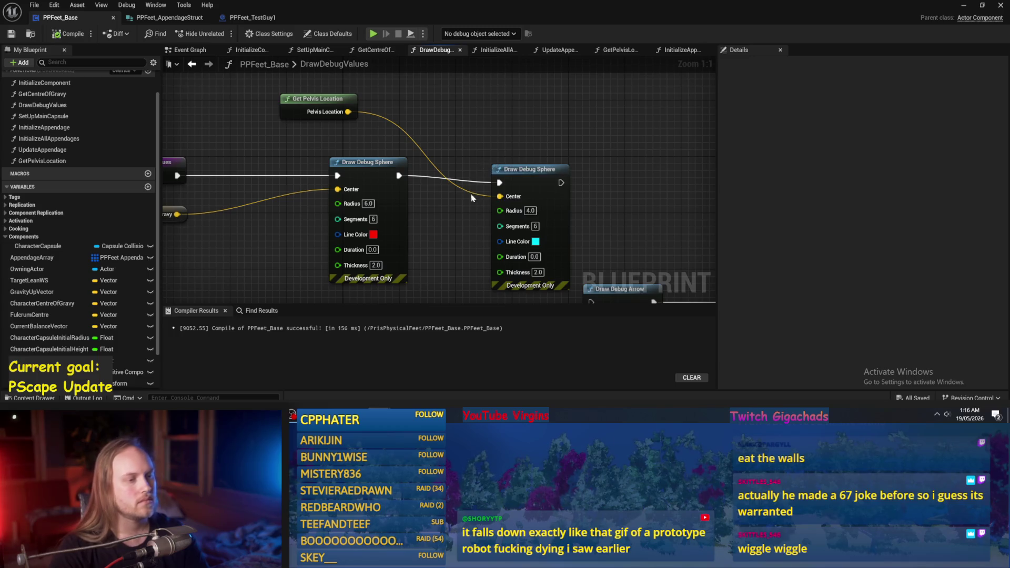
pyautogui.moveTo(474, 201); pyautogui.dragTo(484, 209)
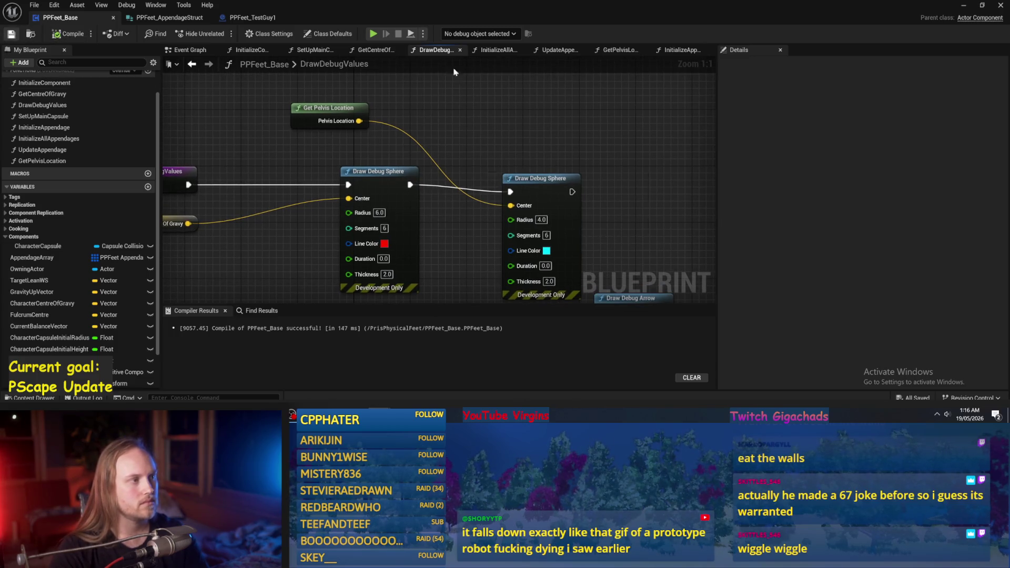
# - Play-test the level with the new sphere radii and return to the Blueprint editor
pyautogui.hotkey('alt', 'Tab')
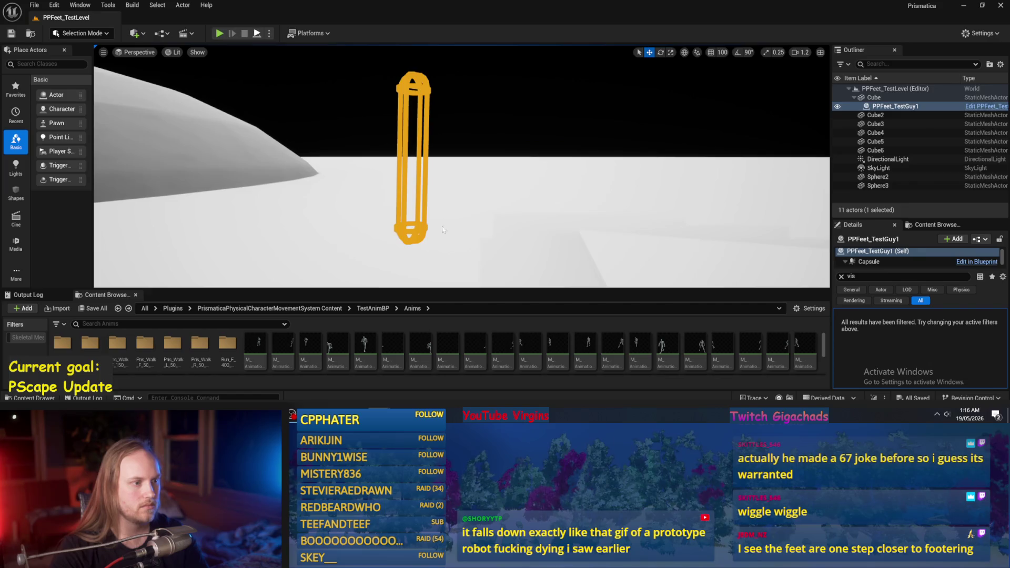
pyautogui.hotkey('alt', 'p')
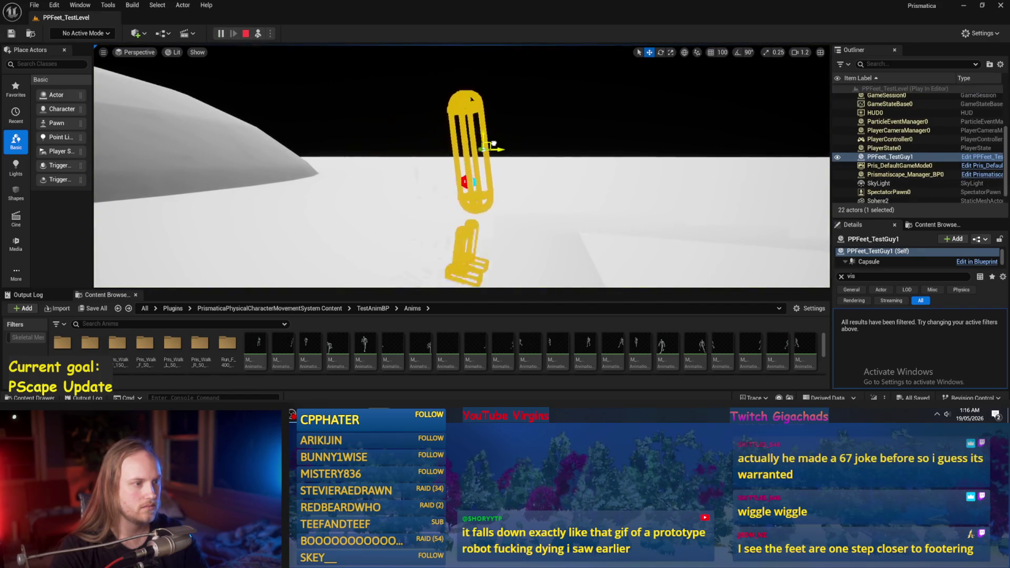
pyautogui.press('Escape')
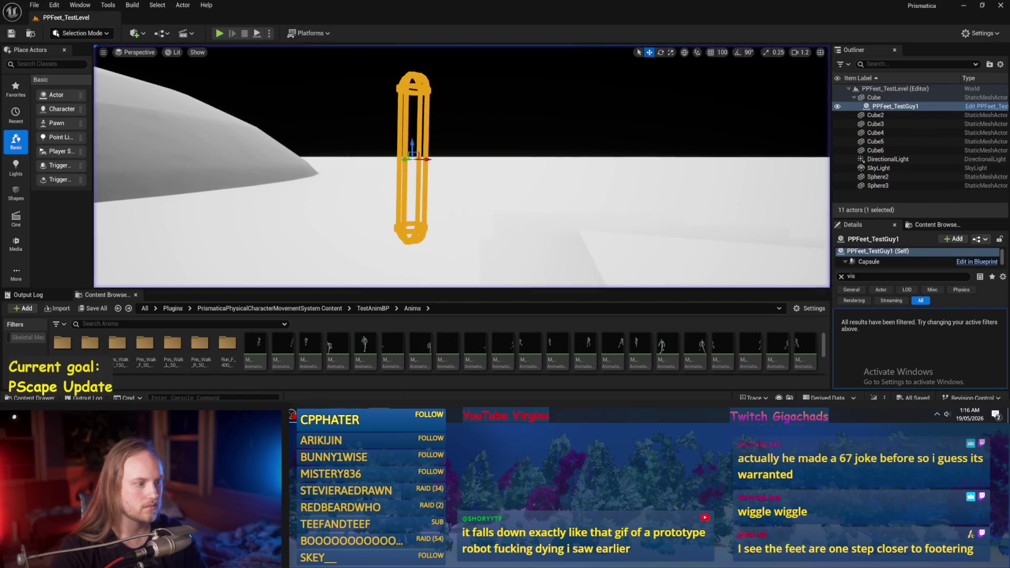
pyautogui.hotkey('alt', 'Tab')
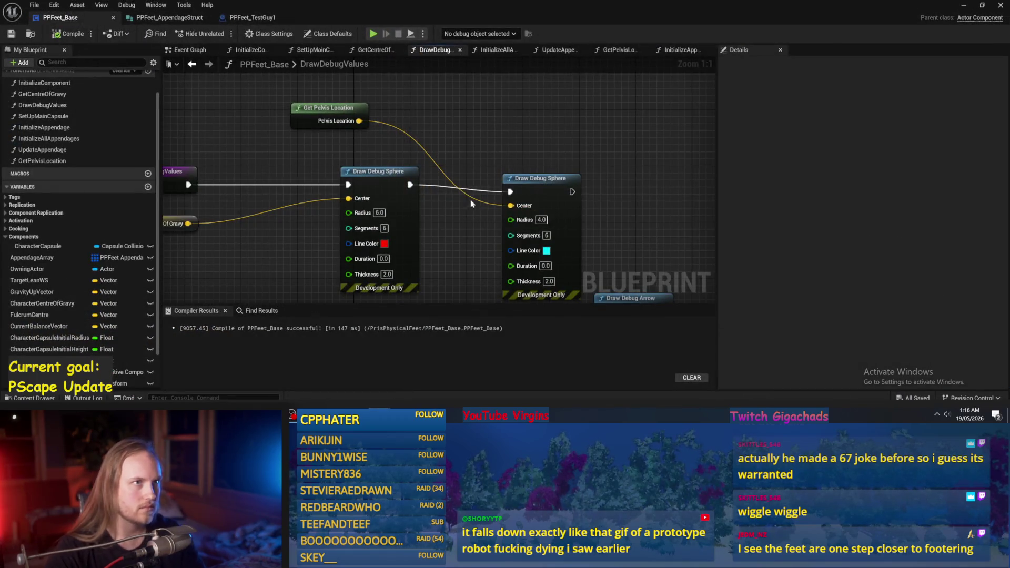
# - Set both debug spheres' Thickness to 1.0, then bring the level editor forward
pyautogui.moveTo(455, 193); pyautogui.dragTo(483, 146)
pyautogui.click(580, 164)
pyautogui.write('1')
pyautogui.click(472, 222)
pyautogui.press('Return')
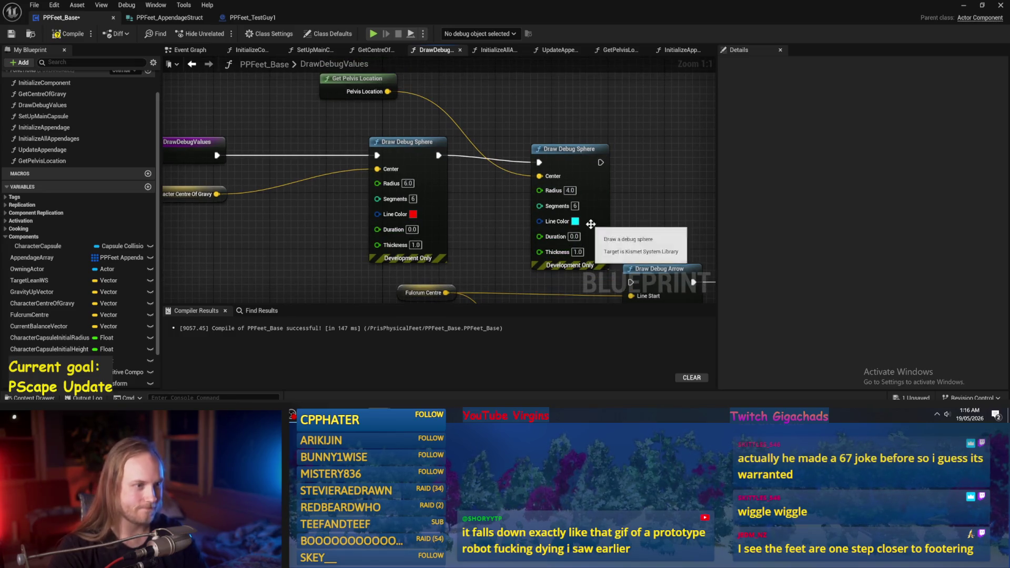
pyautogui.click(589, 231)
pyautogui.moveTo(596, 210); pyautogui.dragTo(611, 217)
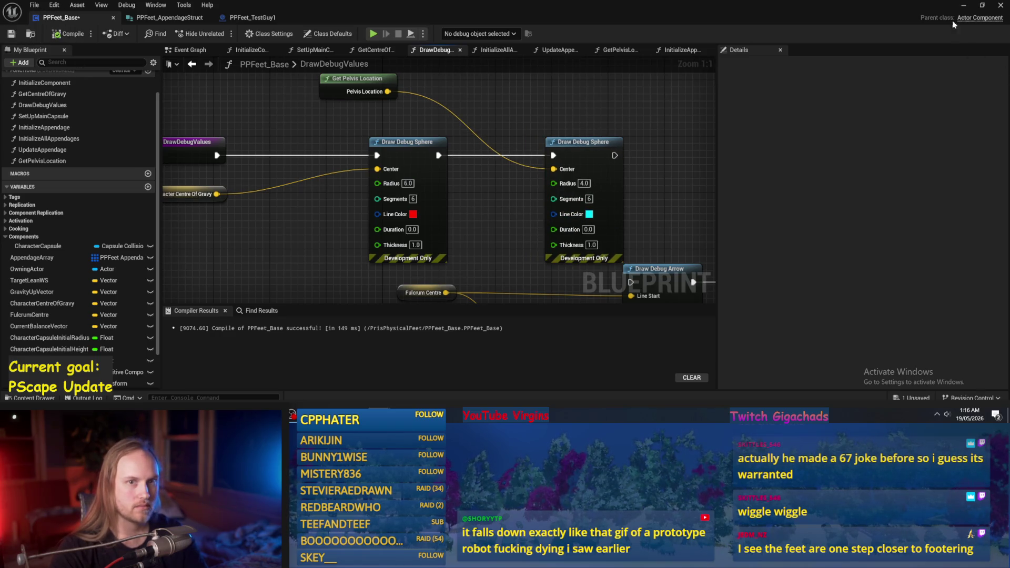
pyautogui.click(960, 6)
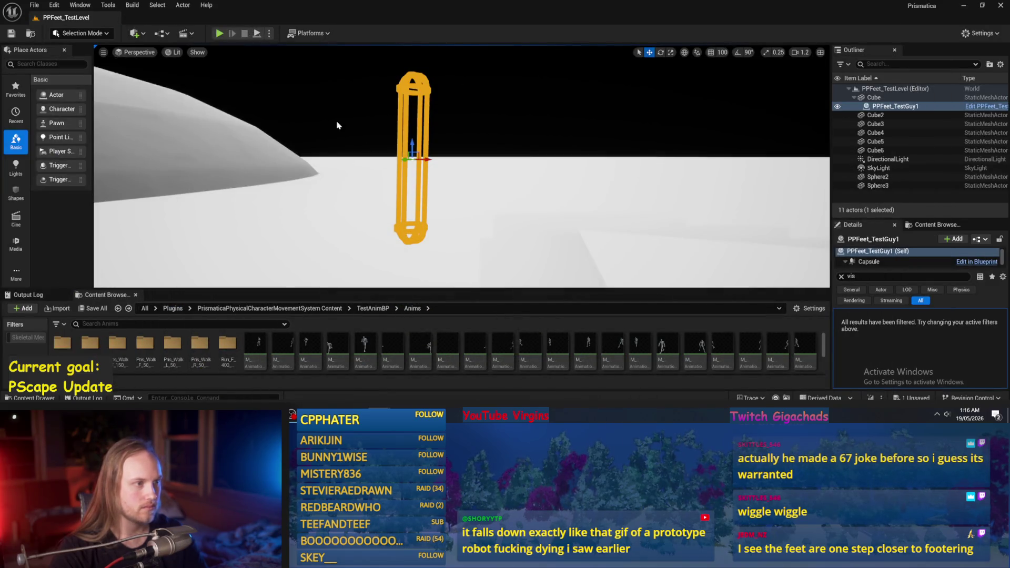
# - Play-test the thinner spheres, flying the camera toward the fallen capsule
pyautogui.click(219, 33)
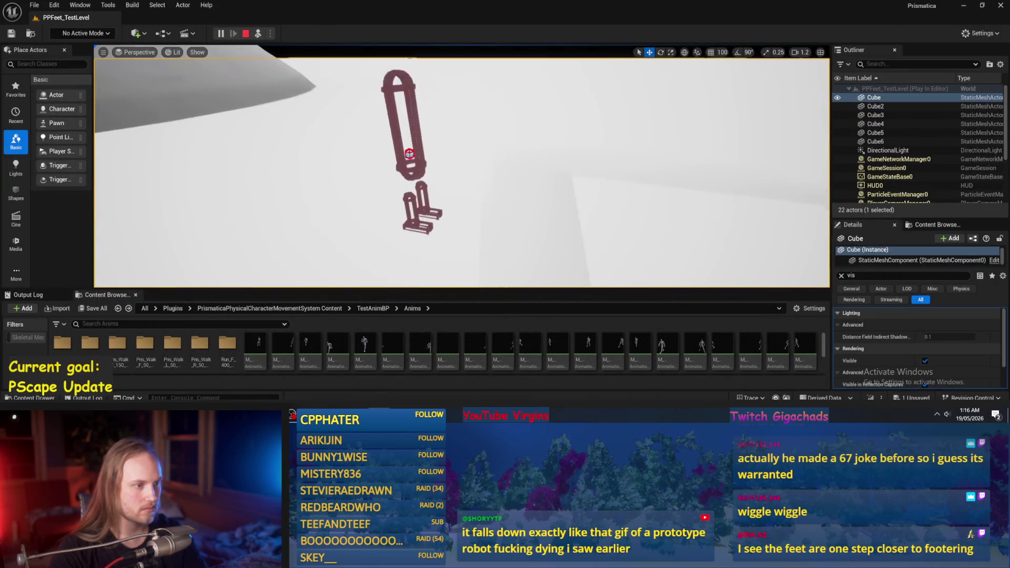
pyautogui.scroll(3, 461, 166)
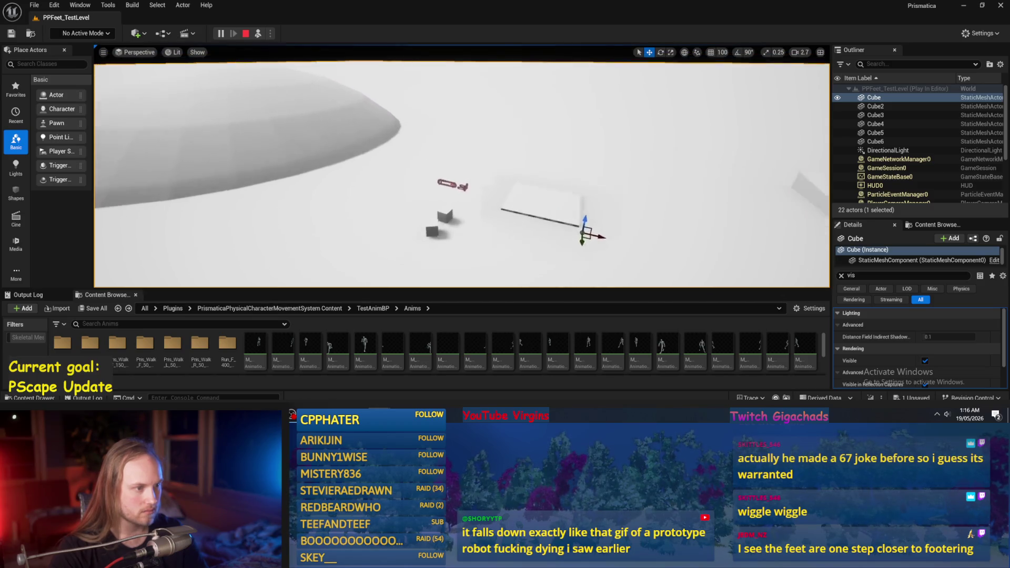
pyautogui.scroll(-4, 461, 165)
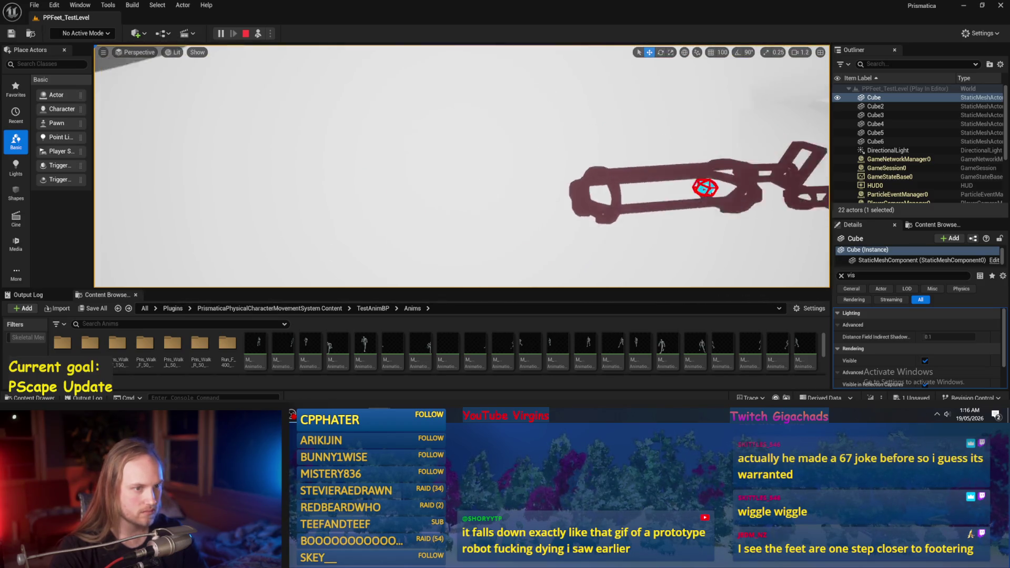
pyautogui.press('w')
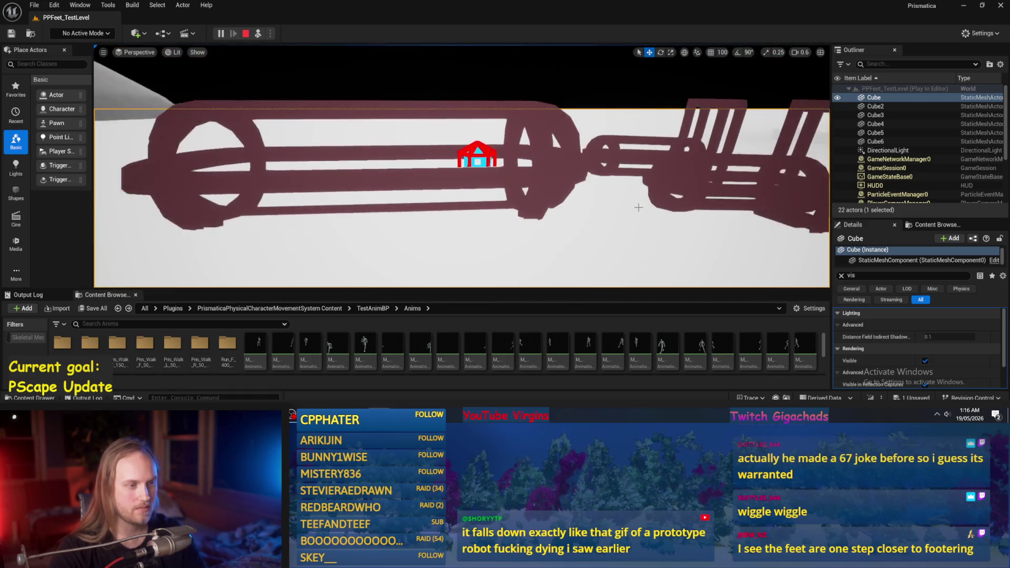
pyautogui.press('Escape')
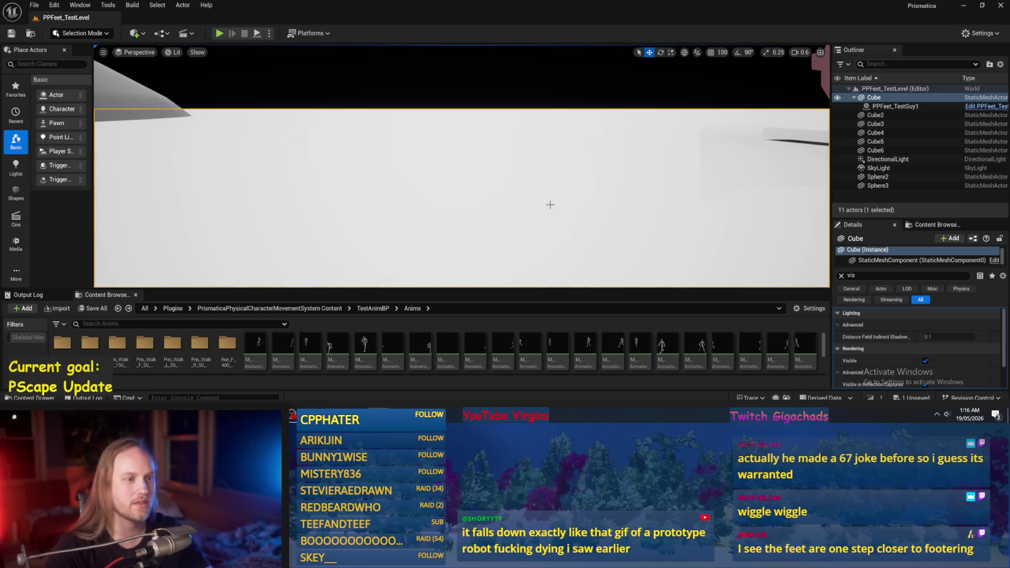
pyautogui.scroll(3, 550, 205)
pyautogui.press('w')
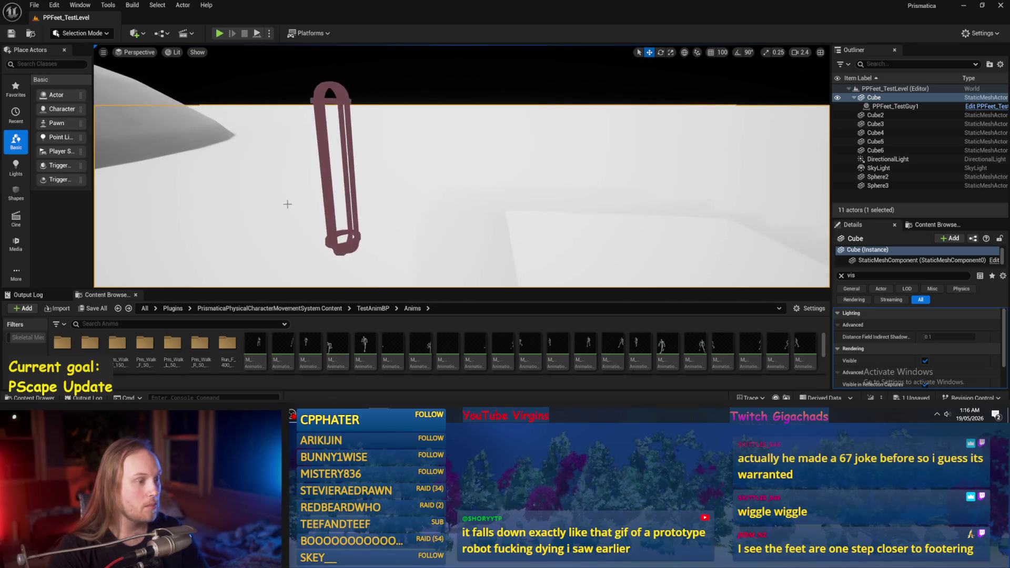
# - Save all changes, start another play test, and return to the DrawDebugValues graph
pyautogui.click(34, 5)
pyautogui.click(56, 131)
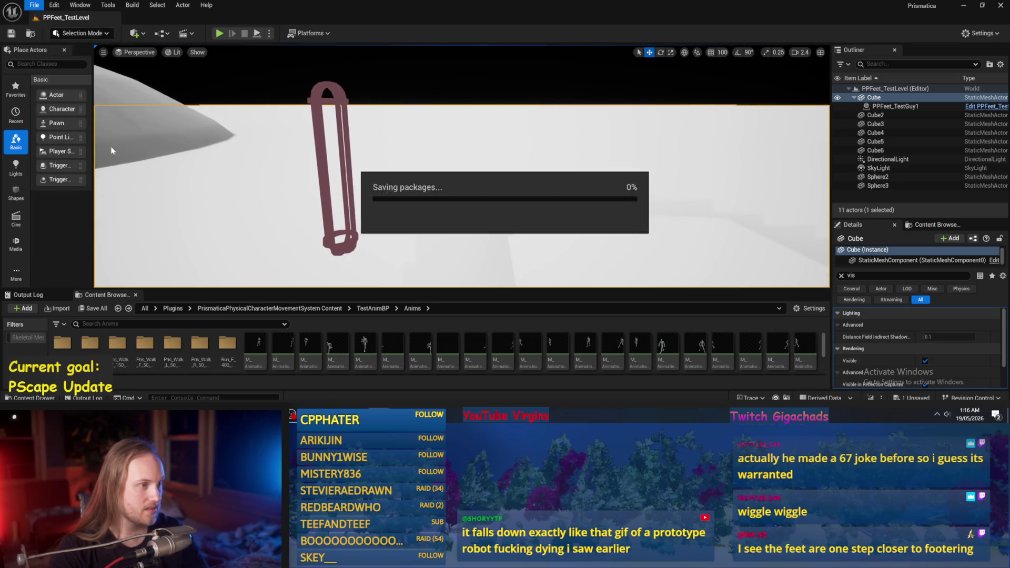
pyautogui.click(257, 34)
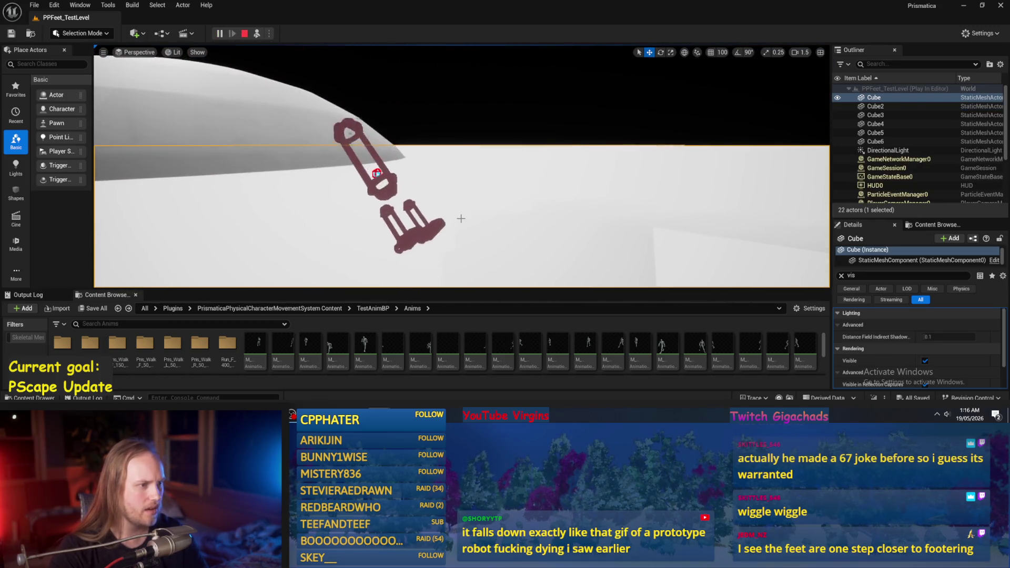
pyautogui.hotkey('alt', 'Tab')
pyautogui.moveTo(628, 192); pyautogui.dragTo(570, 209)
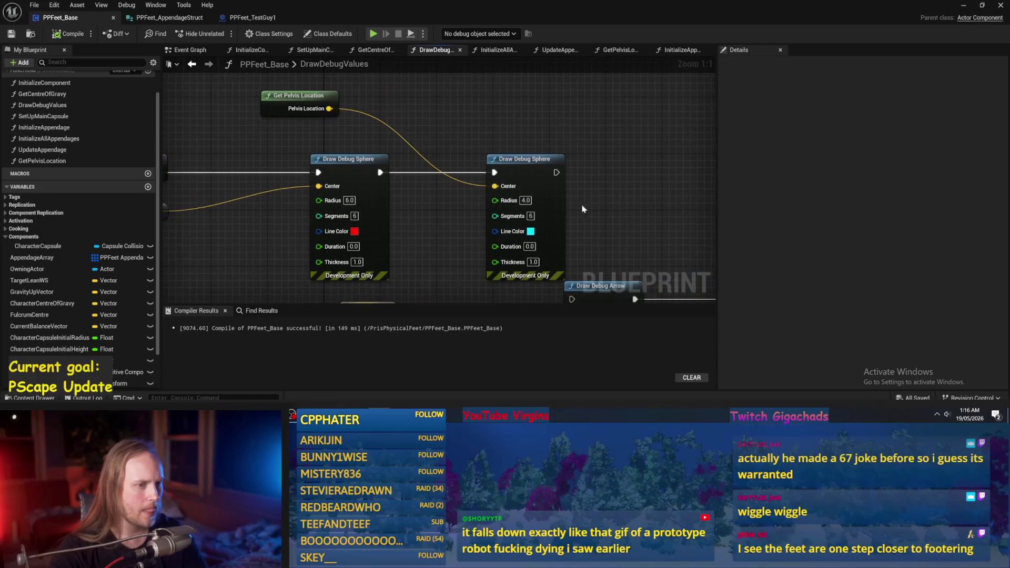
# - Move Get Pelvis Location above the second debug sphere and check the GetPelvisLocation graph
pyautogui.moveTo(313, 109); pyautogui.dragTo(539, 145)
pyautogui.scroll(-4, 526, 116)
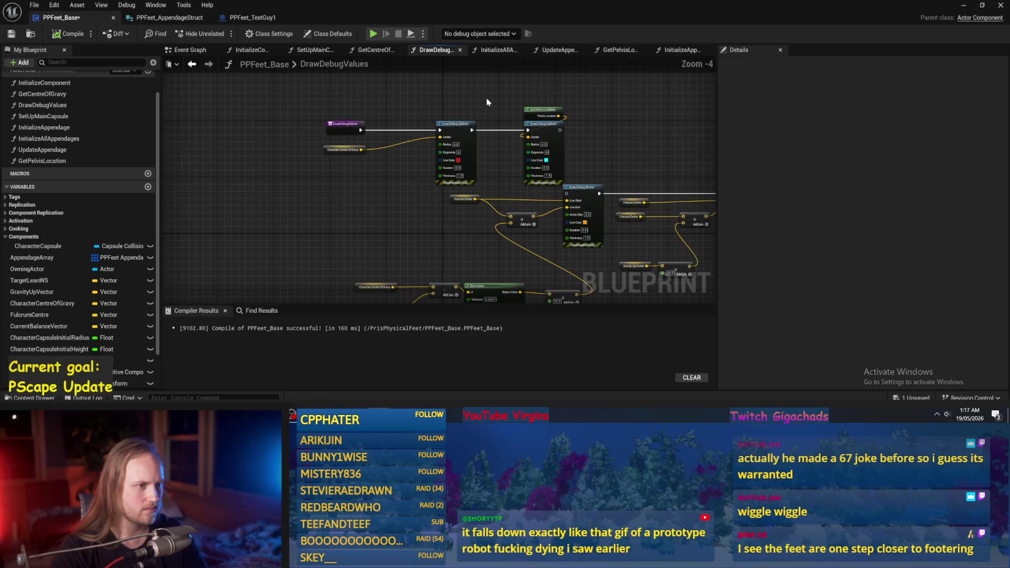
pyautogui.scroll(2, 488, 105)
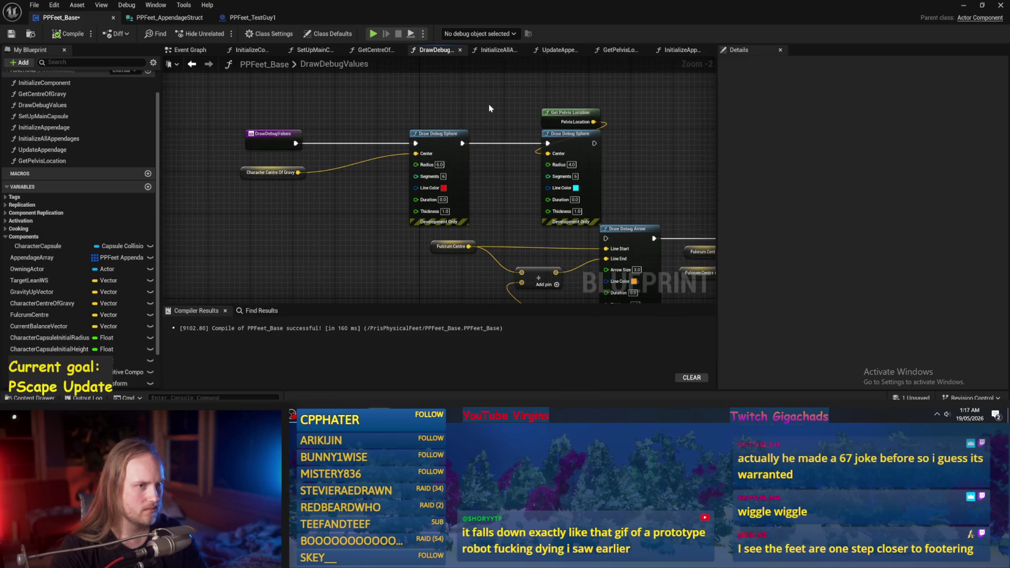
pyautogui.click(619, 50)
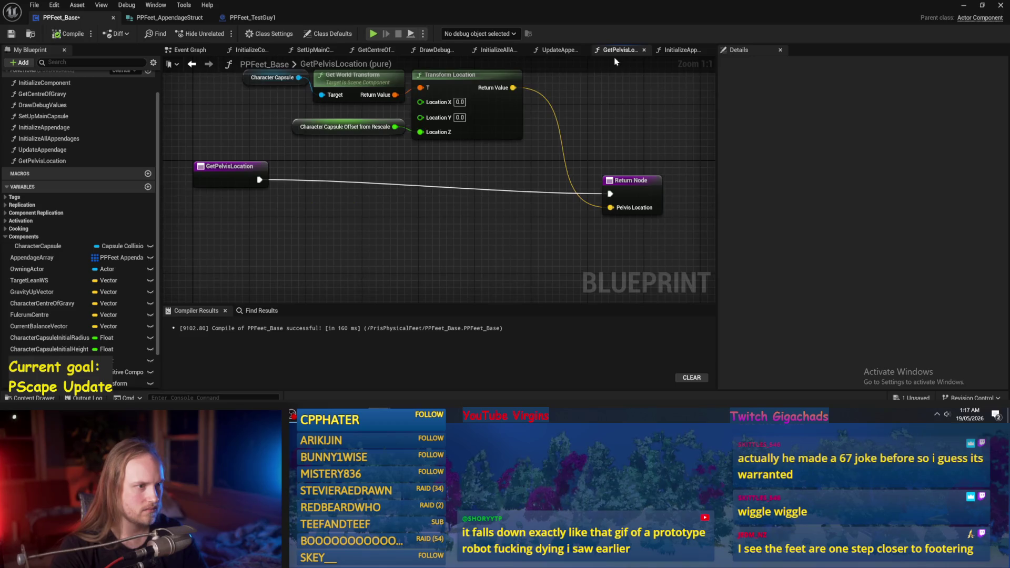
pyautogui.moveTo(504, 161); pyautogui.dragTo(499, 169)
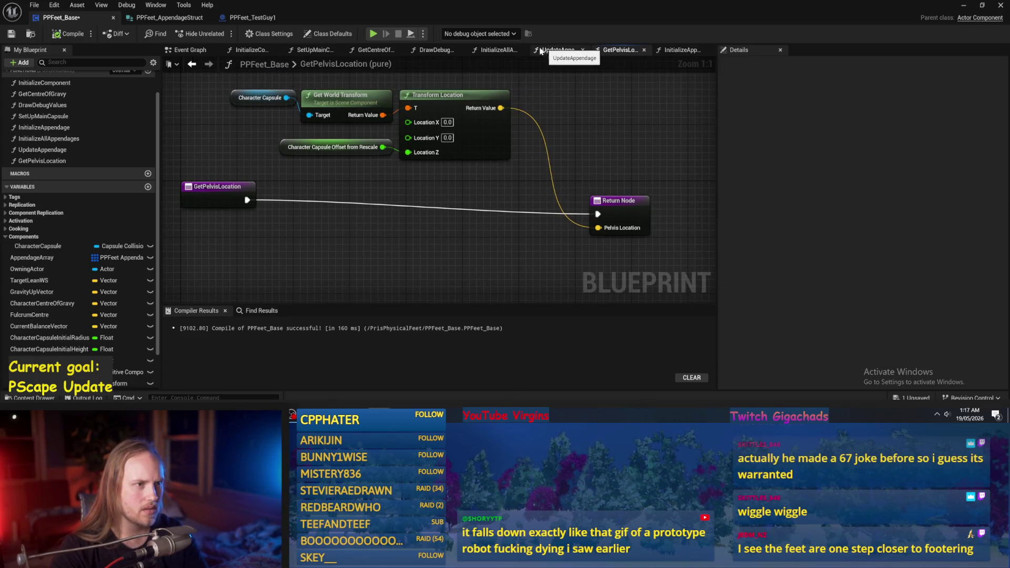
# - Review the Make Vector nodes in InitializeAllAppendages and recompile PPFeet_Base
pyautogui.click(500, 50)
pyautogui.scroll(2, 427, 230)
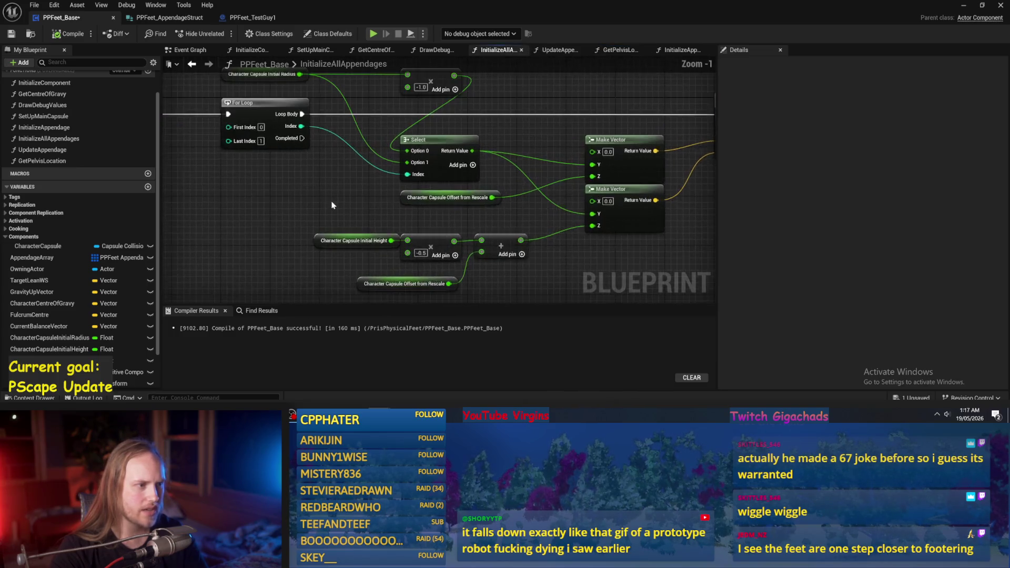
pyautogui.moveTo(484, 175); pyautogui.dragTo(396, 179)
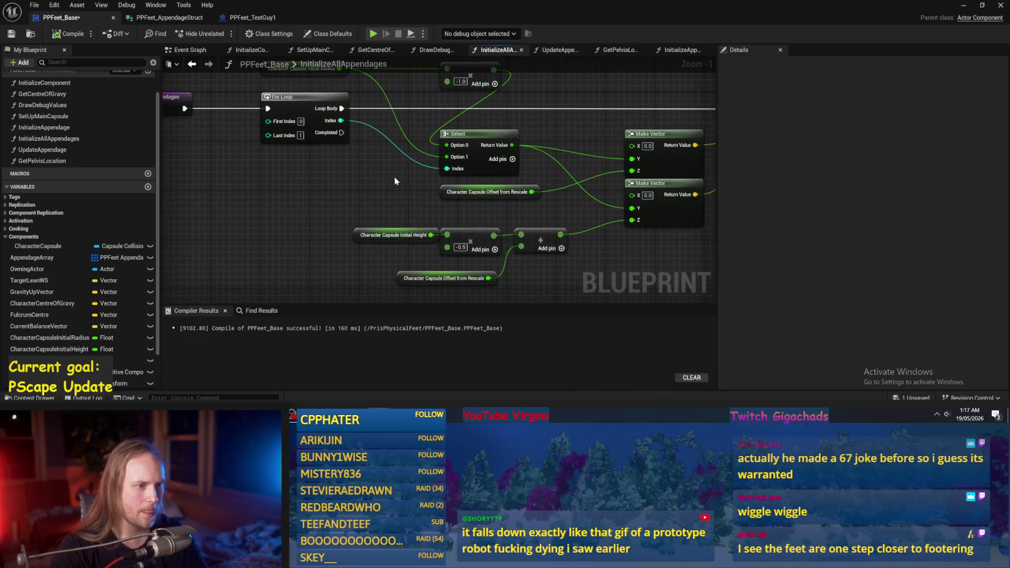
pyautogui.click(509, 176)
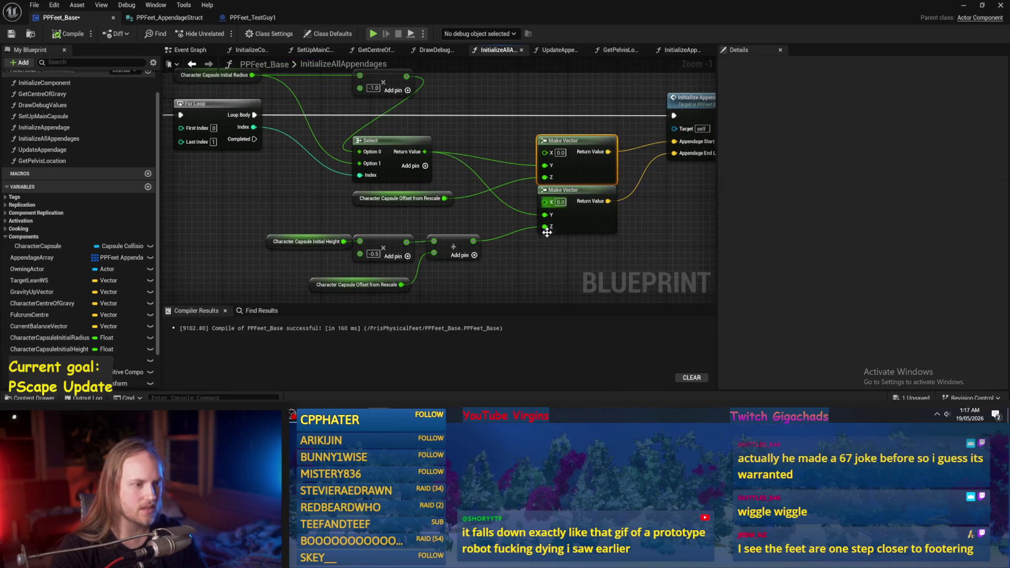
pyautogui.moveTo(524, 283); pyautogui.dragTo(532, 244)
pyautogui.click(56, 35)
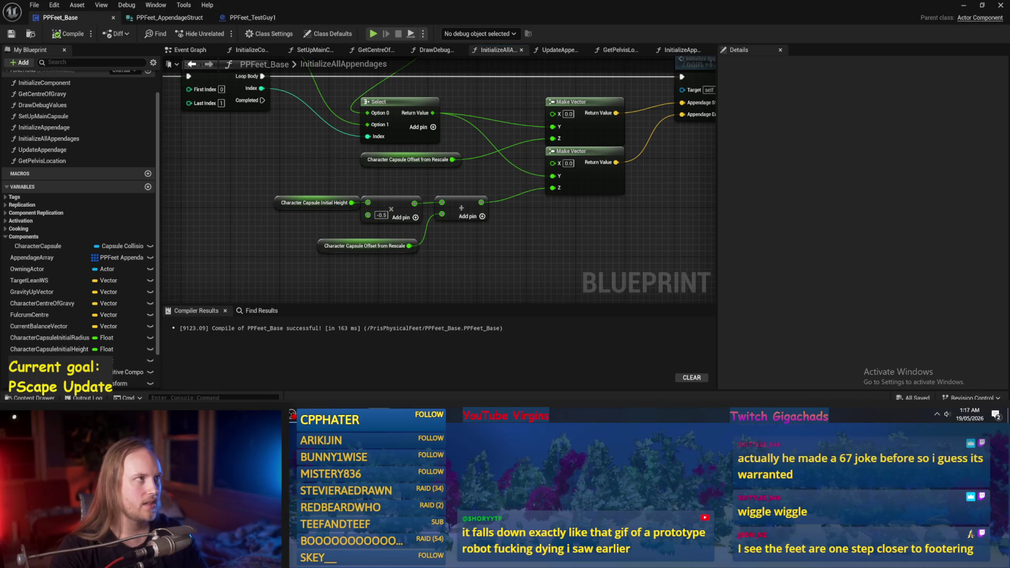
# - Run a quick test play, then reopen the GetPelvisLocation graph in the blueprint
pyautogui.click(964, 5)
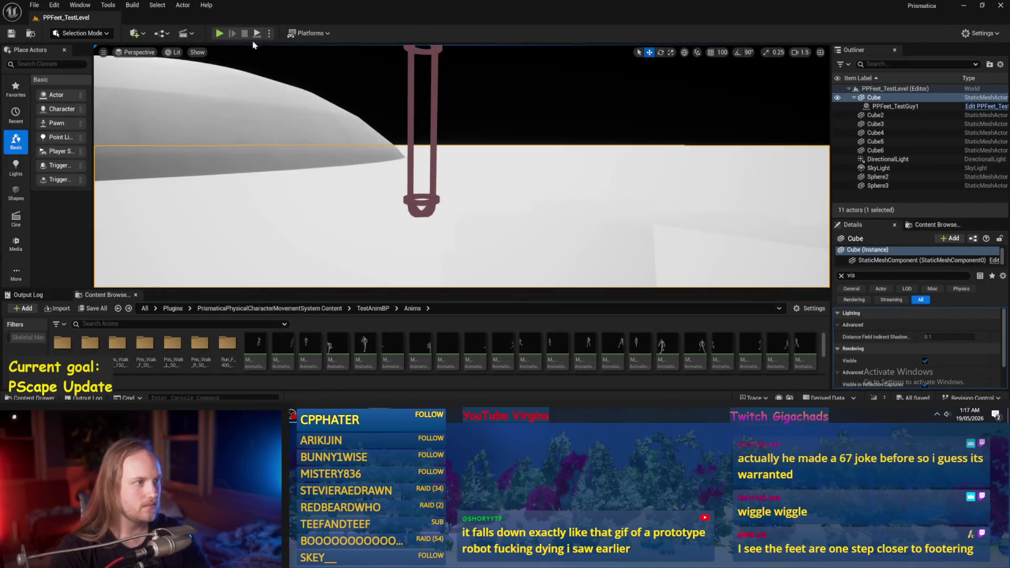
pyautogui.click(219, 33)
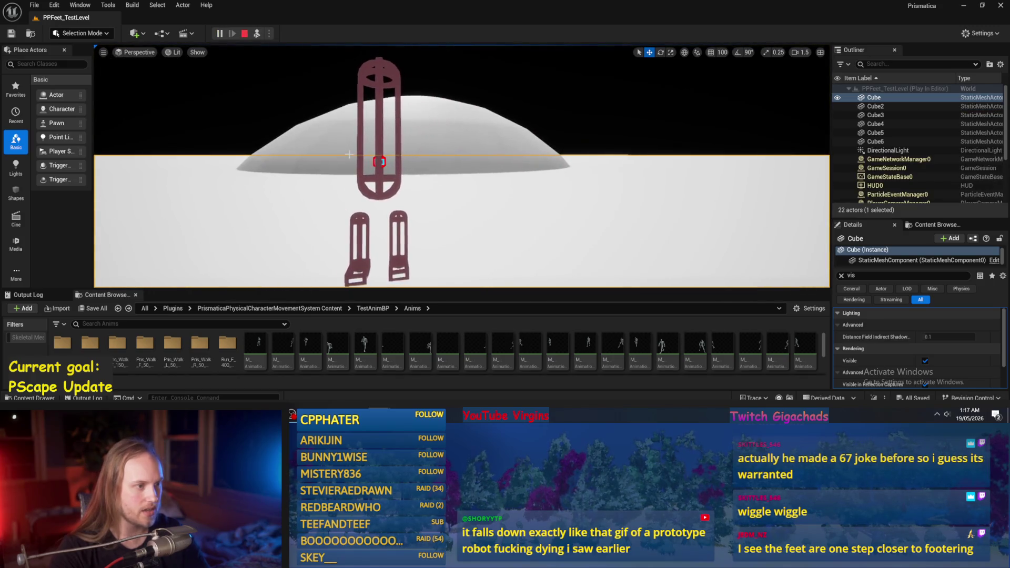
pyautogui.press('Escape')
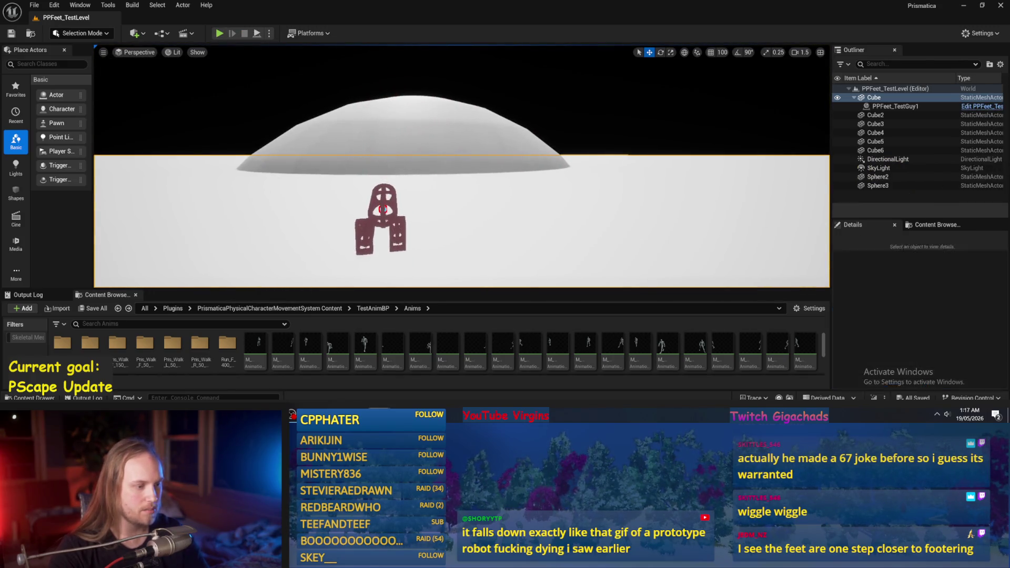
pyautogui.click(413, 389)
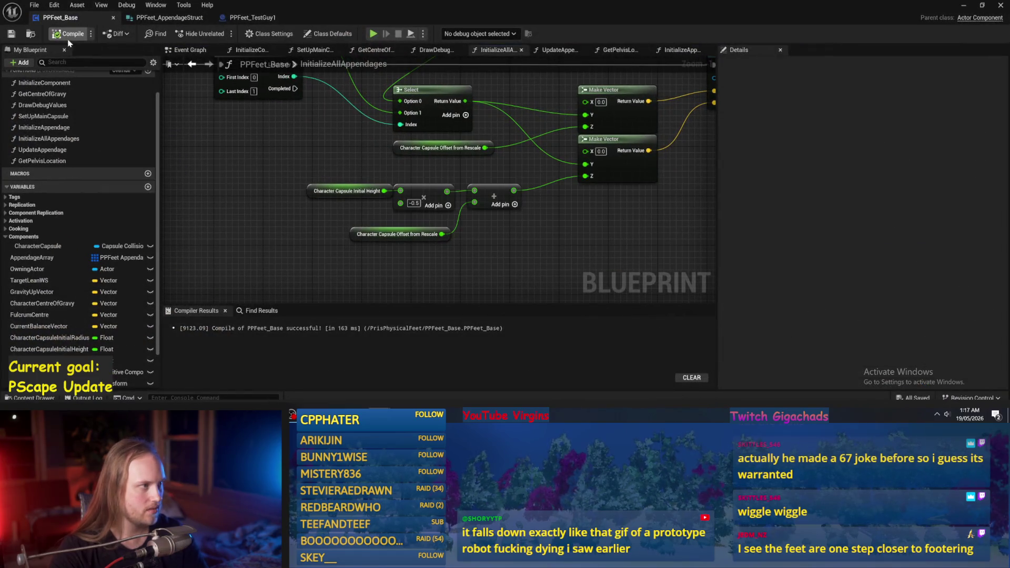
pyautogui.scroll(-1, 513, 217)
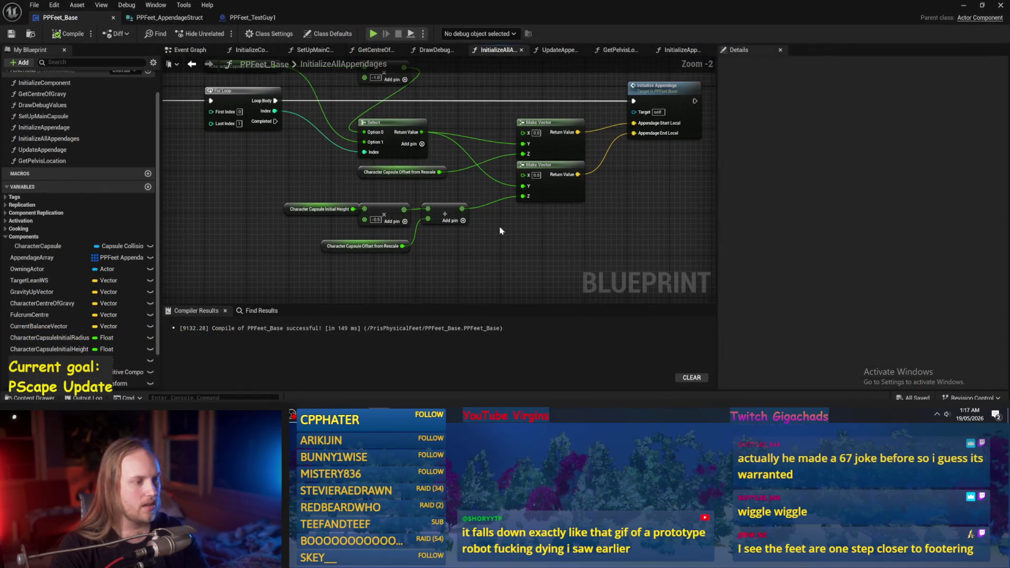
pyautogui.click(631, 50)
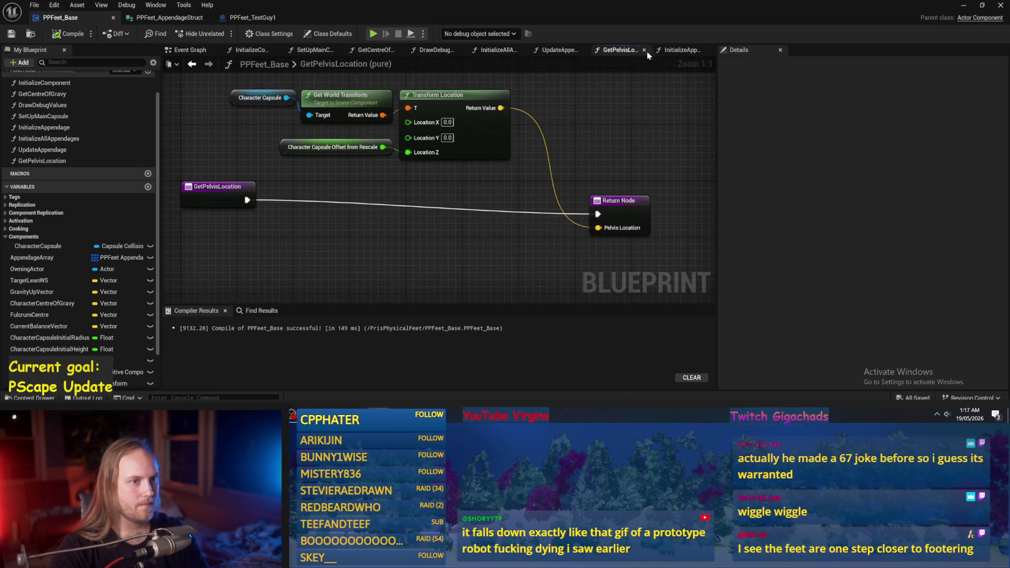
# - Browse to the UpdateAppendage graph, then hide the Blueprint editor to show the level
pyautogui.click(681, 50)
pyautogui.click(548, 51)
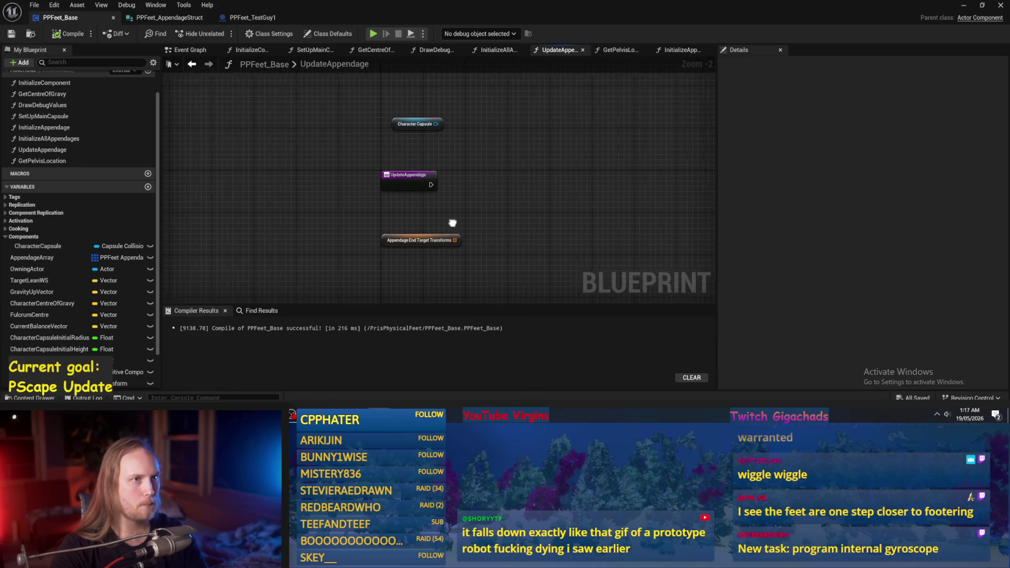
pyautogui.scroll(2, 473, 190)
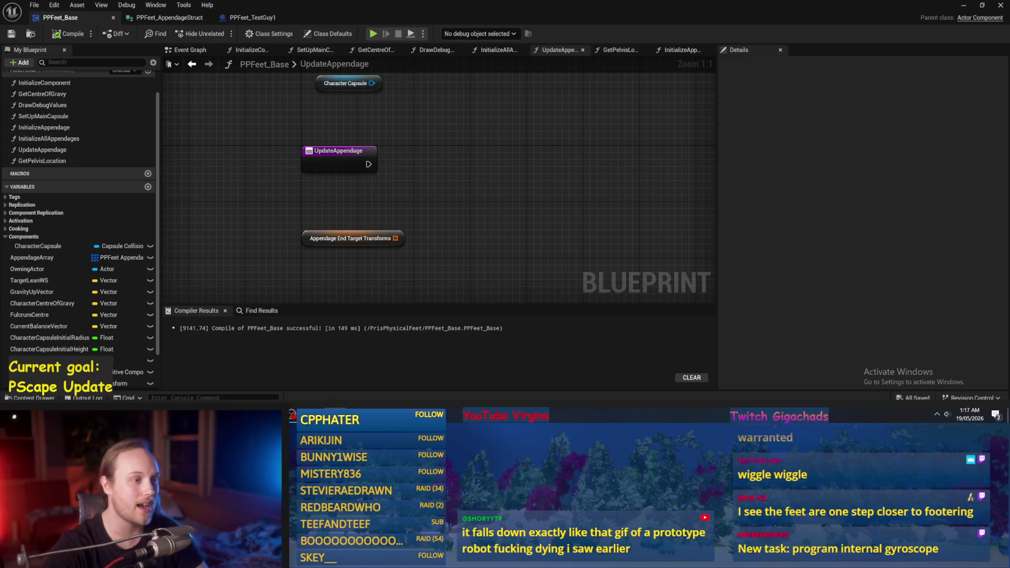
pyautogui.click(963, 6)
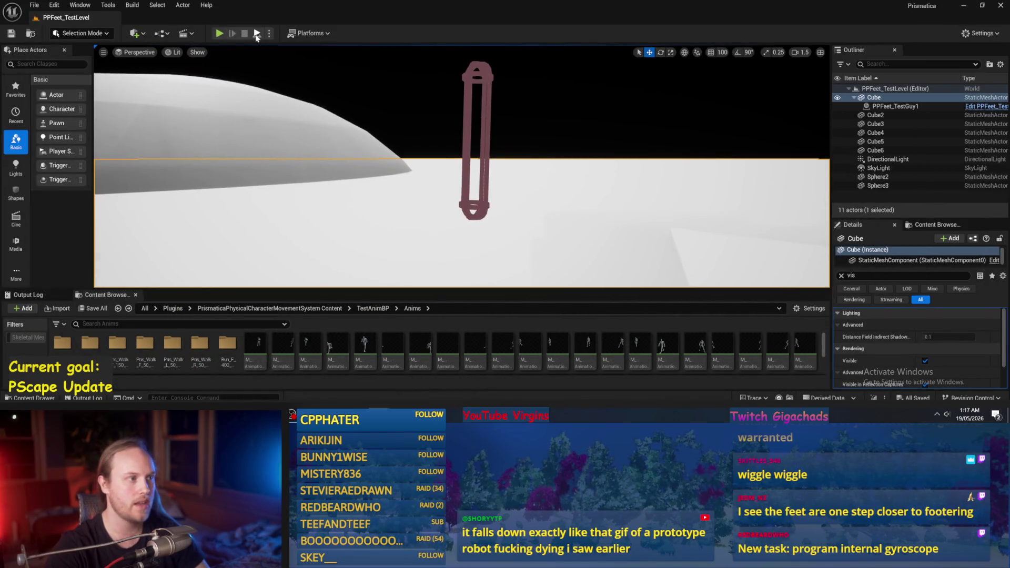
# - Play-test the level, tilting the character capsule about 50° before stopping
pyautogui.click(257, 34)
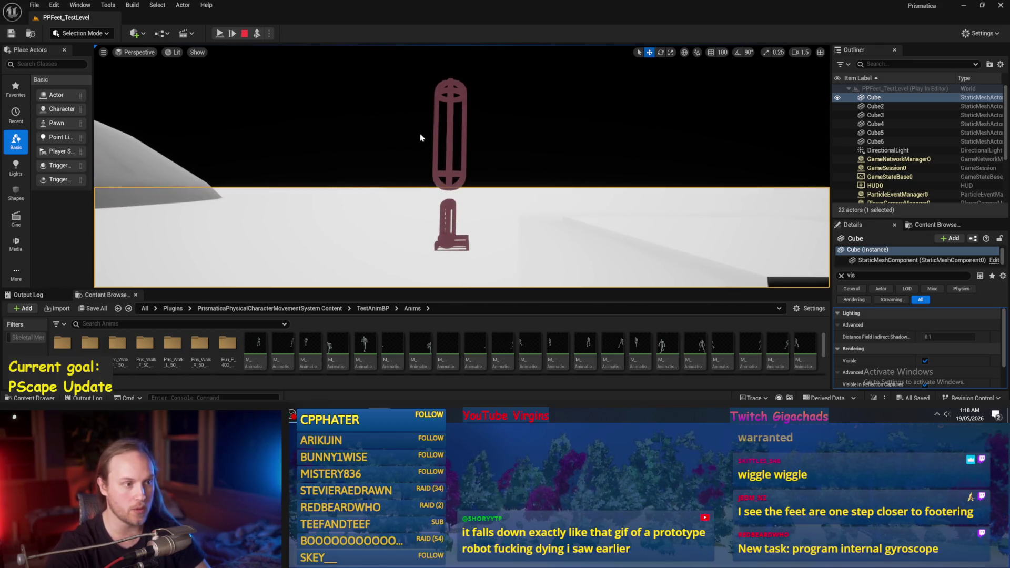
pyautogui.scroll(-2, 445, 135)
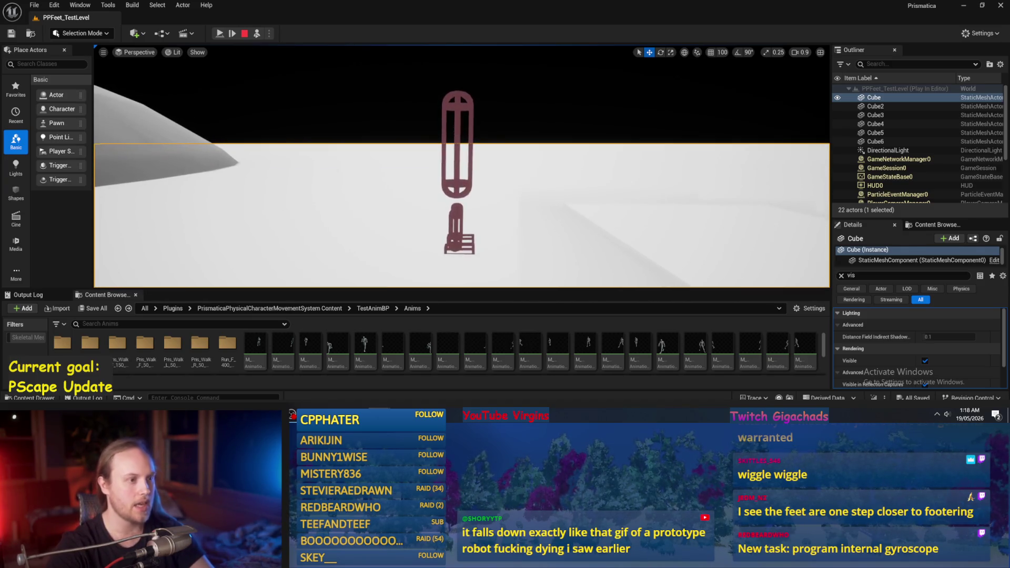
pyautogui.click(457, 158)
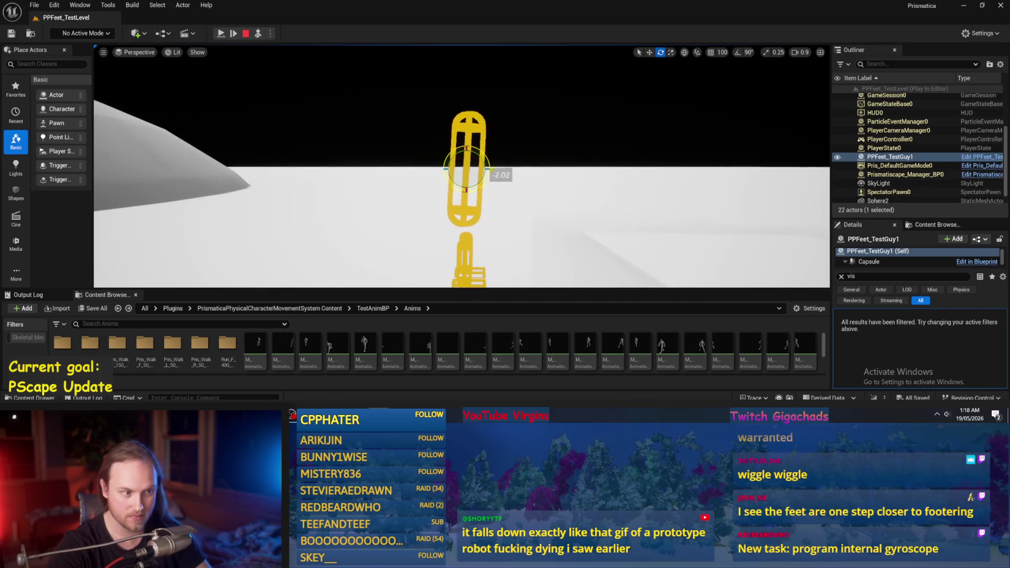
pyautogui.moveTo(485, 164)
pyautogui.mouseDown()
pyautogui.moveTo(483, 174)
pyautogui.moveTo(496, 152)
pyautogui.moveTo(489, 158)
pyautogui.mouseUp()
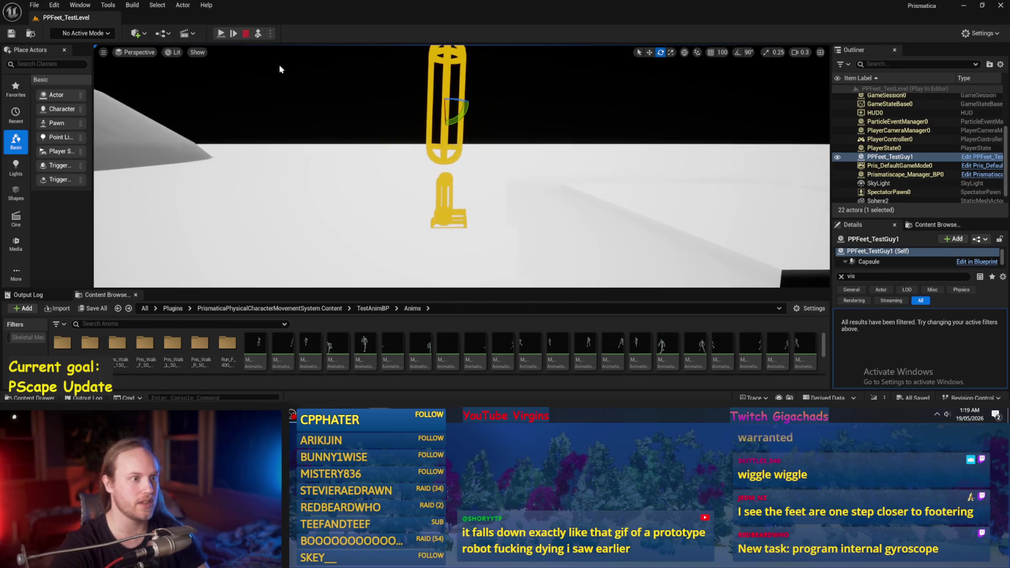
pyautogui.press('Escape')
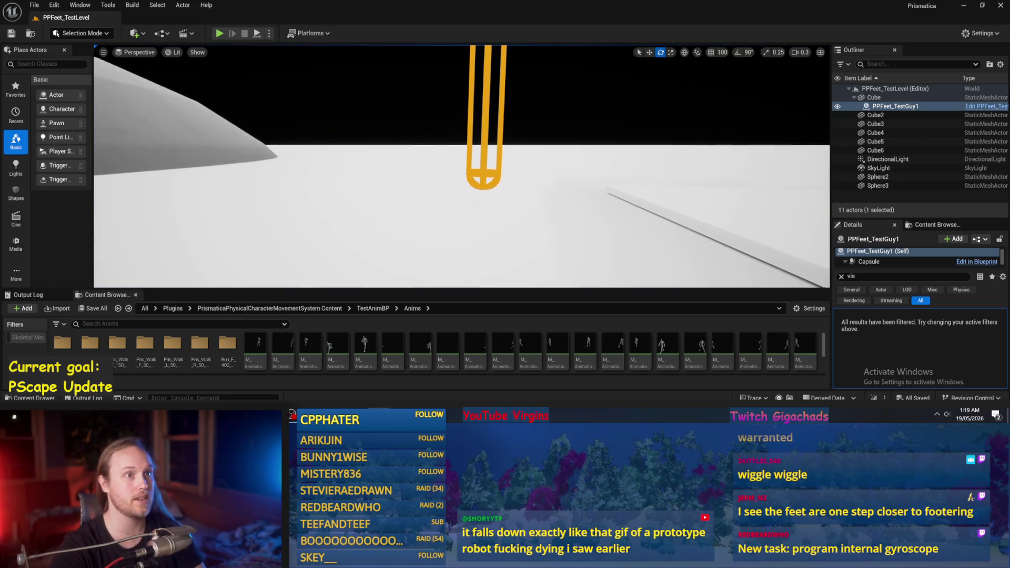
# - Raise the viewport camera over the capsule and clear the 'vis' filter from the Details search
pyautogui.scroll(3, 461, 166)
pyautogui.press('e')
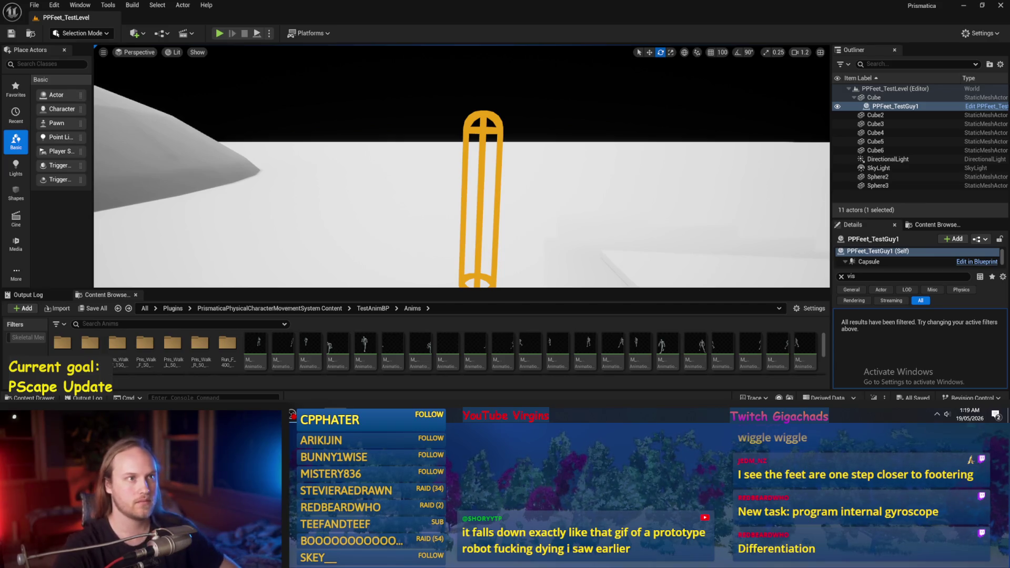
pyautogui.click(842, 277)
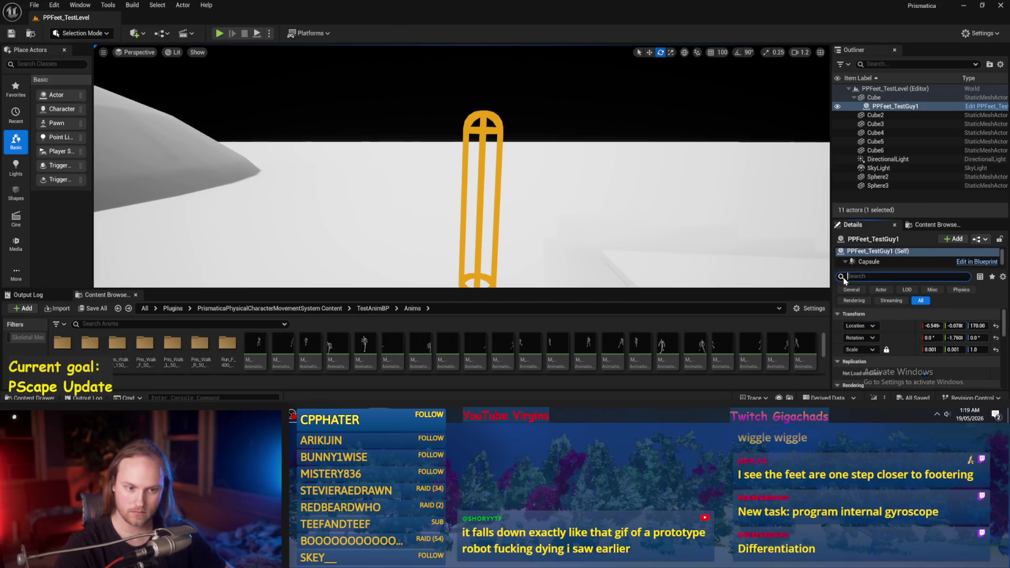
pyautogui.scroll(-5, 357, 119)
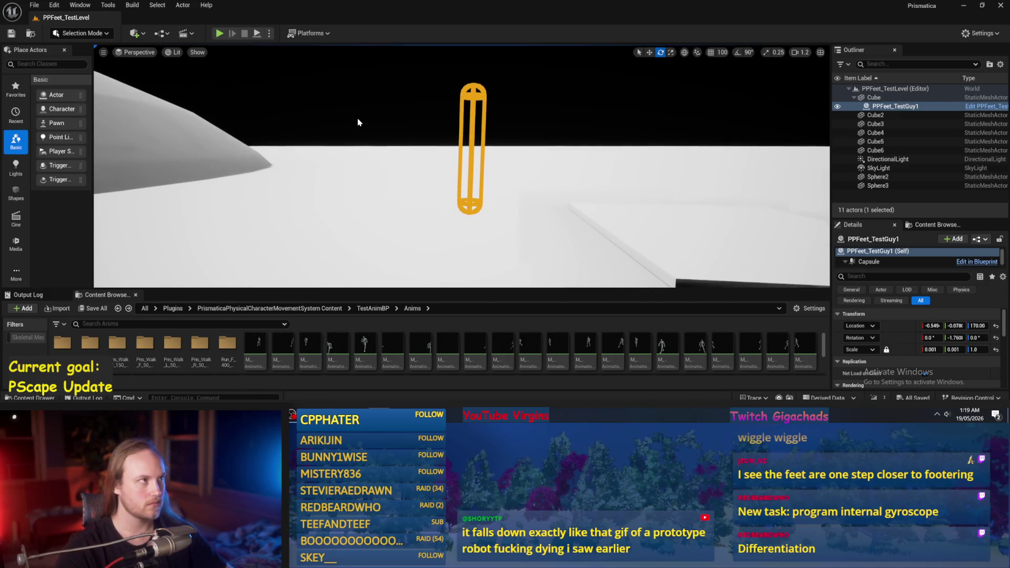
# - Orbit the viewport camera around PPFeet_TestGuy1's capsule and move it closer
pyautogui.moveTo(429, 150); pyautogui.dragTo(451, 153)
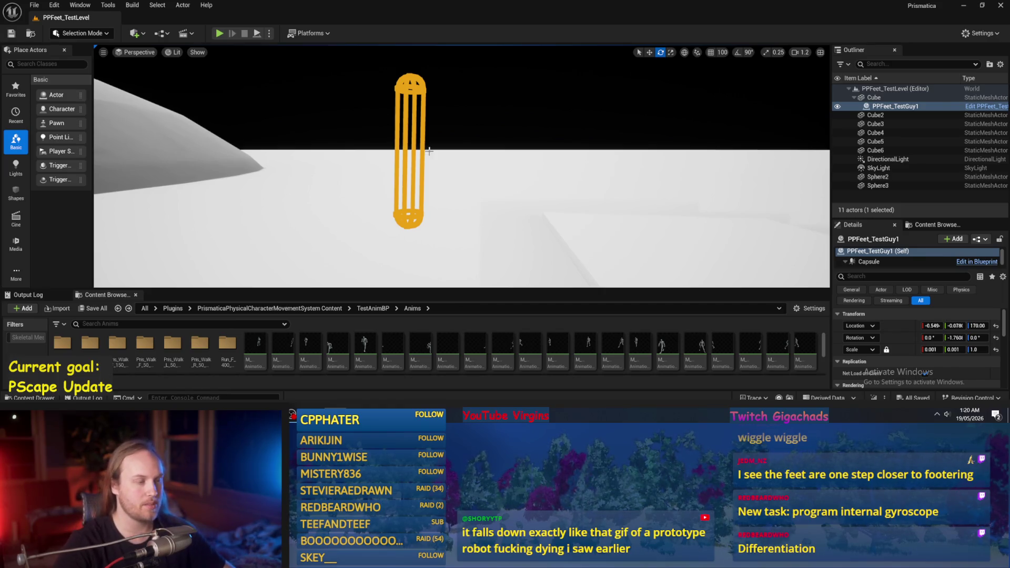
pyautogui.moveTo(430, 161)
pyautogui.mouseDown()
pyautogui.moveTo(431, 174)
pyautogui.moveTo(428, 152)
pyautogui.mouseUp()
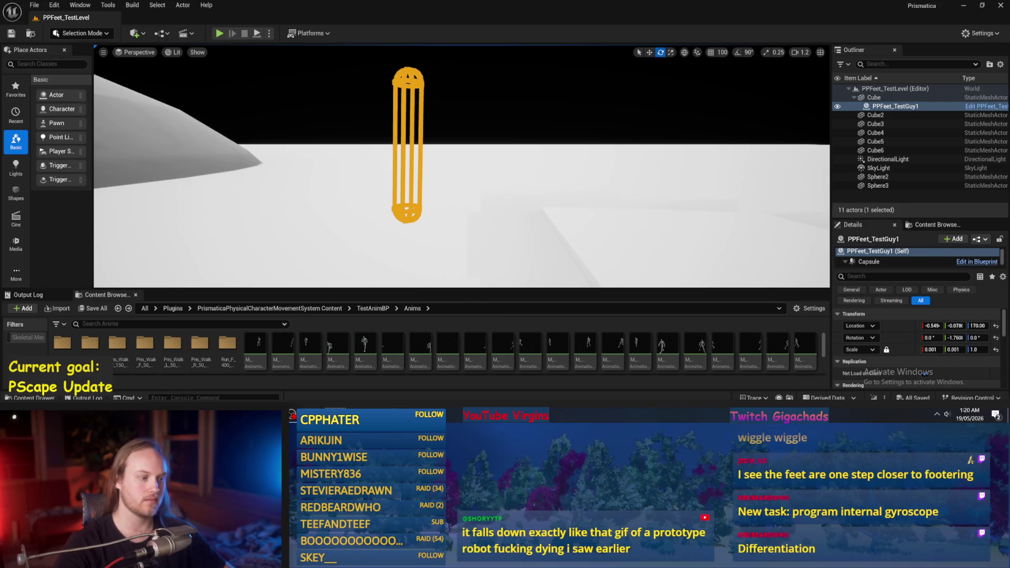
pyautogui.scroll(-2, 920, 370)
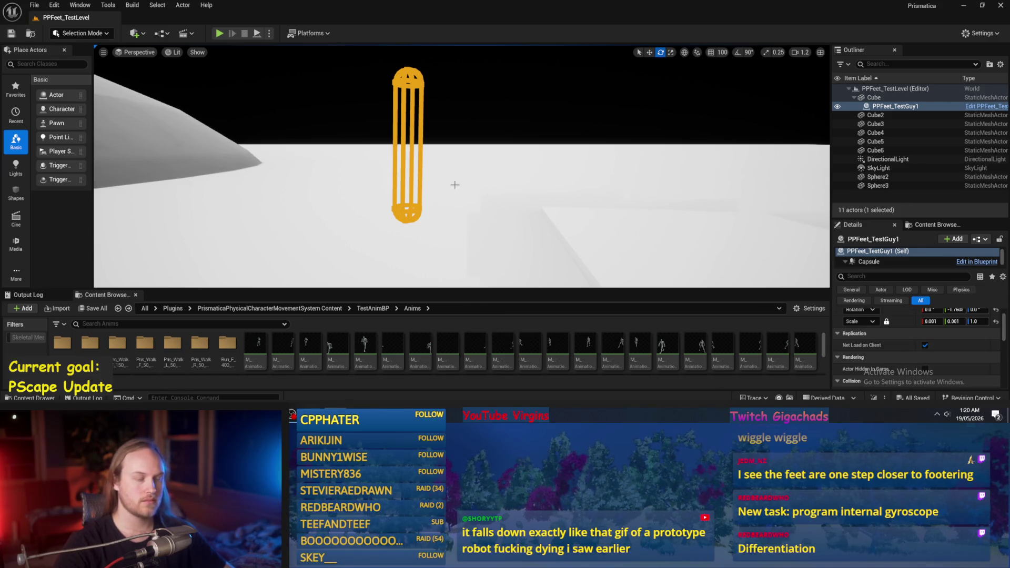
pyautogui.moveTo(447, 175)
pyautogui.mouseDown()
pyautogui.moveTo(463, 174)
pyautogui.moveTo(430, 166)
pyautogui.moveTo(455, 171)
pyautogui.mouseUp()
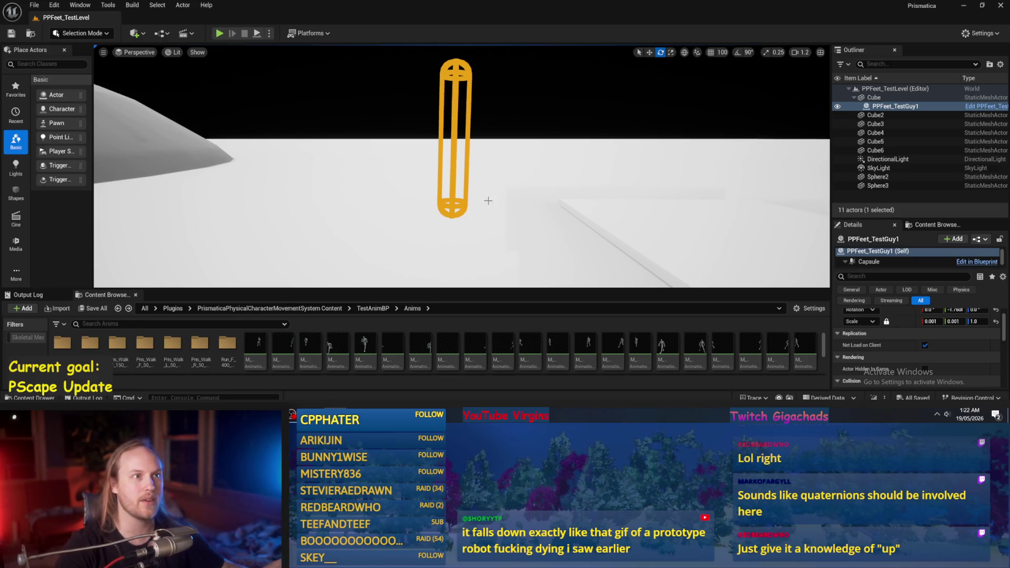
pyautogui.moveTo(492, 199); pyautogui.dragTo(510, 209)
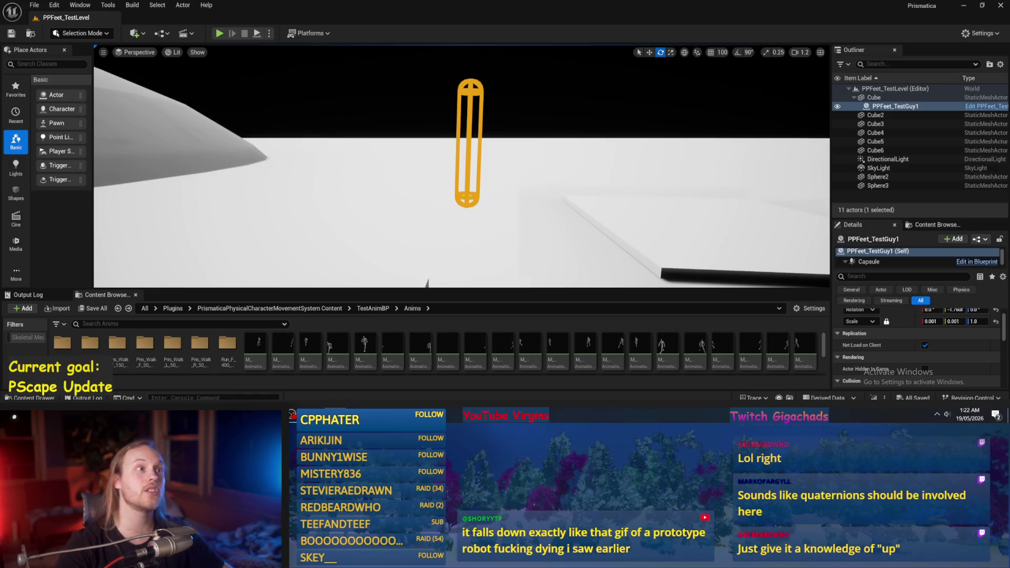
pyautogui.moveTo(390, 189); pyautogui.dragTo(400, 179)
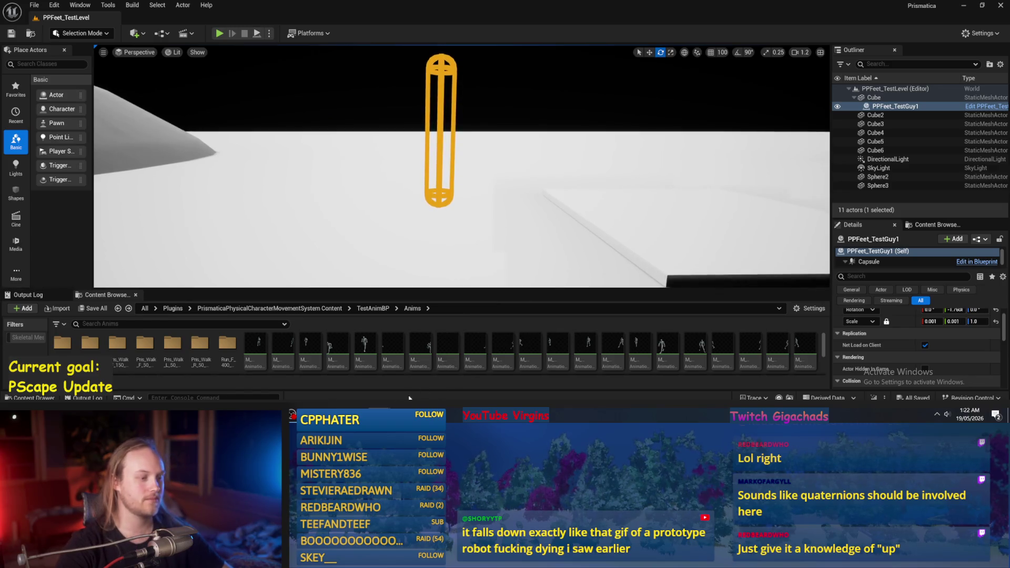
# - Locate the PPFeet blueprint in the PrisPhysicalFeet content folder and Save All
pyautogui.click(288, 309)
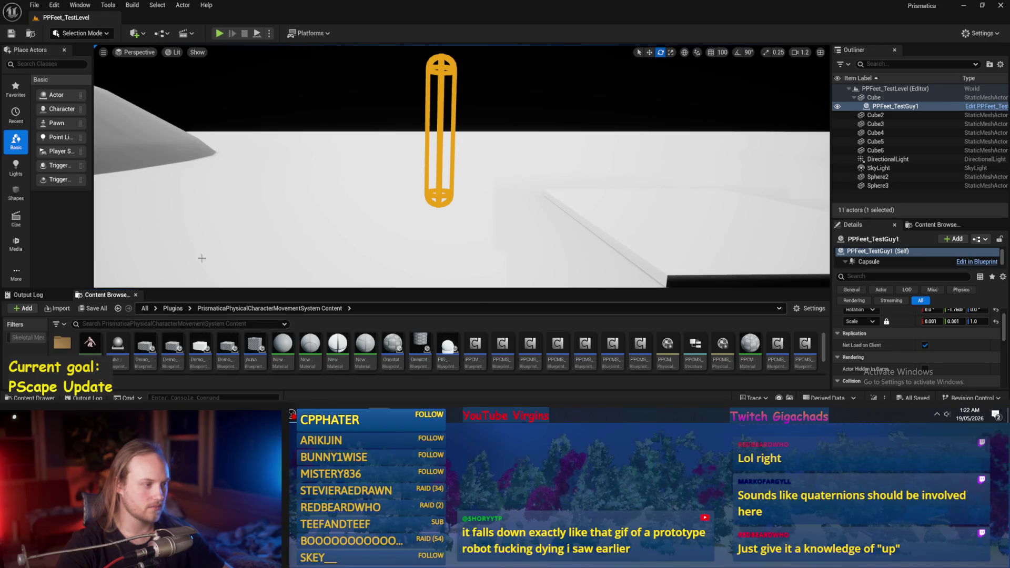
pyautogui.hotkey('ctrl', 'b')
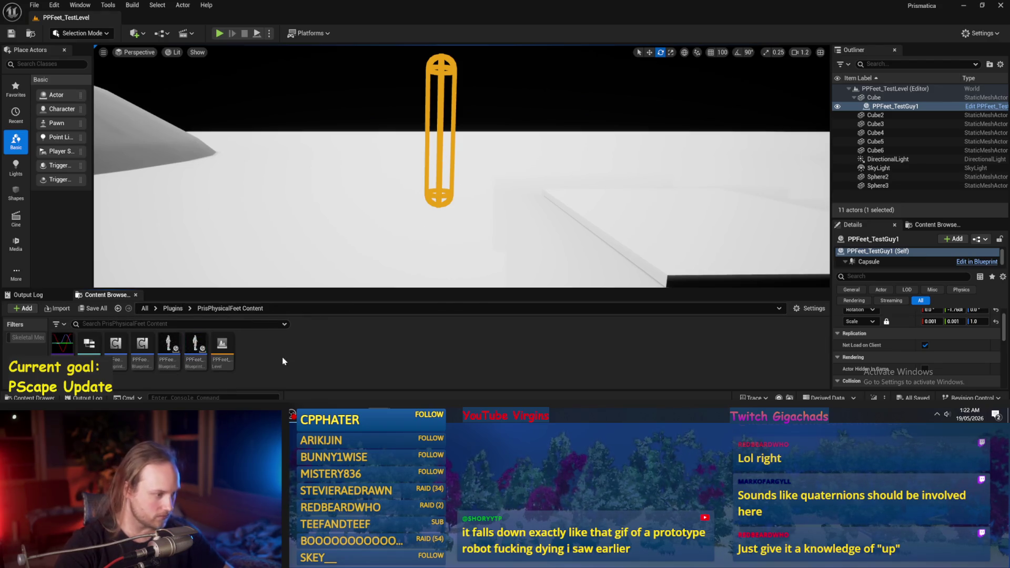
pyautogui.click(34, 5)
pyautogui.click(58, 132)
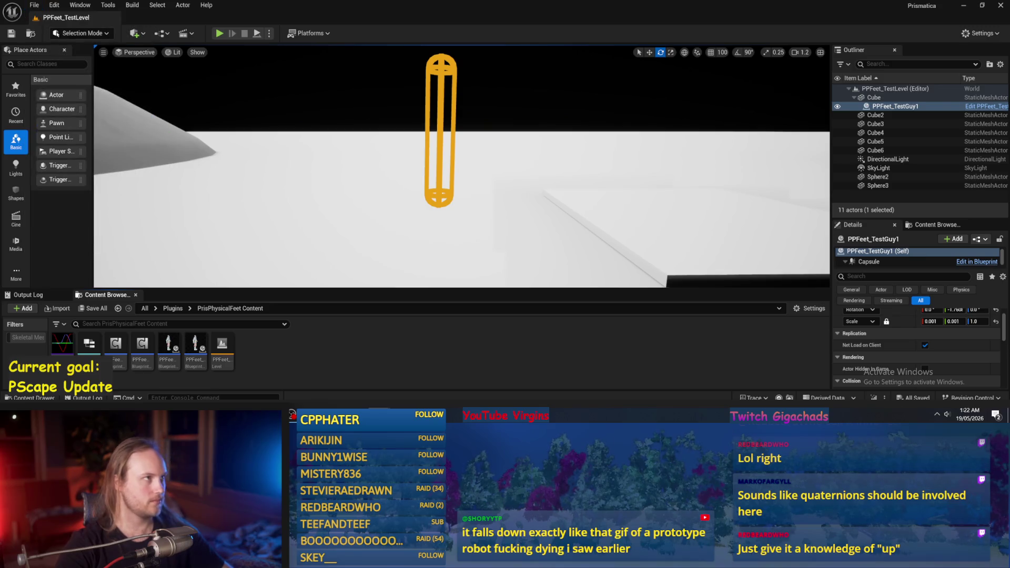
# - Run a quick test play of the level, then stop it
pyautogui.moveTo(404, 146); pyautogui.dragTo(400, 147)
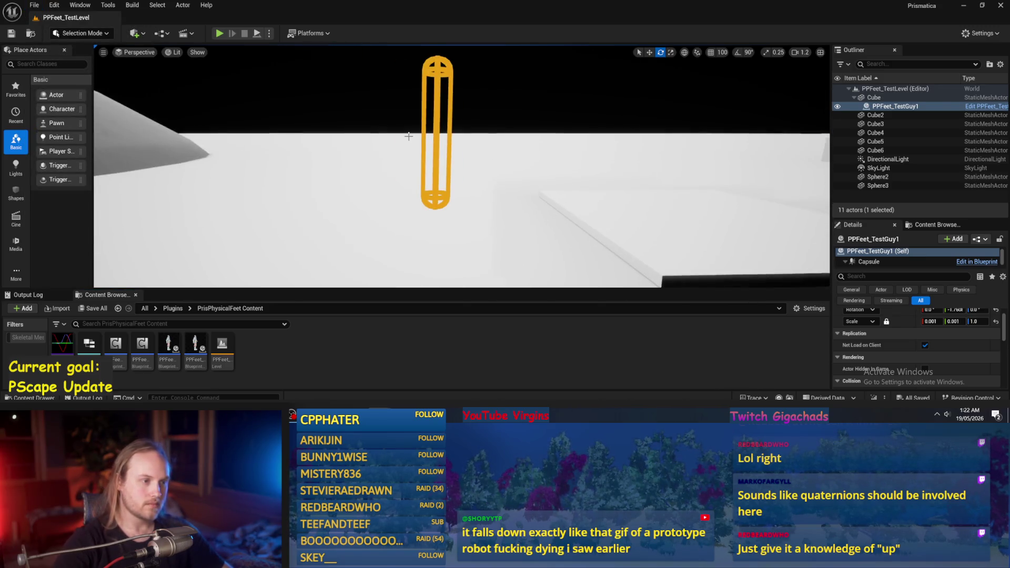
pyautogui.click(256, 34)
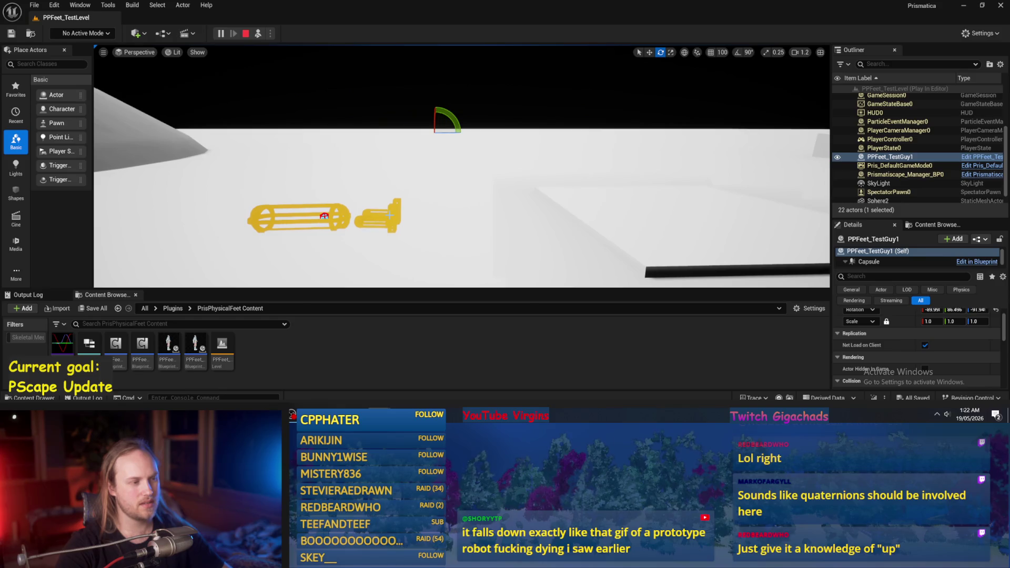
pyautogui.press('Escape')
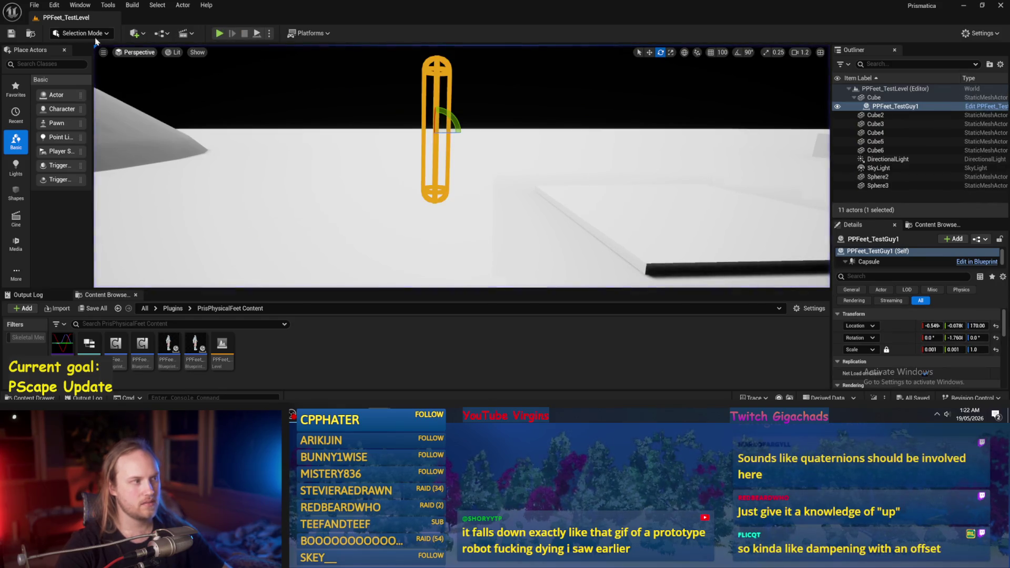
# - Save All again, then return to the PPFeet_Base blueprint and compile it
pyautogui.click(34, 5)
pyautogui.click(80, 135)
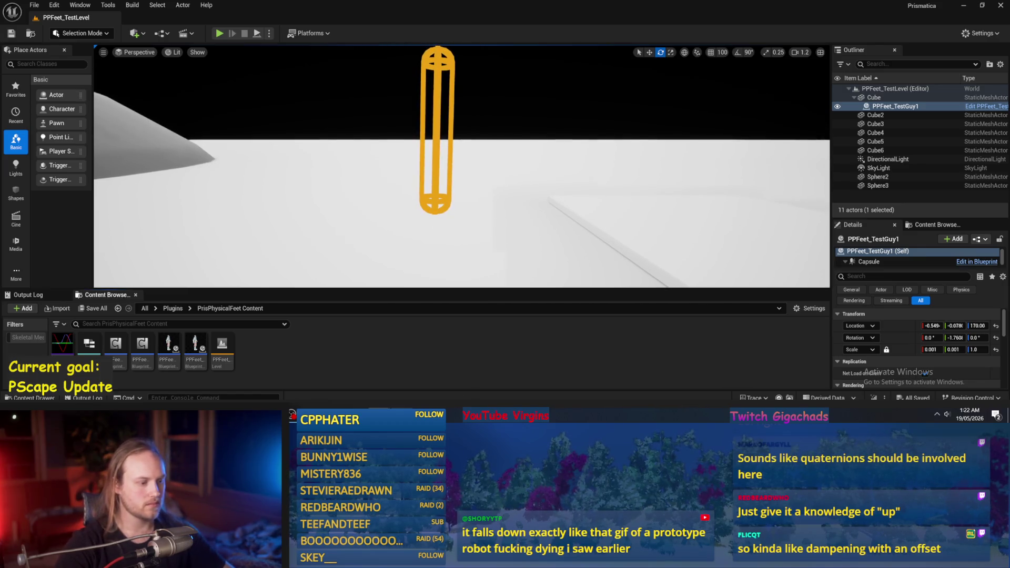
pyautogui.click(341, 379)
pyautogui.click(68, 34)
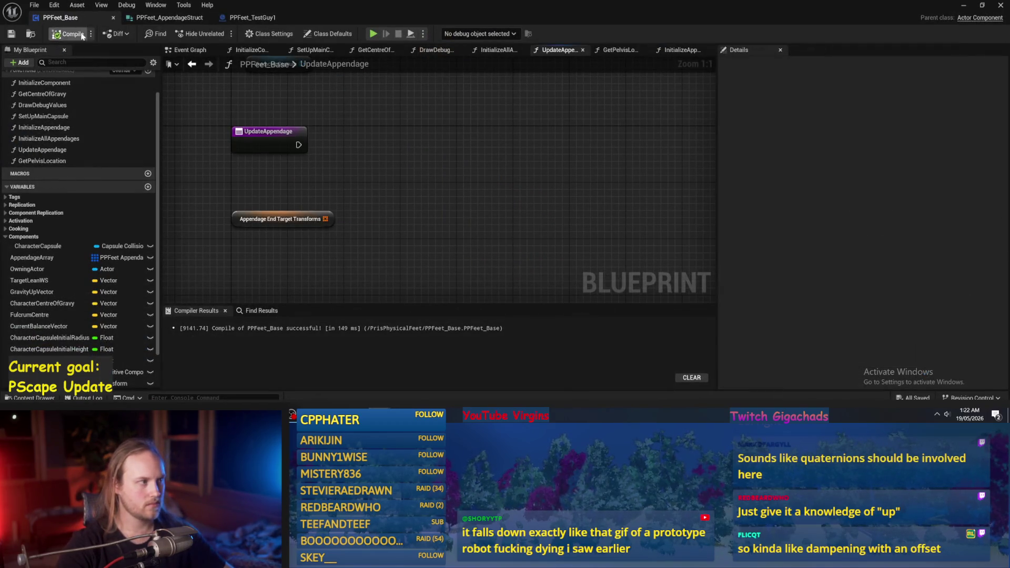
# - Select the Appendage End Target Transforms node and edit then commit its Variable Name field
pyautogui.moveTo(390, 202); pyautogui.dragTo(471, 216)
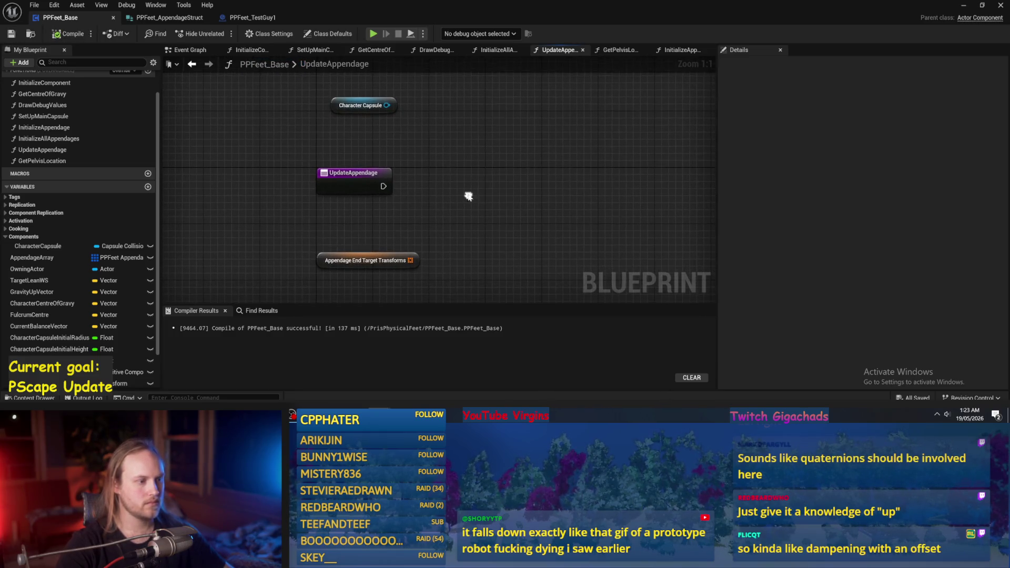
pyautogui.click(315, 217)
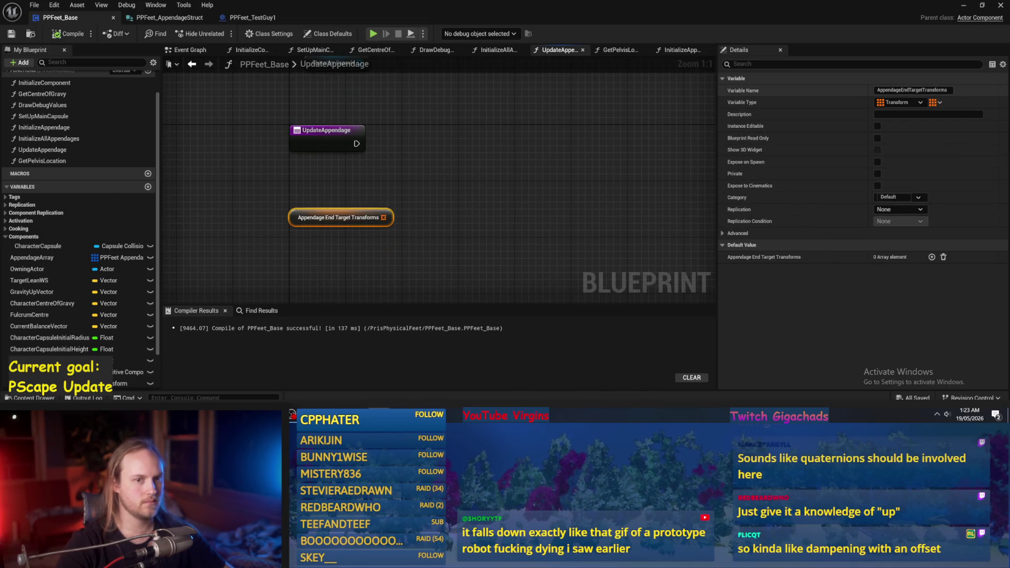
pyautogui.click(913, 90)
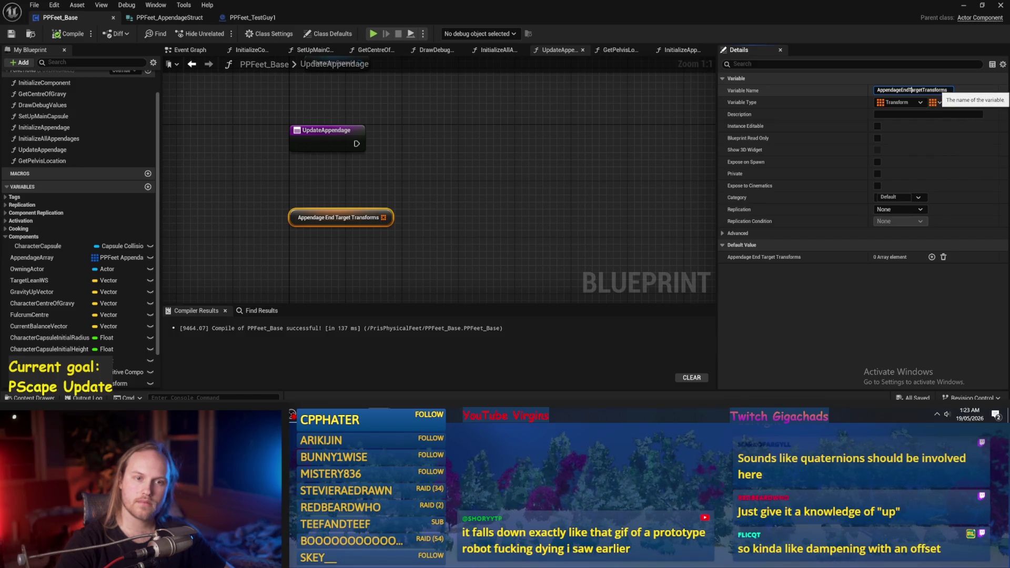
pyautogui.click(738, 233)
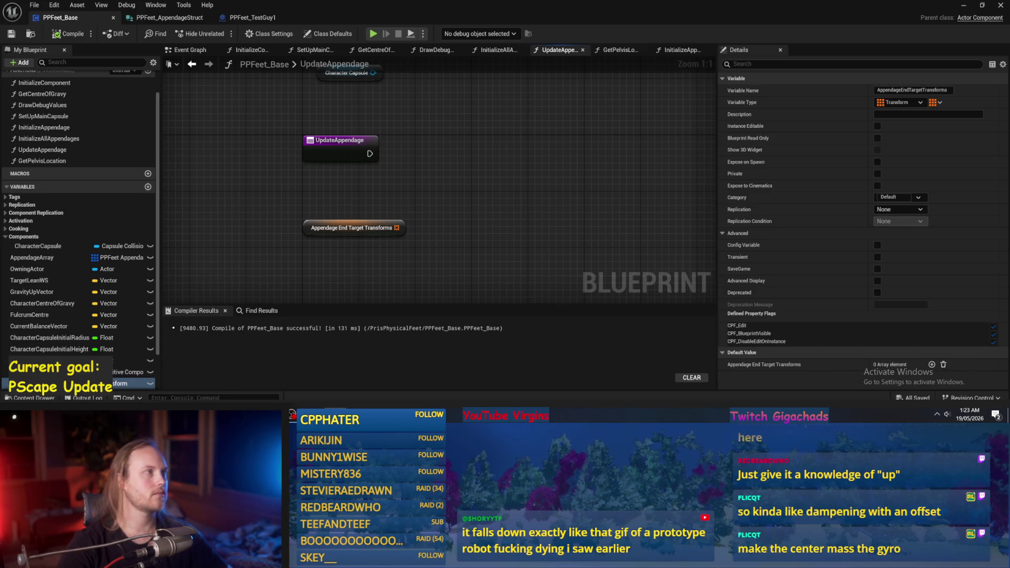
# - Pan around the UpdateAppendage graph, then add a new function to PPFeet_Base
pyautogui.press('Home')
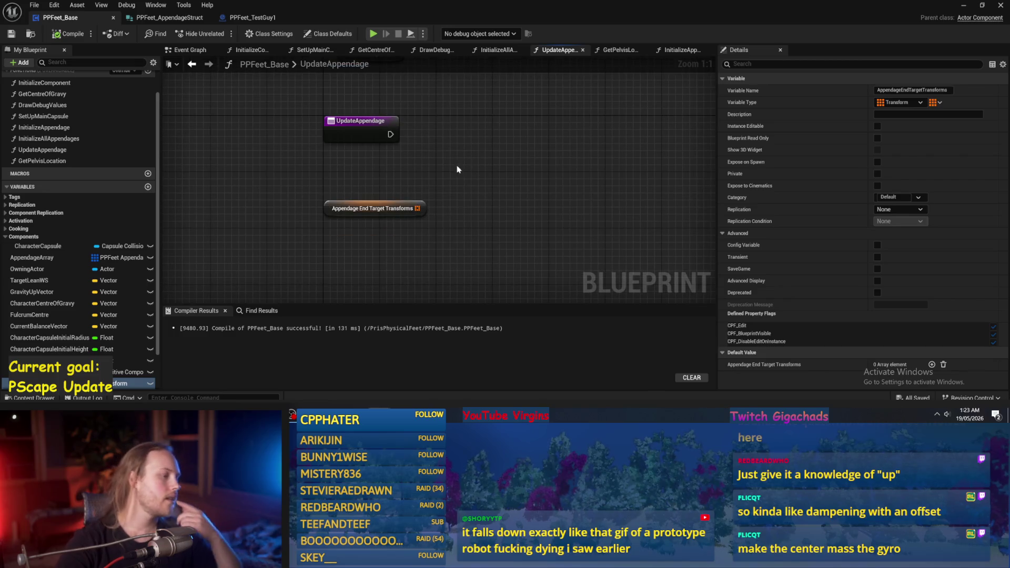
pyautogui.scroll(-2, 79, 263)
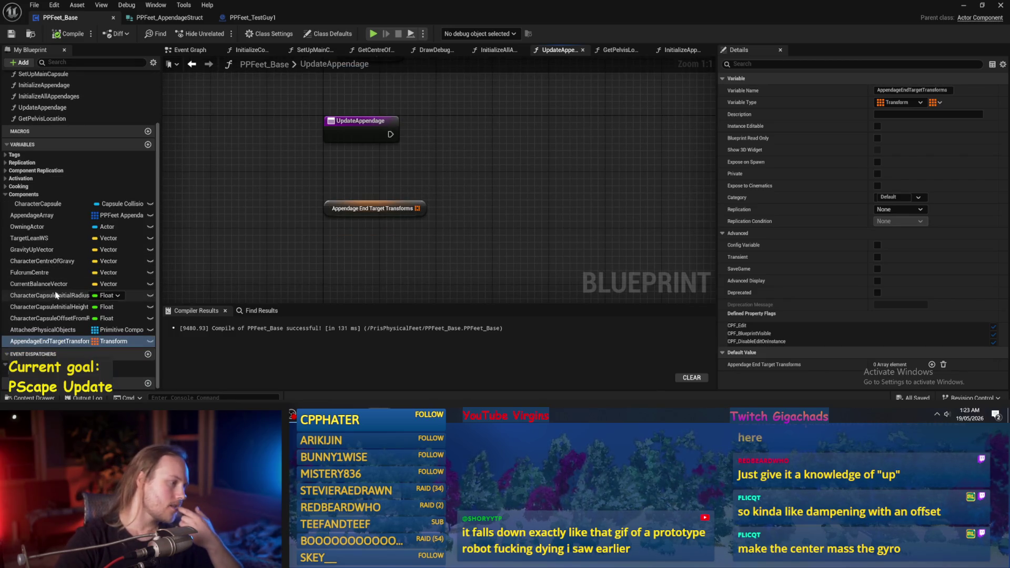
pyautogui.press('Home')
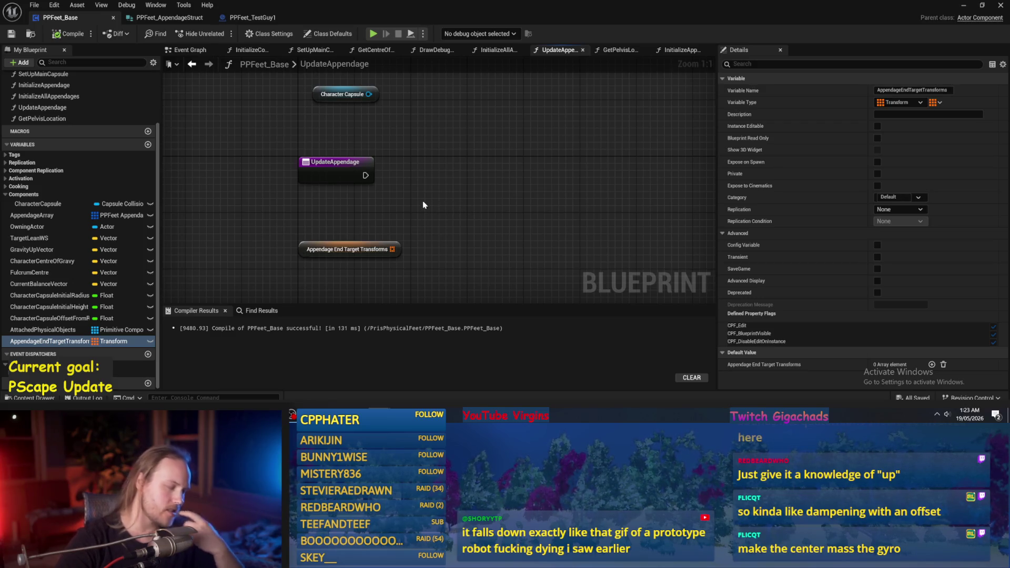
pyautogui.press('Home')
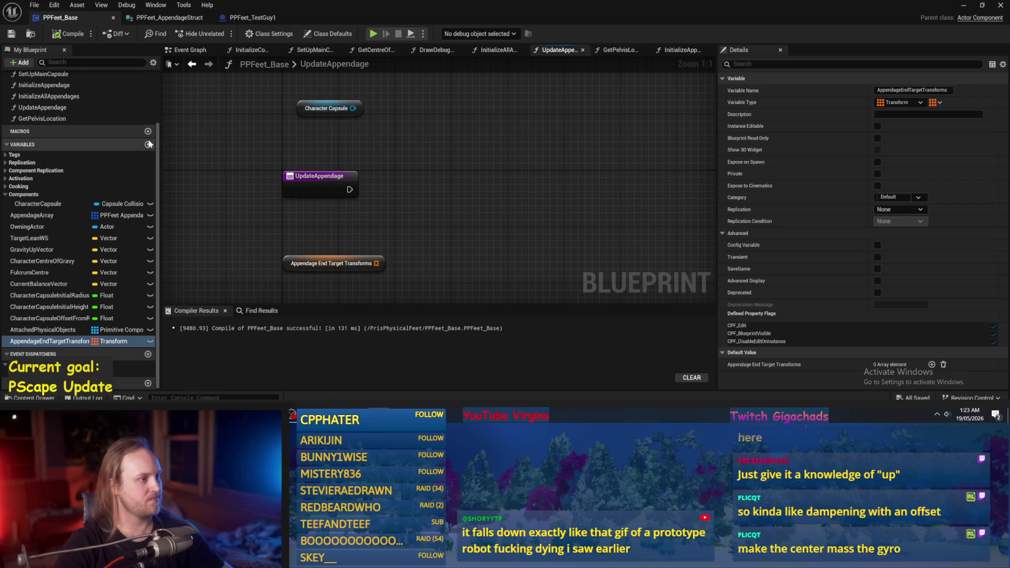
pyautogui.scroll(5, 148, 144)
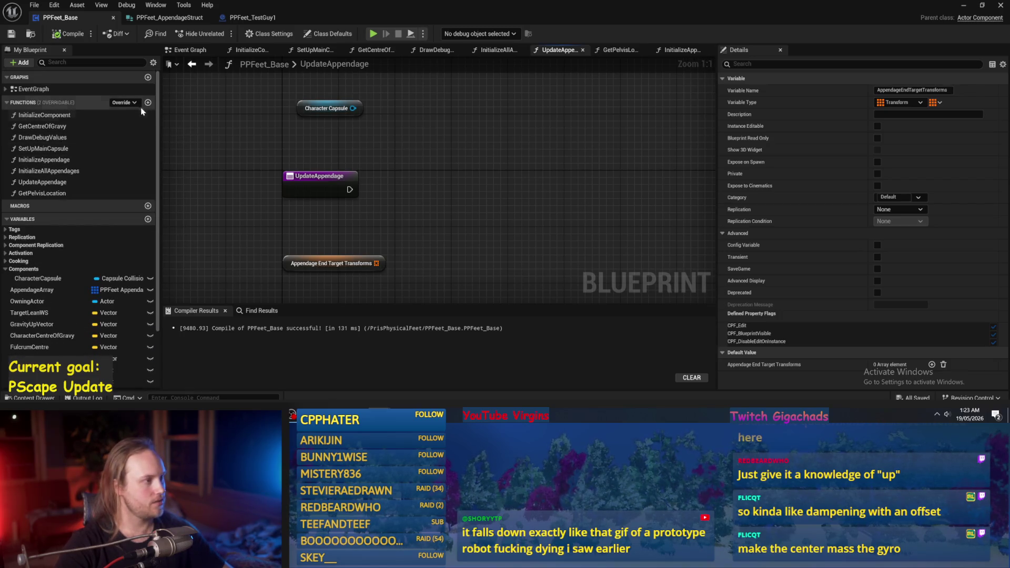
pyautogui.click(148, 102)
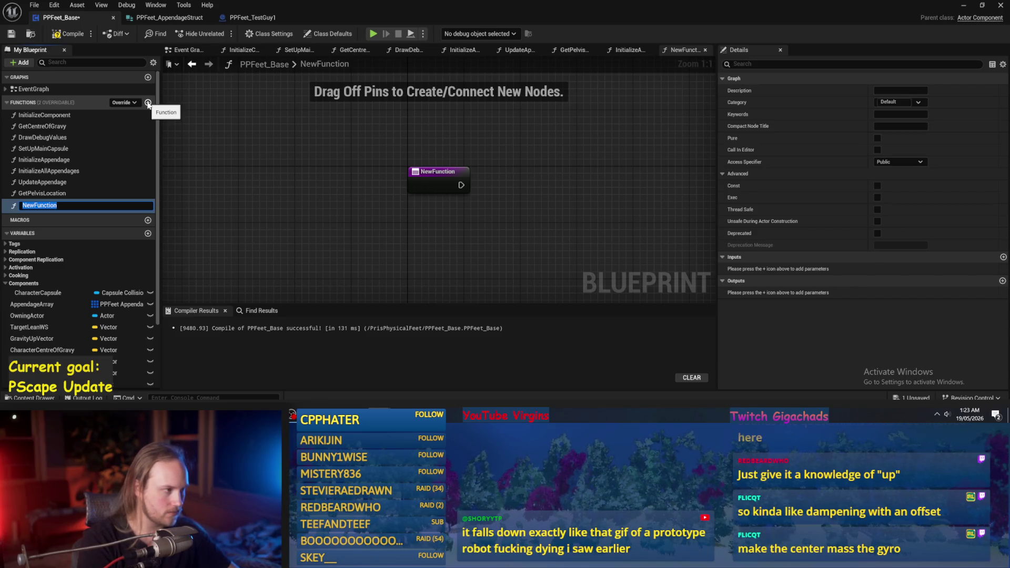
# - Name the new function CalcAppendageLeanOffsets, then compile and save PPFeet_Base
pyautogui.write('Leaning')
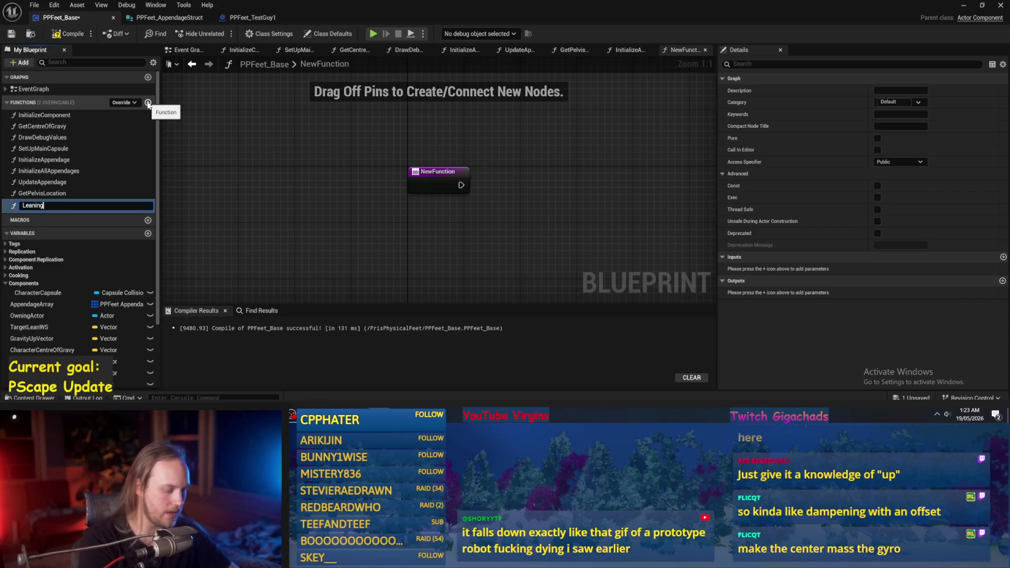
pyautogui.write('Offsets')
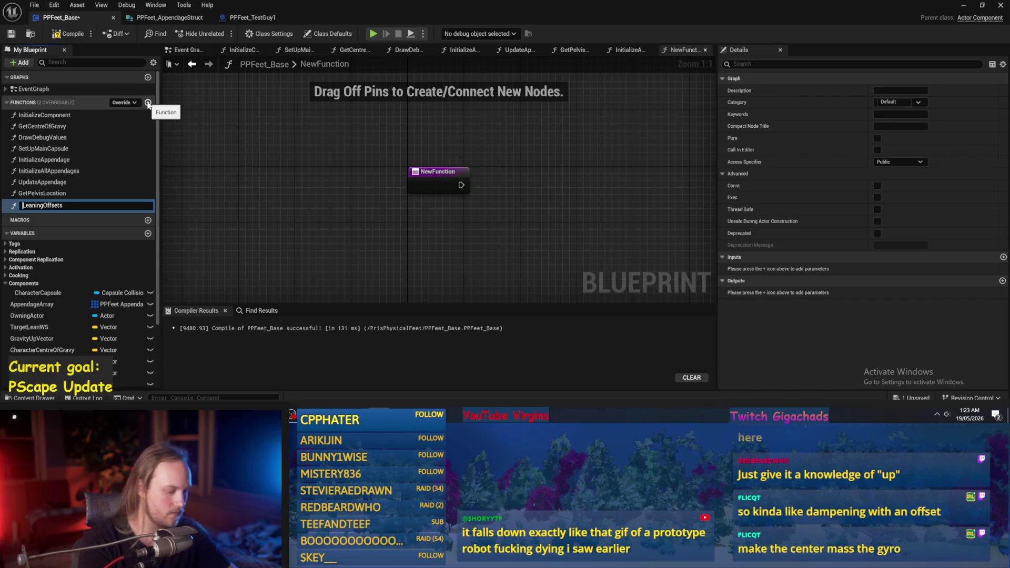
pyautogui.press('Home')
pyautogui.write('Appendage')
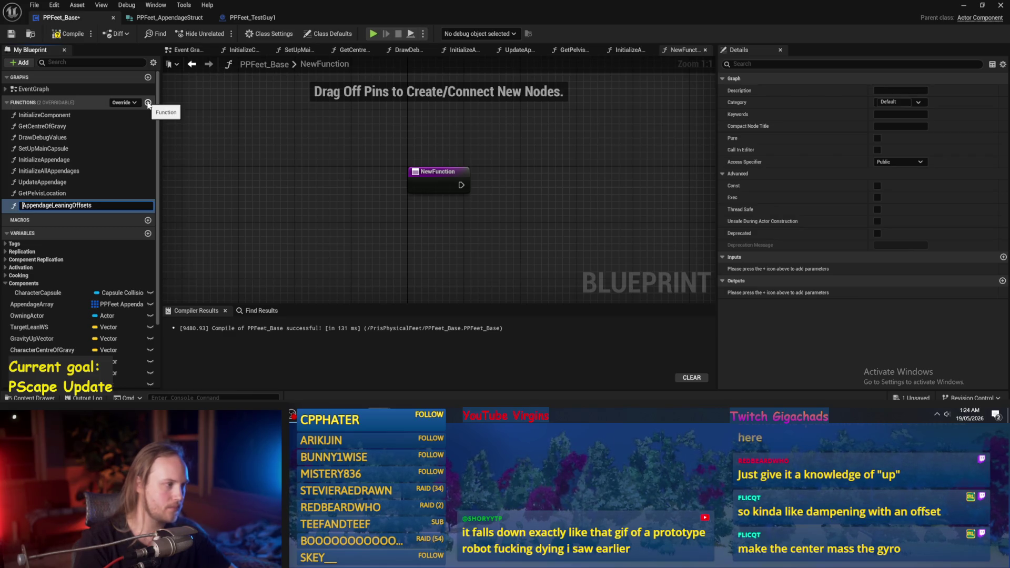
pyautogui.press('Home')
pyautogui.write('Calc')
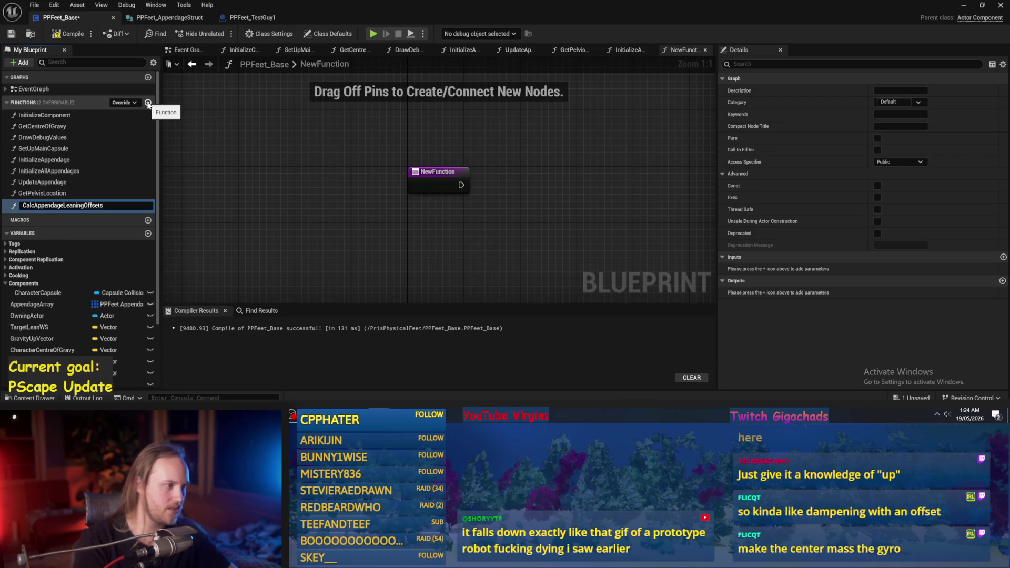
pyautogui.press('BackSpace')
pyautogui.press('BackSpace')
pyautogui.press('BackSpace')
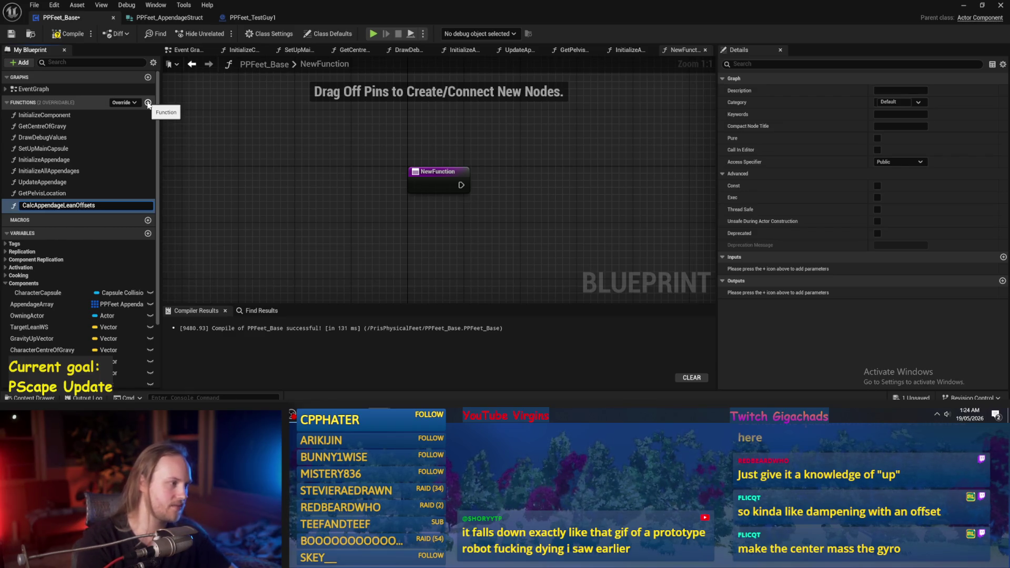
pyautogui.press('Return')
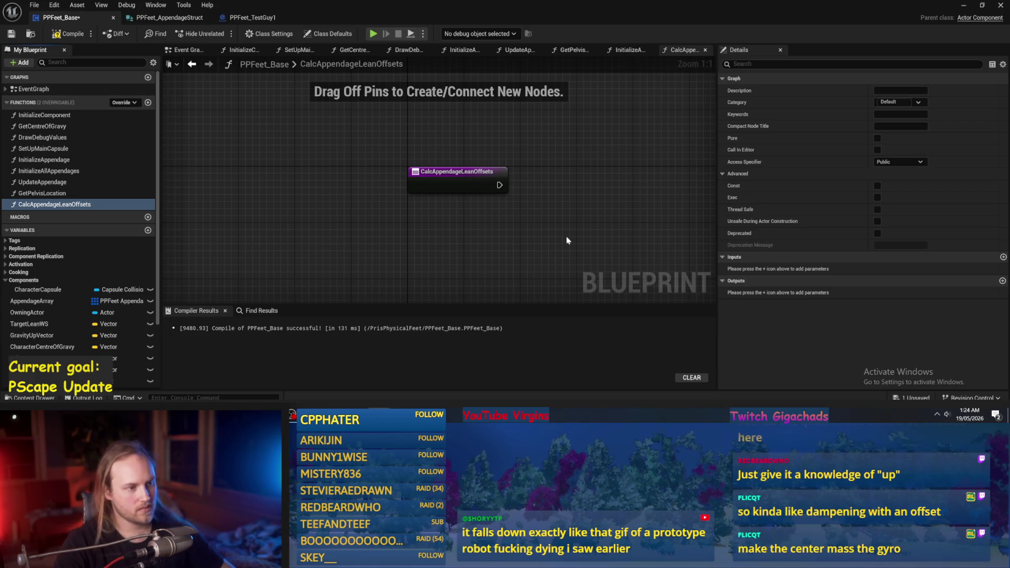
pyautogui.click(71, 34)
pyautogui.click(10, 34)
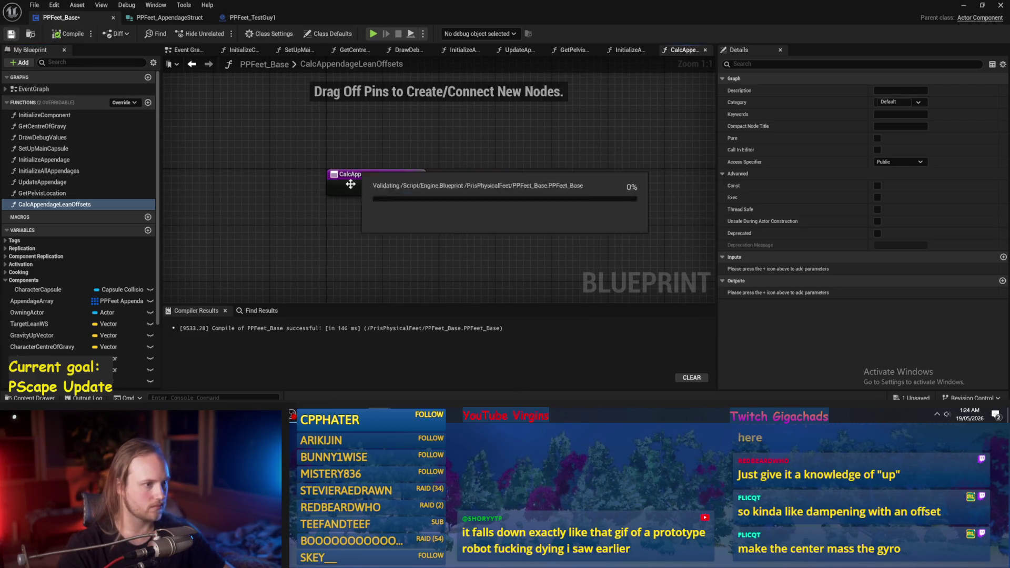